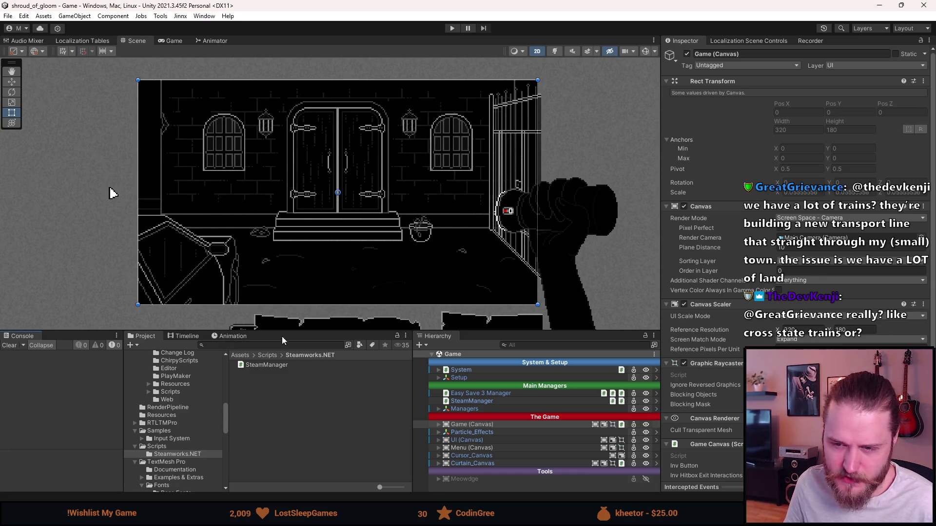
Give the Scene view more height, then zoom in and pan it slightly right.
drag(284, 331, 286, 345)
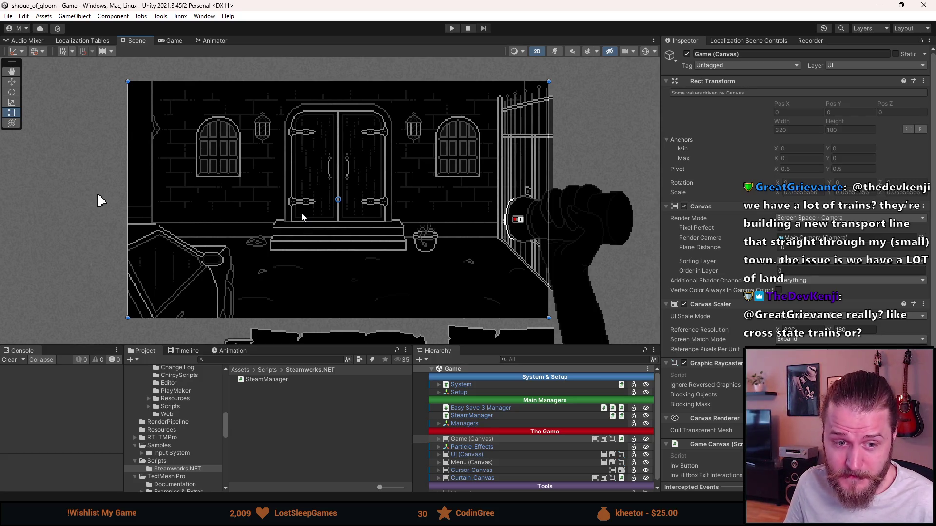
scroll(302, 206, up, 2)
mouse_move(314, 190)
mouse_down()
mouse_move(328, 193)
mouse_move(325, 211)
mouse_up()
scroll(327, 190, up, 1)
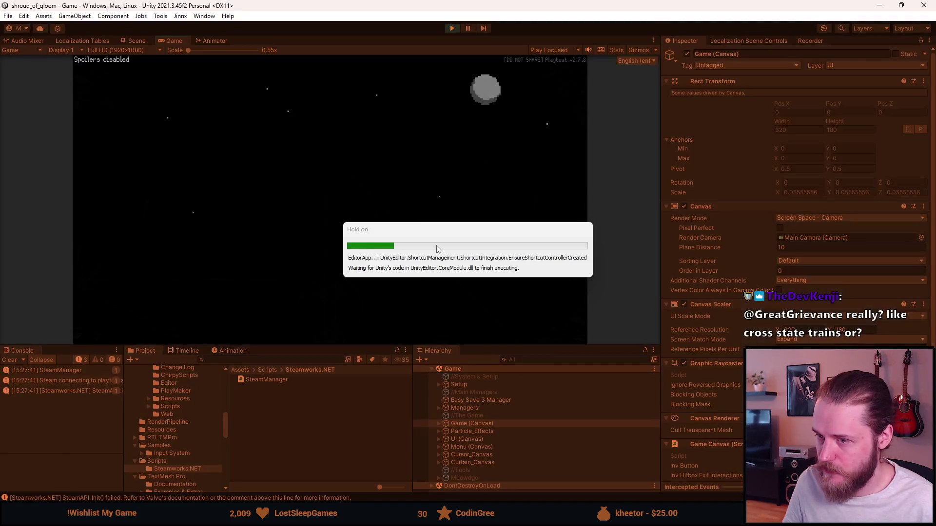
Enlarge the Game view, pause the game and go to its Settings menu.
drag(351, 345, 332, 398)
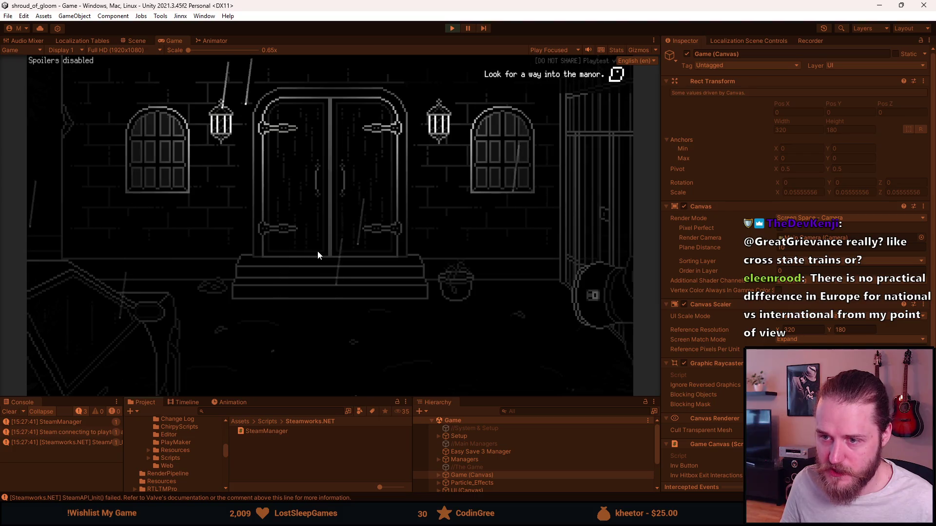
key(Escape)
click(320, 239)
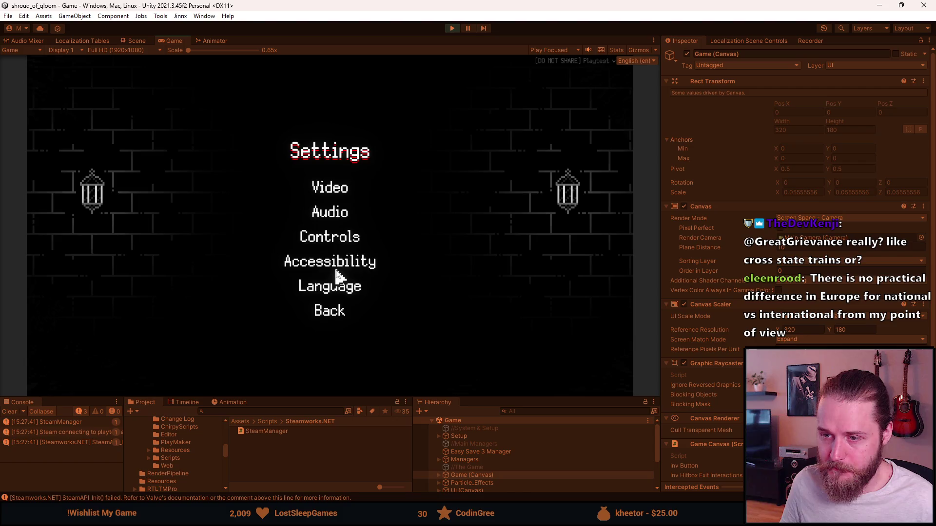
Look over the game's Language and Accessibility screens from the Settings menu.
click(338, 291)
click(335, 352)
click(339, 261)
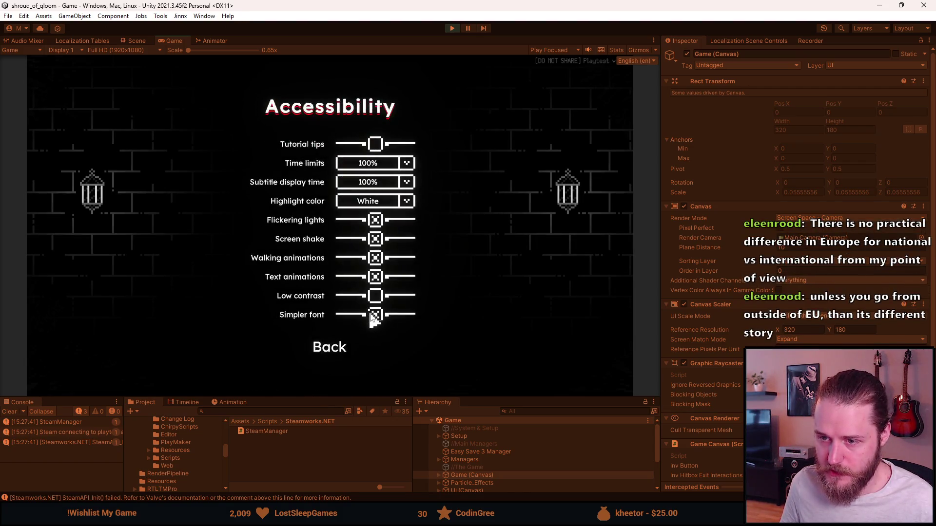
click(331, 351)
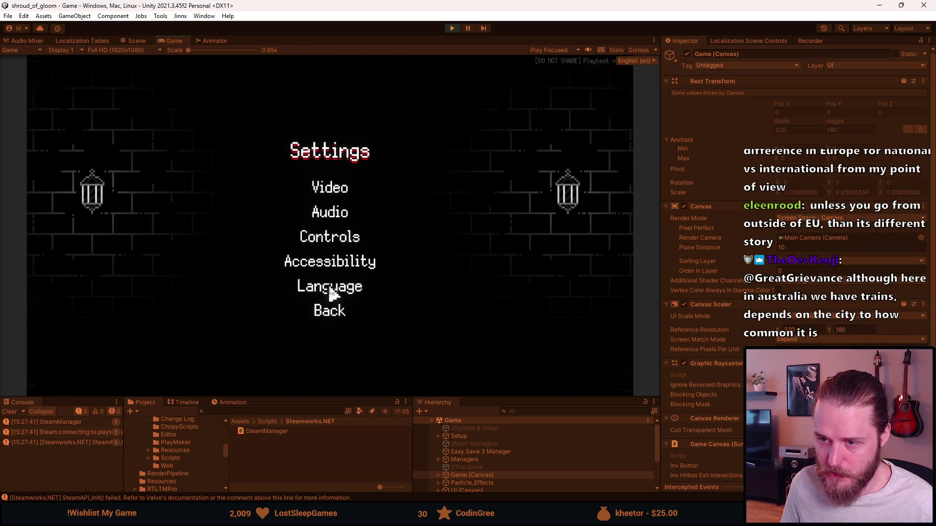
Switch the game to 简体中文 and turn off Simpler font in Accessibility.
click(332, 285)
click(298, 152)
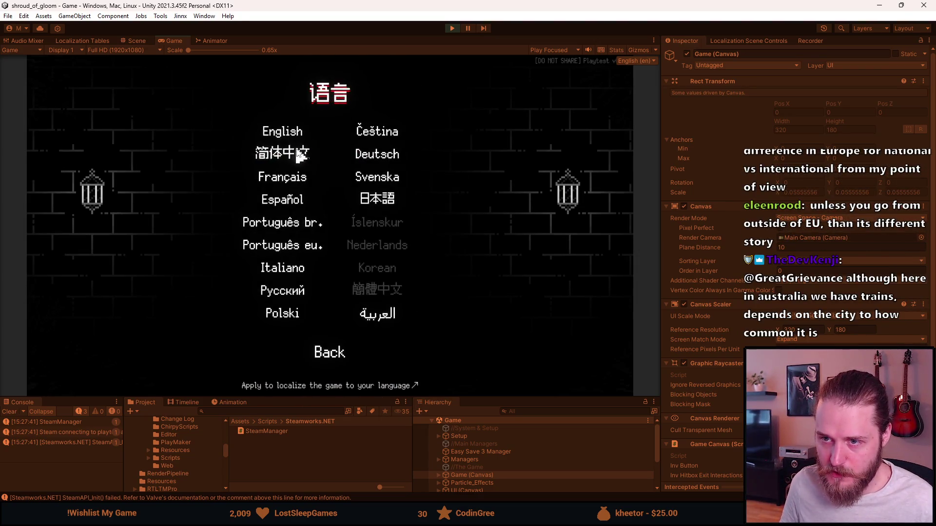
click(326, 262)
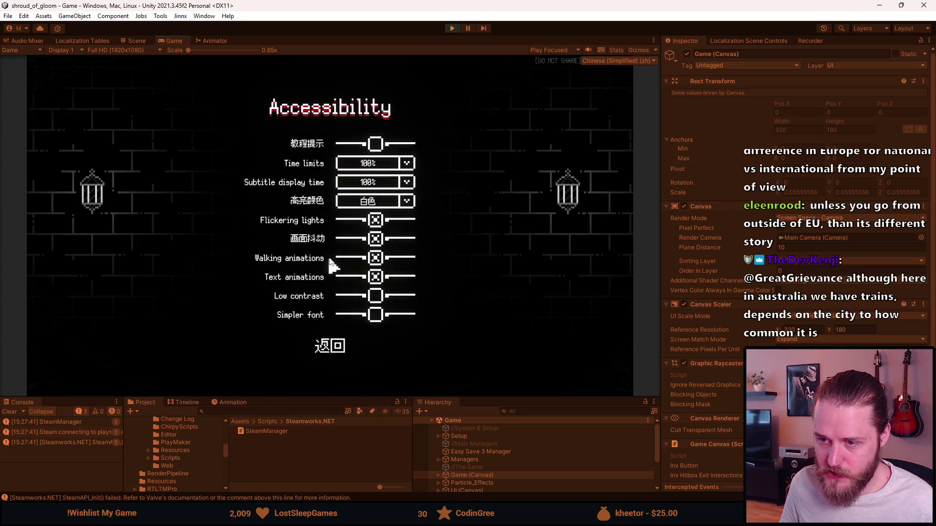
click(378, 320)
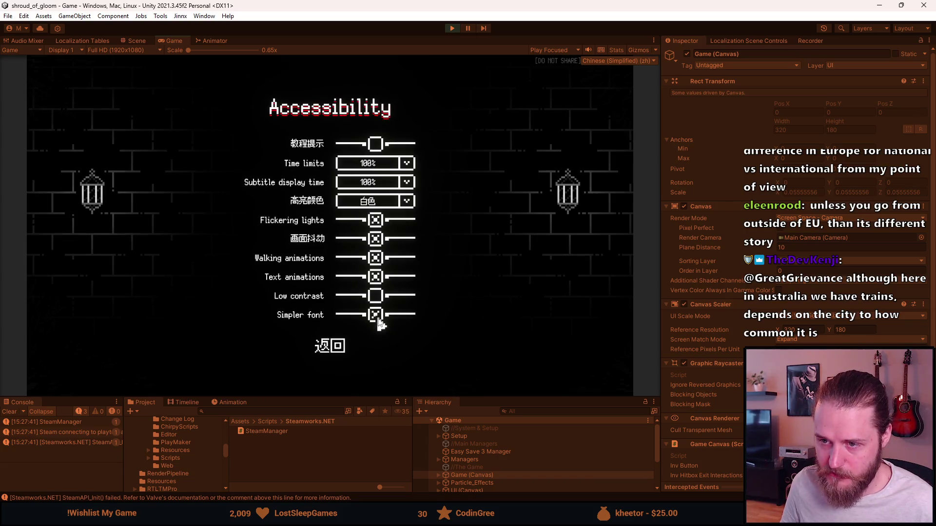
click(336, 350)
Switch the game to Русский and check its Accessibility screen.
click(330, 288)
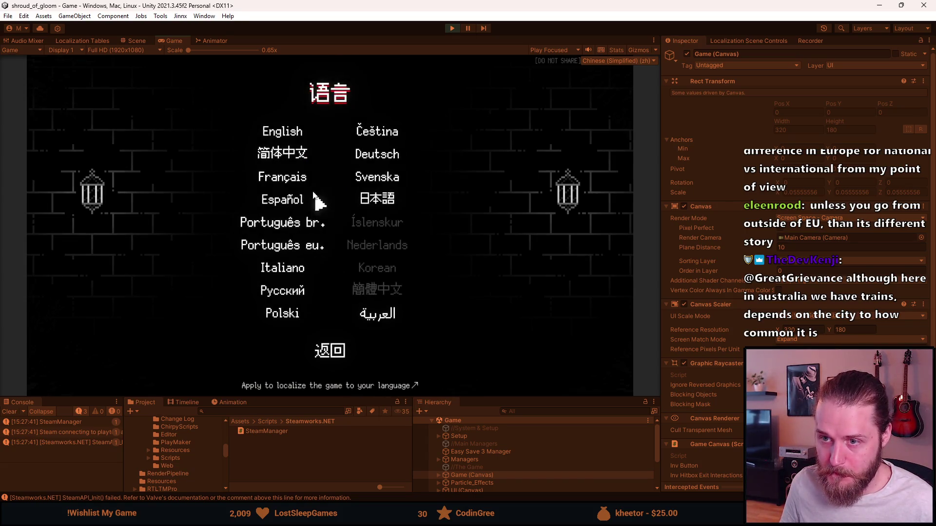
click(292, 291)
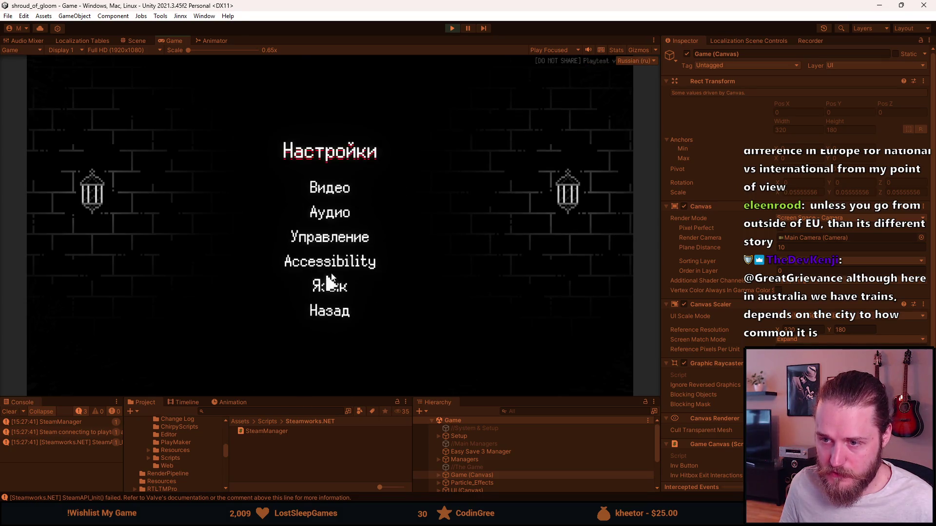
click(340, 264)
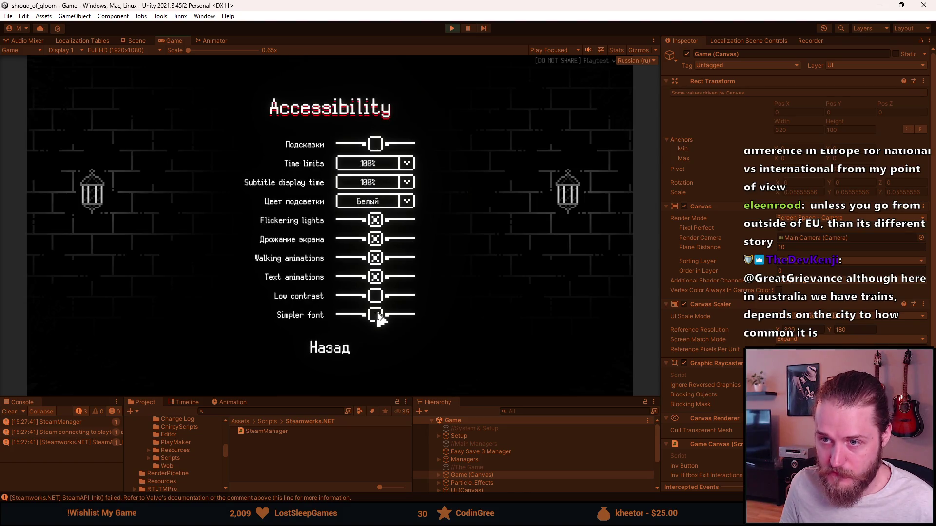
click(328, 344)
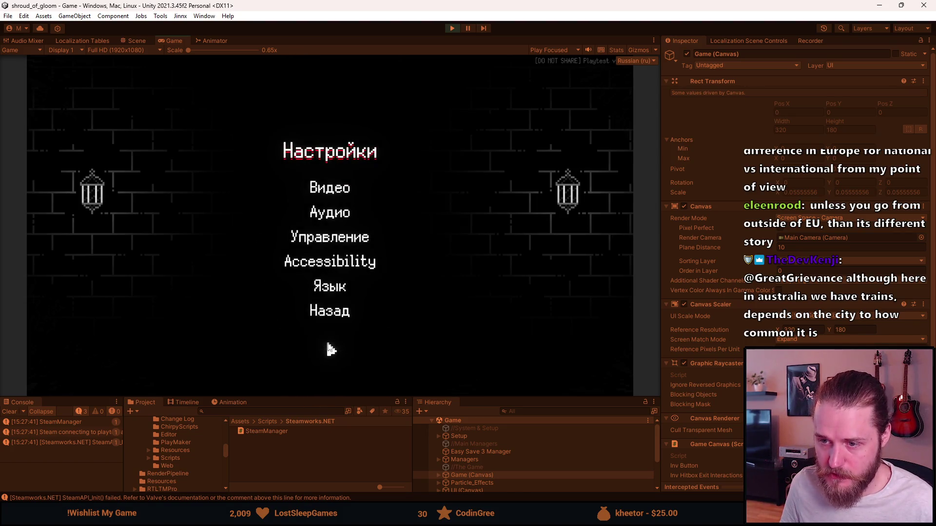
Switch to 日本語, toggle Simpler font on and off twice, then choose العربية.
click(337, 286)
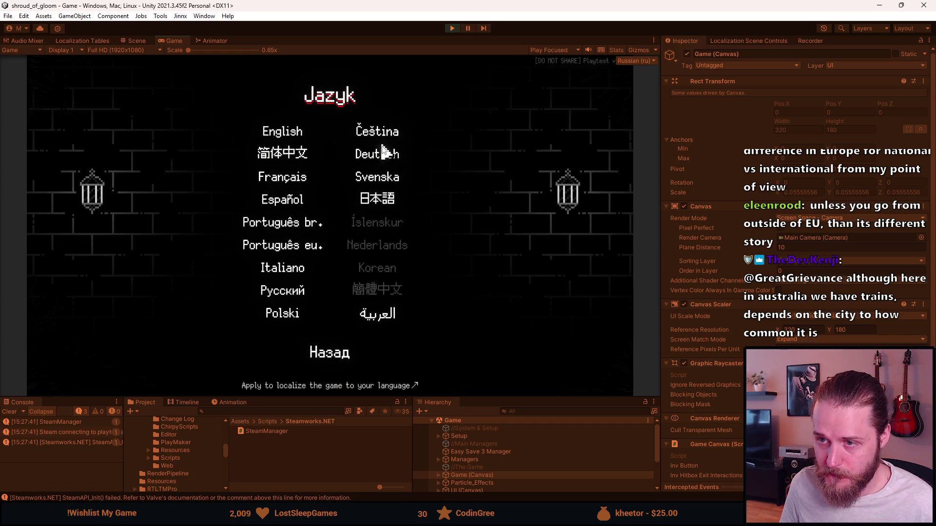
click(381, 195)
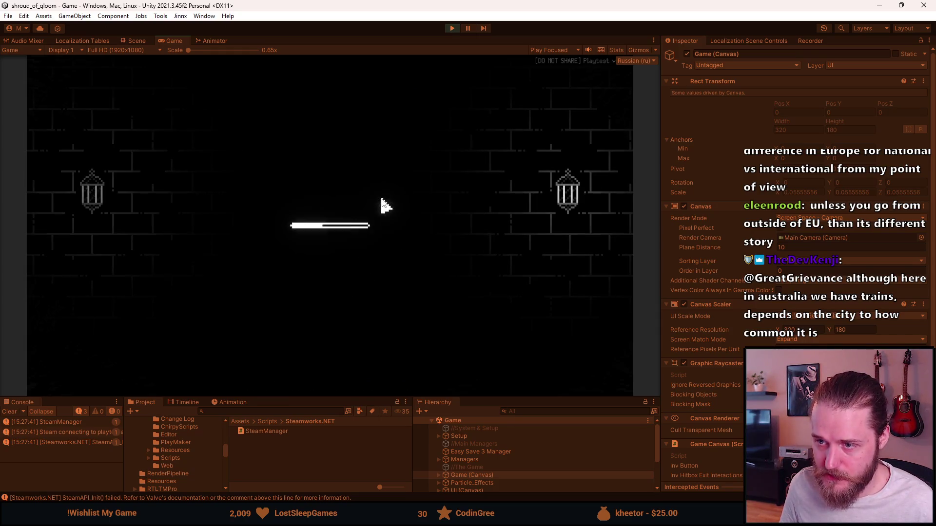
click(342, 263)
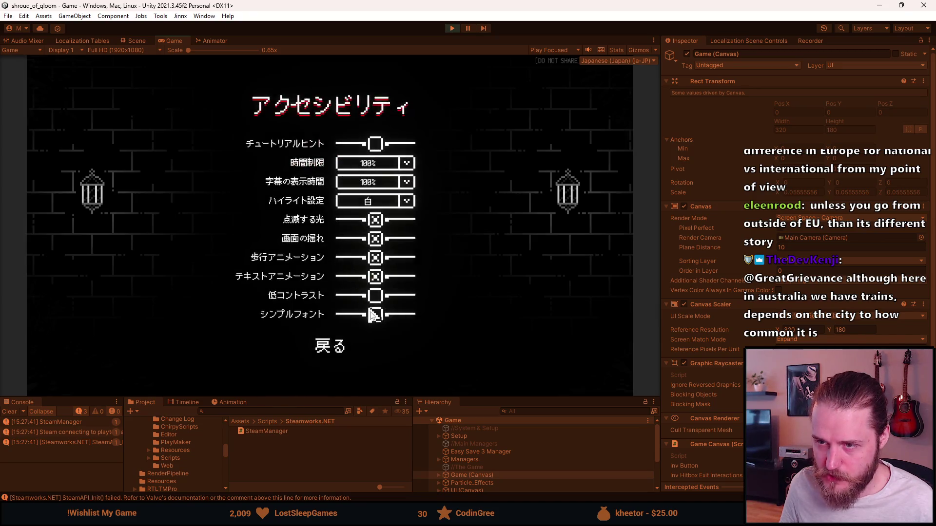
click(376, 317)
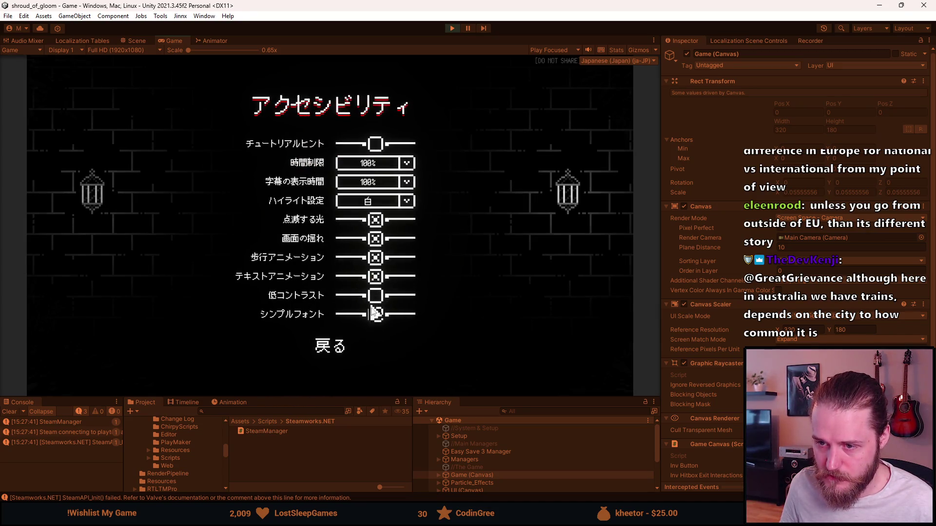
click(376, 317)
click(376, 317)
click(375, 317)
click(340, 347)
click(333, 288)
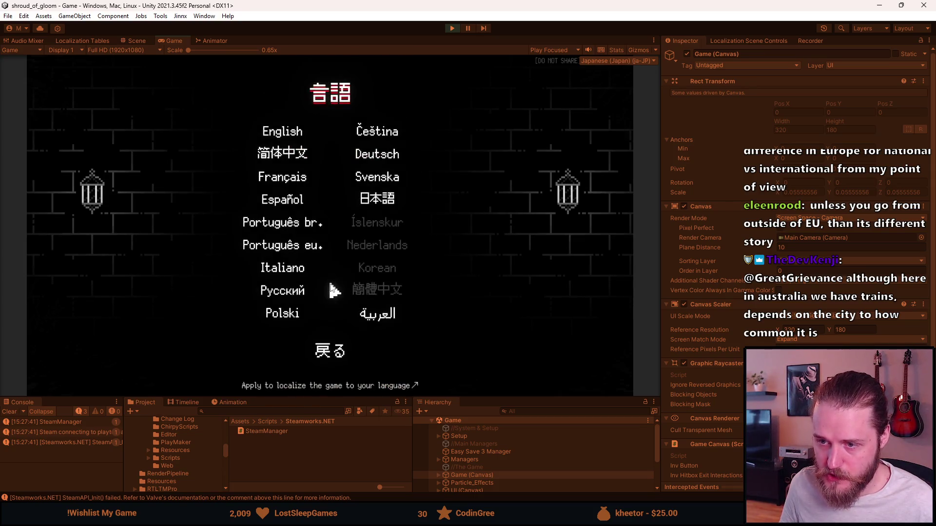
click(369, 321)
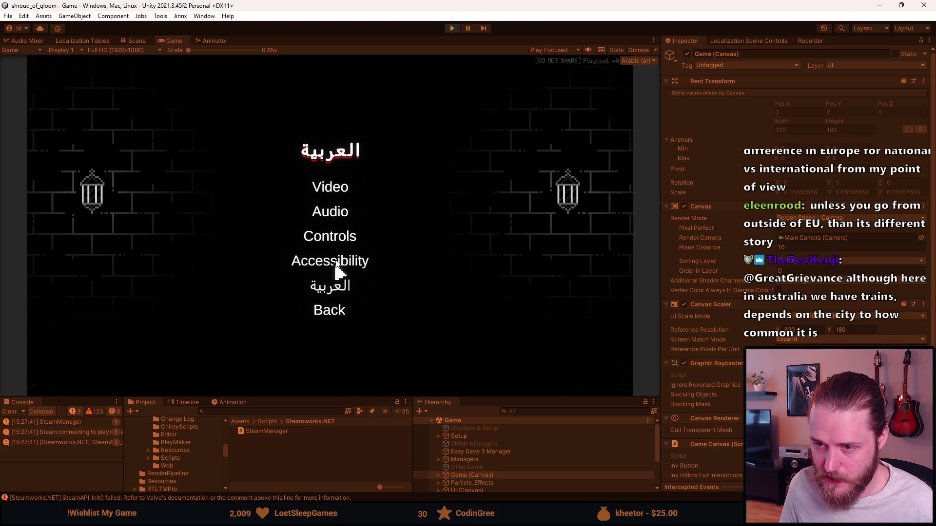
Toggle Simpler font on and back off in the Arabic Accessibility settings.
click(331, 263)
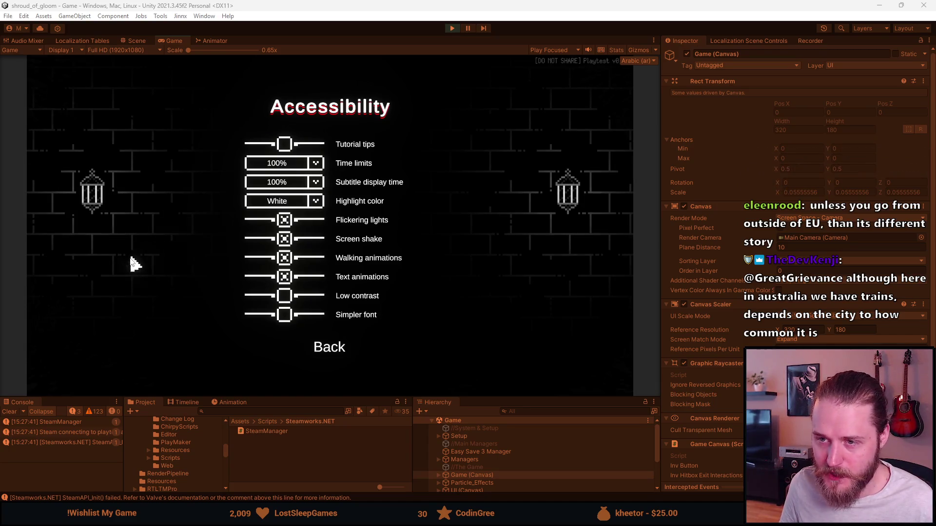
click(286, 317)
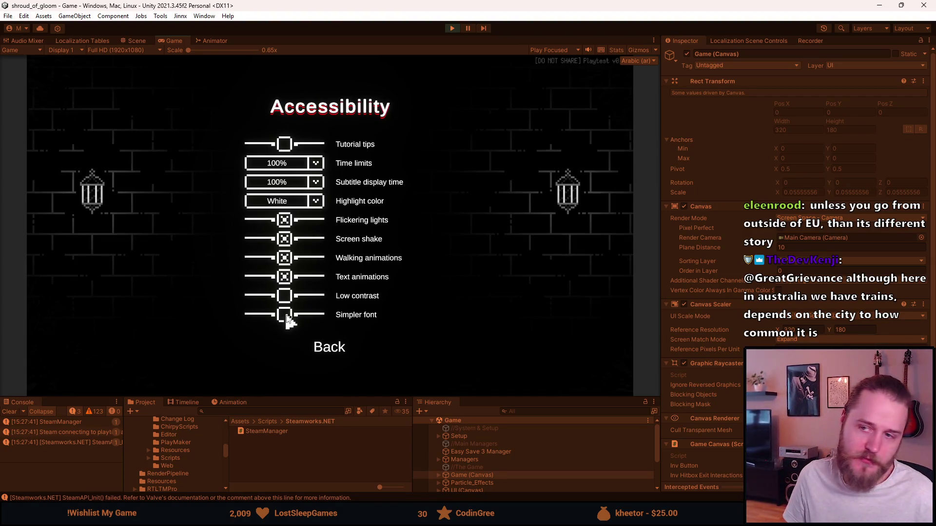
click(287, 318)
click(287, 318)
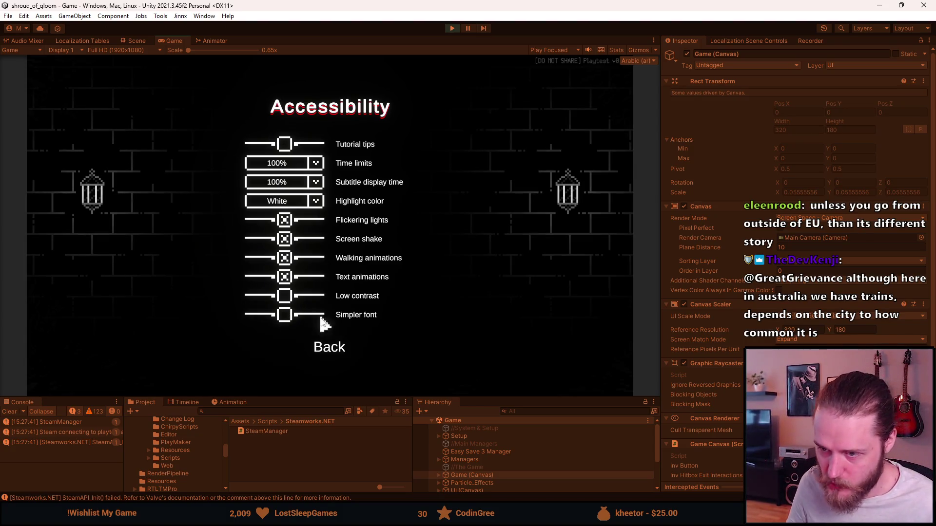
click(329, 350)
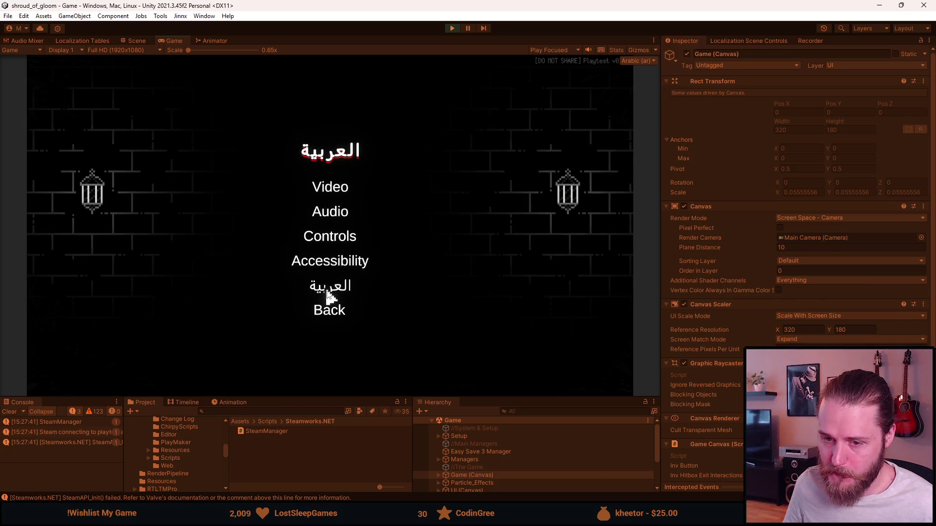
Clear the Console, return to the Paused menu and resume the game.
click(10, 412)
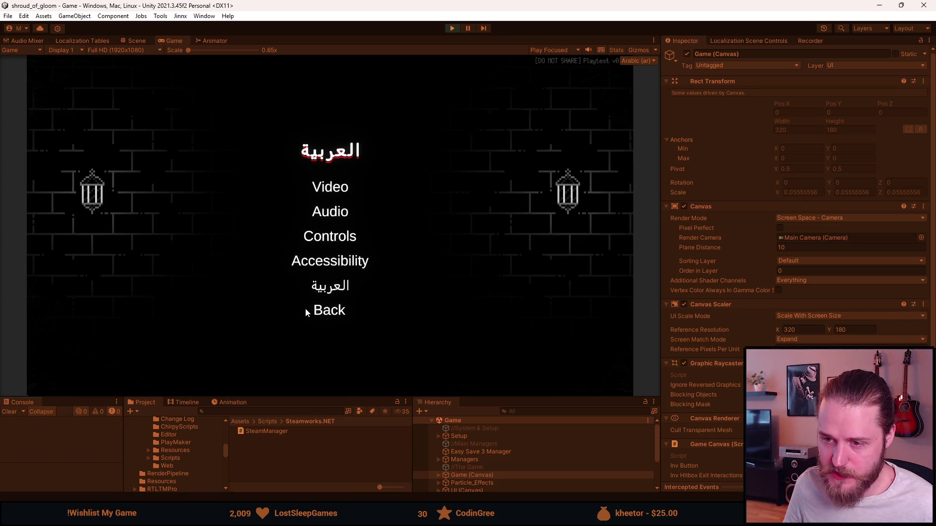
click(327, 315)
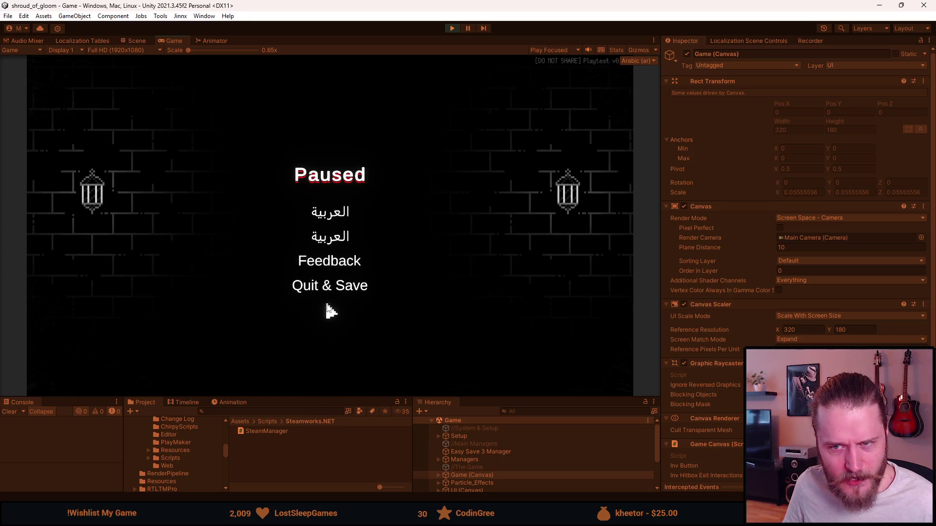
key(Escape)
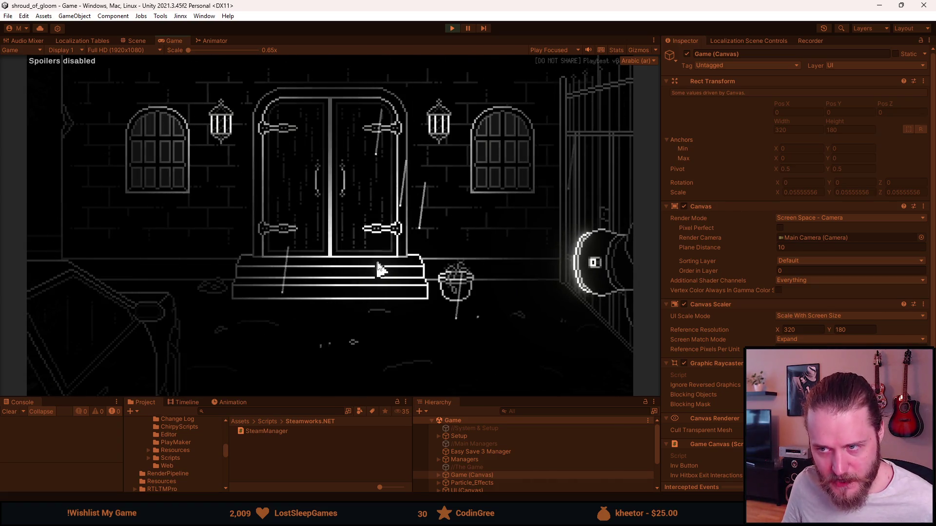
Add the Master Key via the F1 dev tools, read and close the Arabic letter, then pause.
click(294, 316)
key(F1)
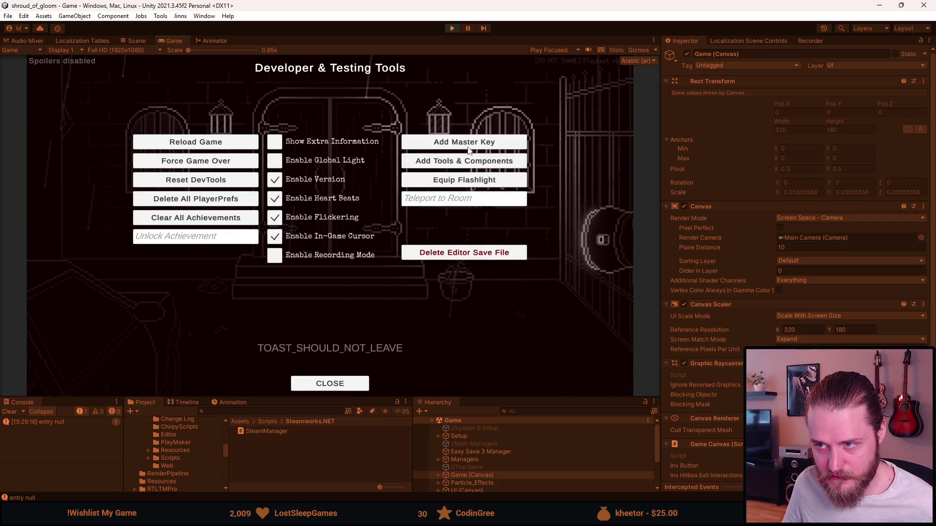
key(F1)
click(164, 336)
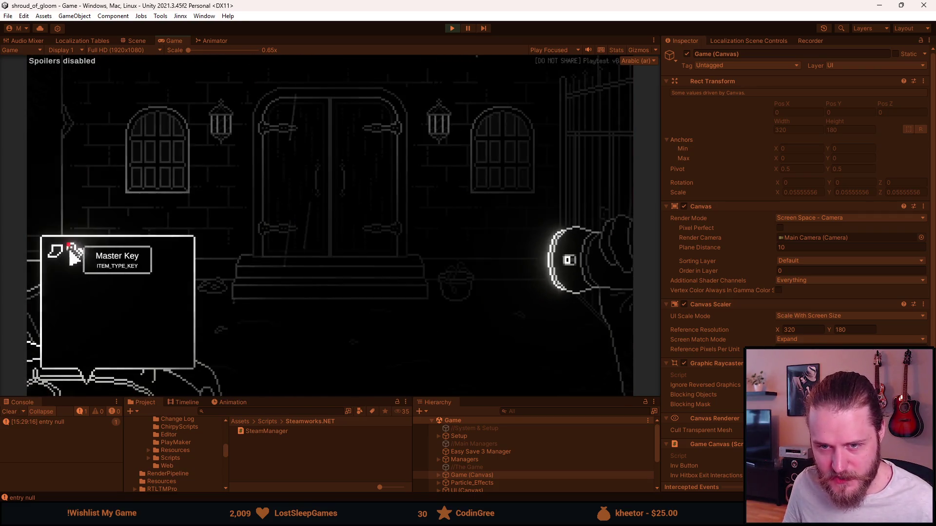
click(56, 255)
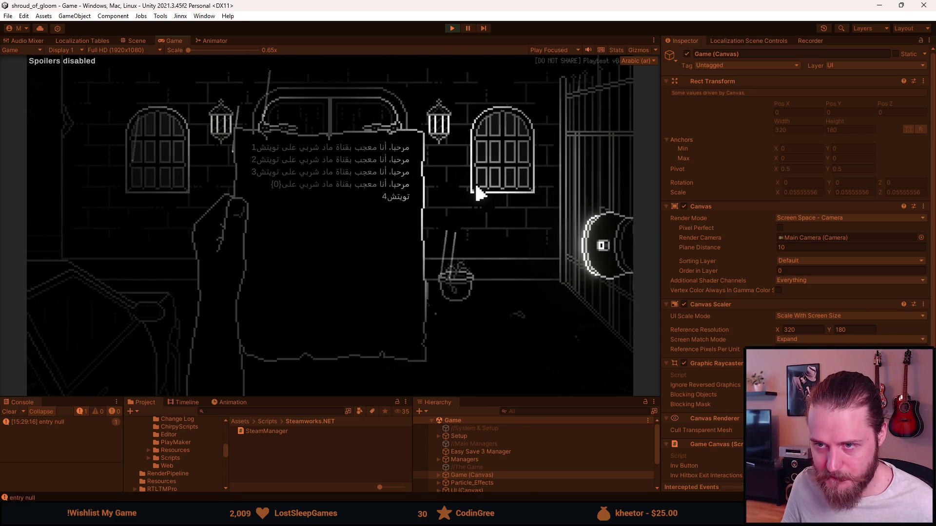
click(276, 268)
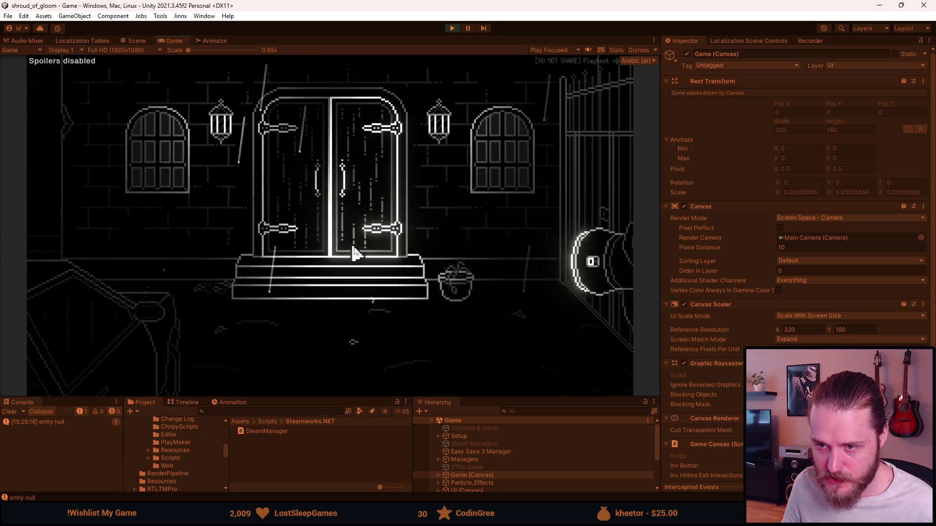
key(Escape)
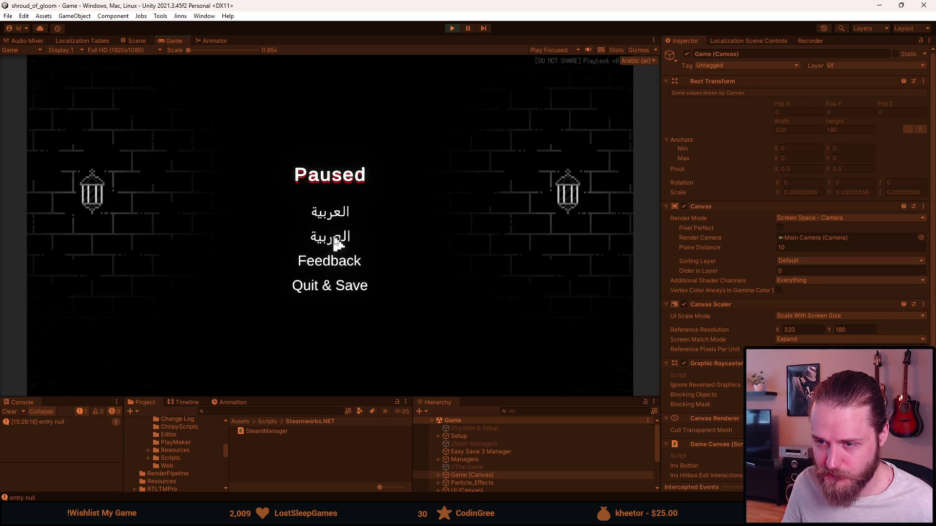
Reselect العربية on the game's Settings language screen.
click(332, 235)
click(344, 288)
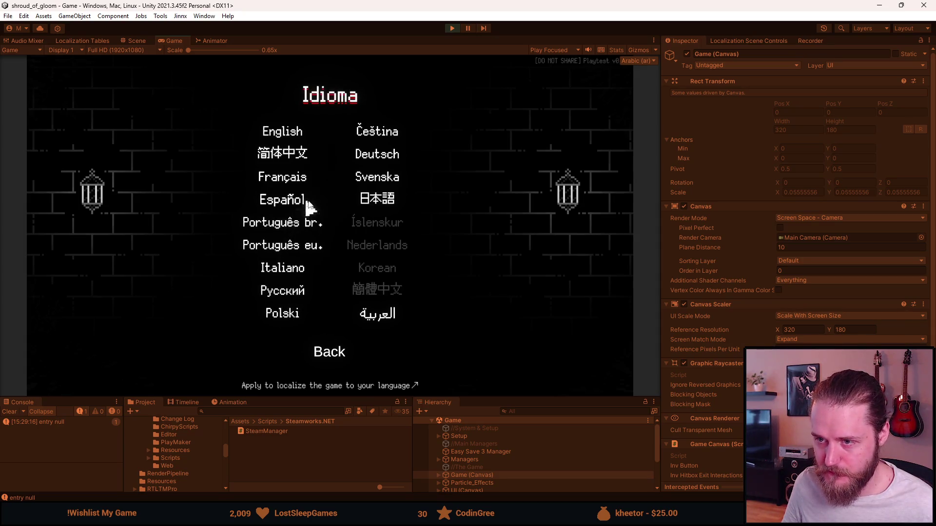
click(371, 312)
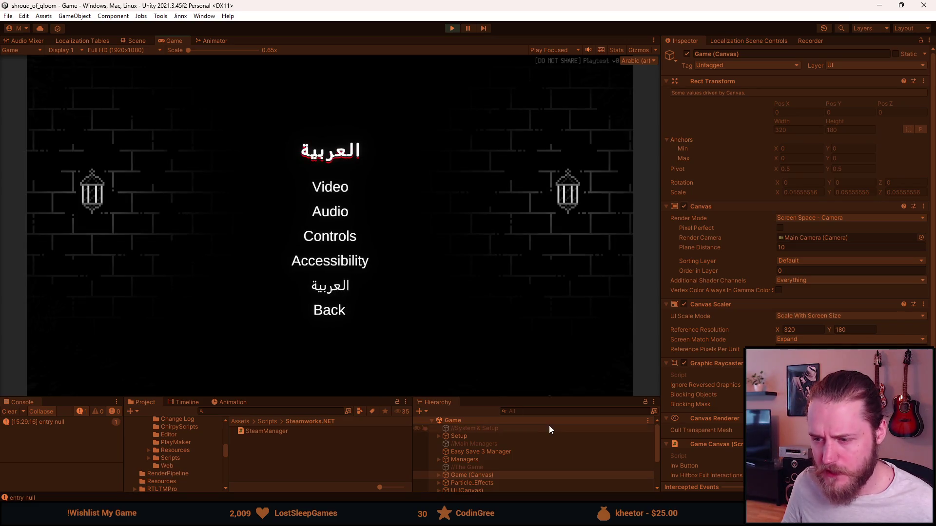
Enlarge the bottom panels and expand DontDestroyOnLoad in the Hierarchy.
drag(539, 396, 533, 368)
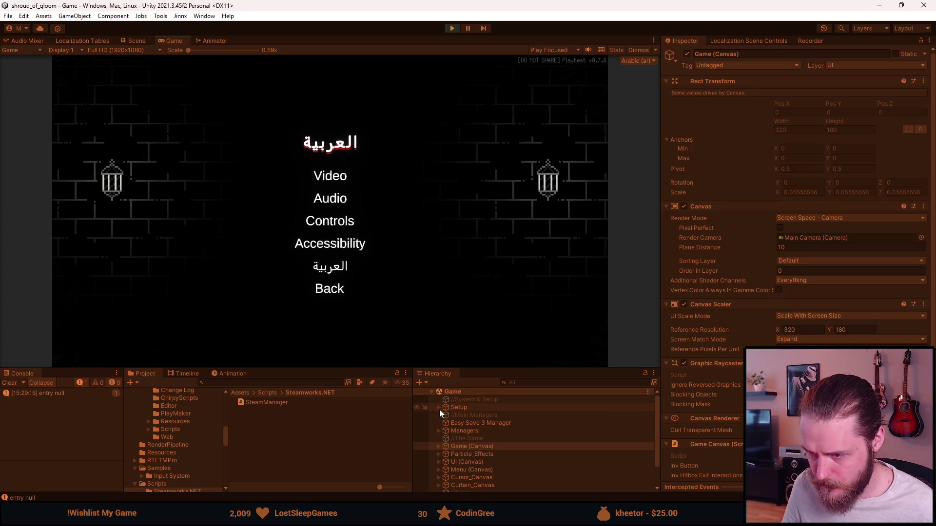
scroll(437, 430, down, 3)
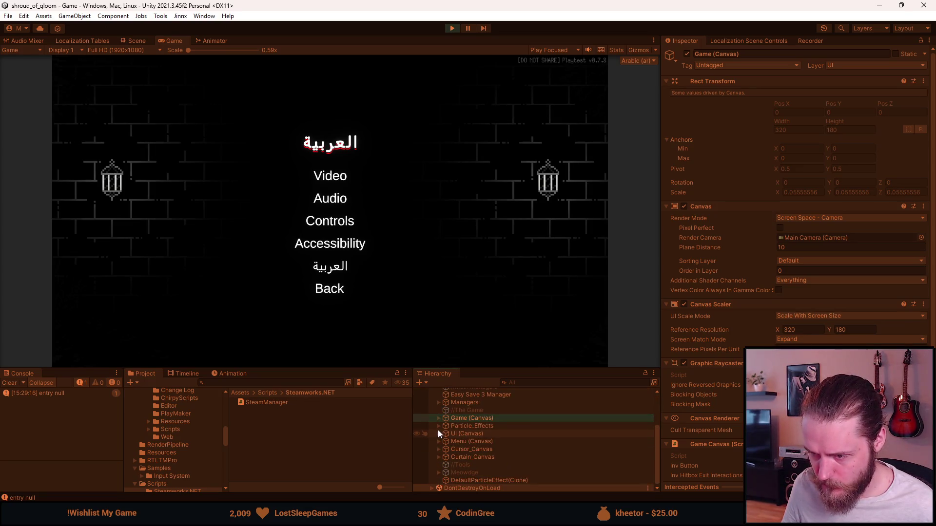
click(432, 489)
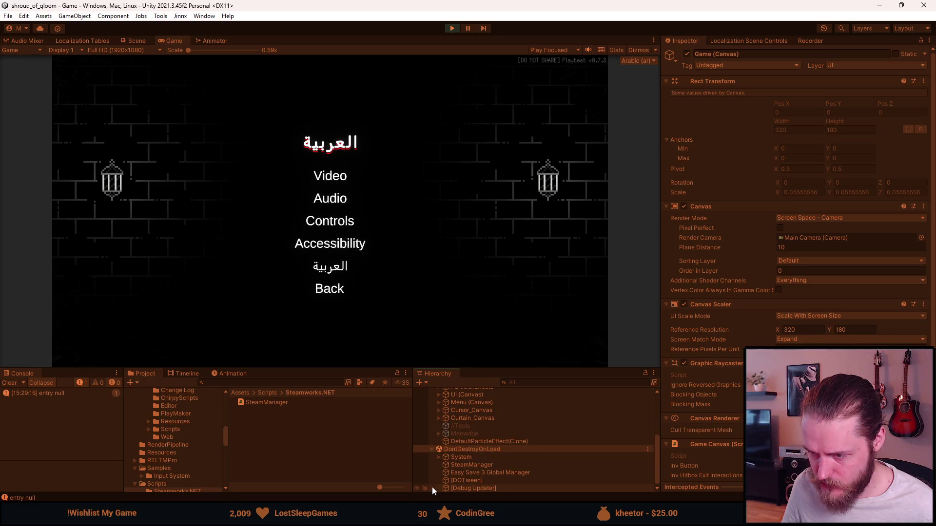
Expand System and inspect FontManager's font groups in the Inspector.
click(438, 457)
click(478, 455)
scroll(757, 323, down, 10)
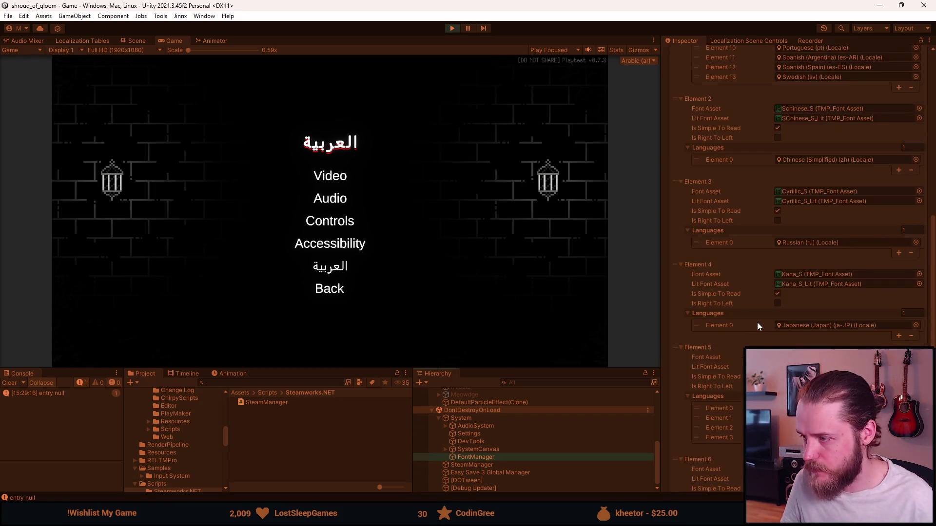
scroll(758, 320, up, 3)
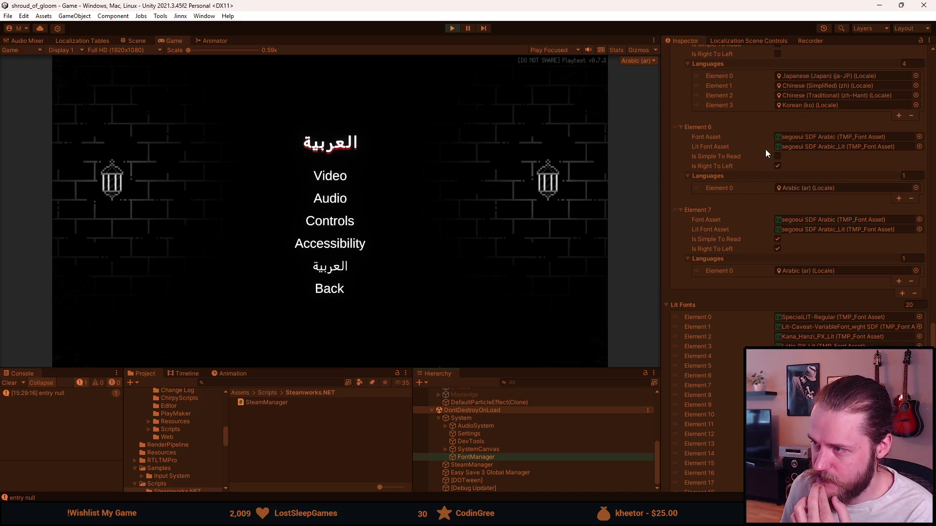
scroll(751, 184, up, 3)
scroll(752, 180, up, 2)
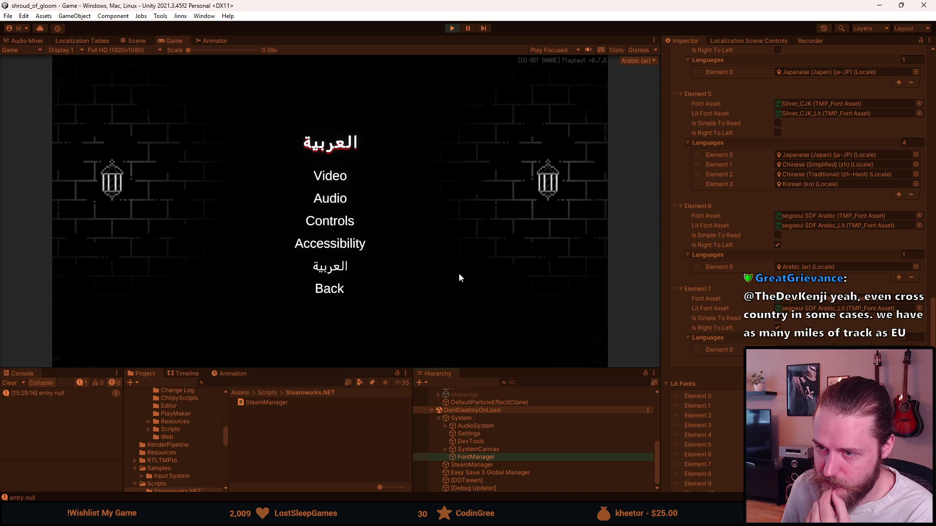
Check the game's Accessibility menu, review the font language lists, then switch the game to English.
click(346, 243)
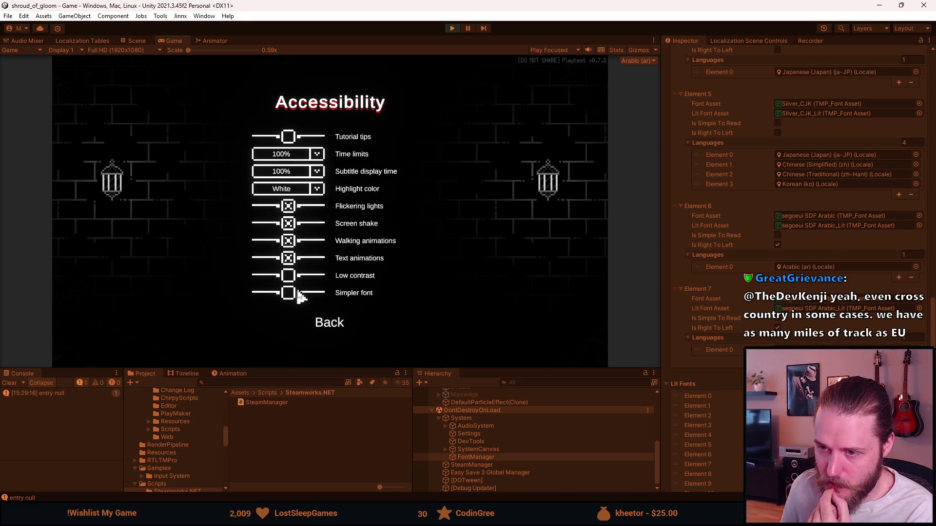
click(327, 317)
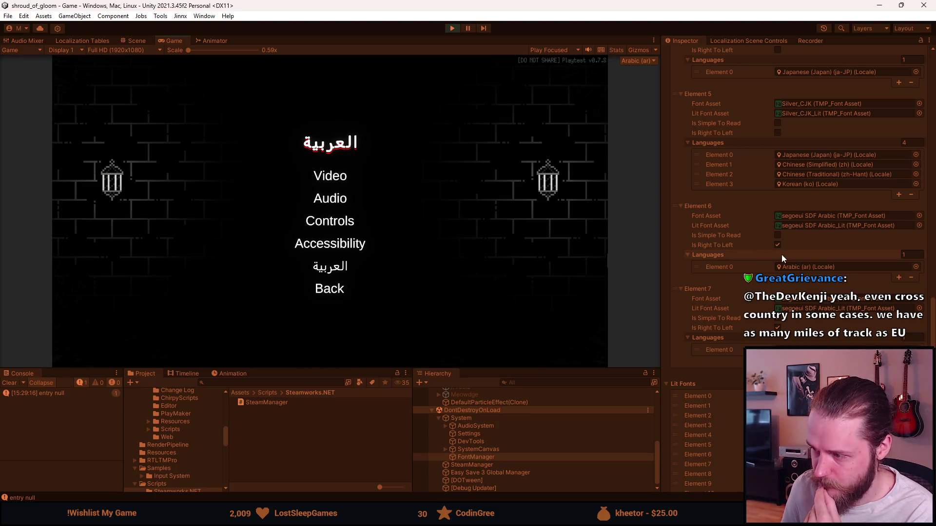
scroll(782, 253, up, 6)
scroll(783, 250, up, 2)
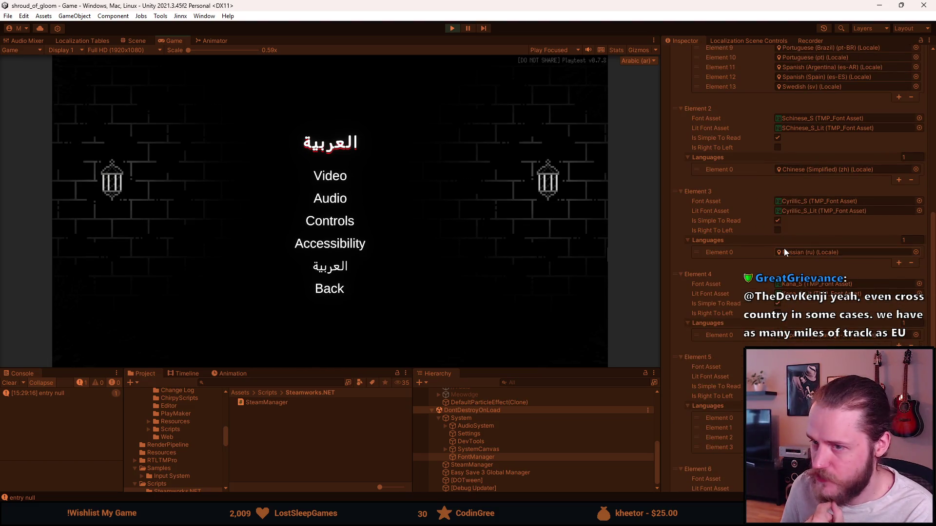
scroll(858, 250, up, 7)
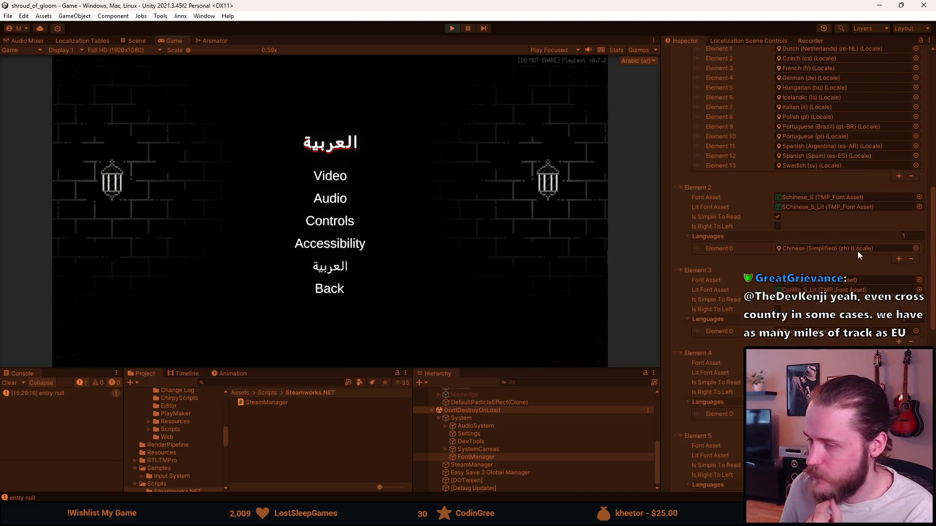
scroll(858, 251, up, 7)
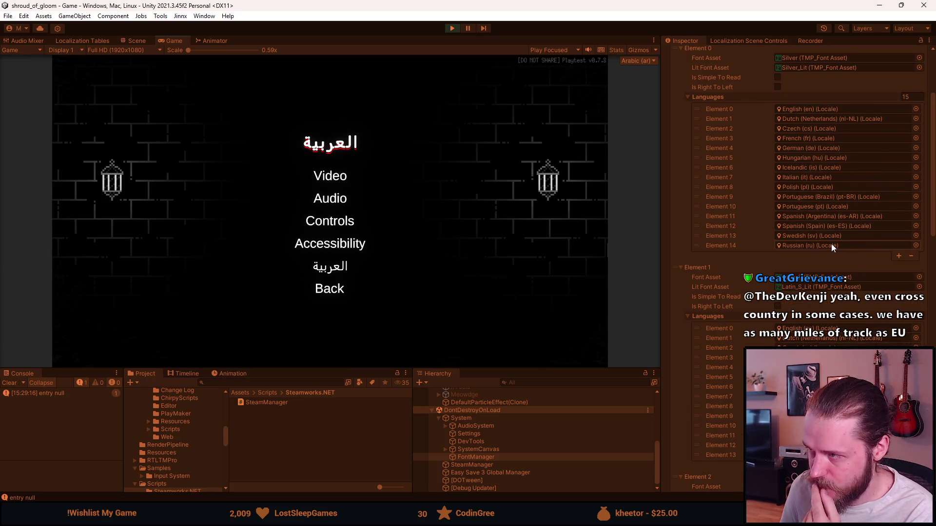
scroll(831, 244, down, 3)
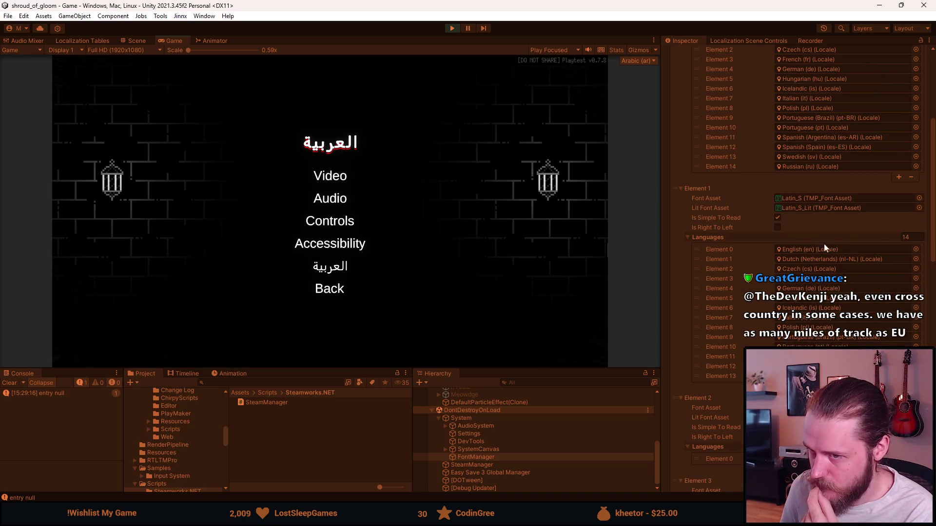
click(327, 270)
click(298, 128)
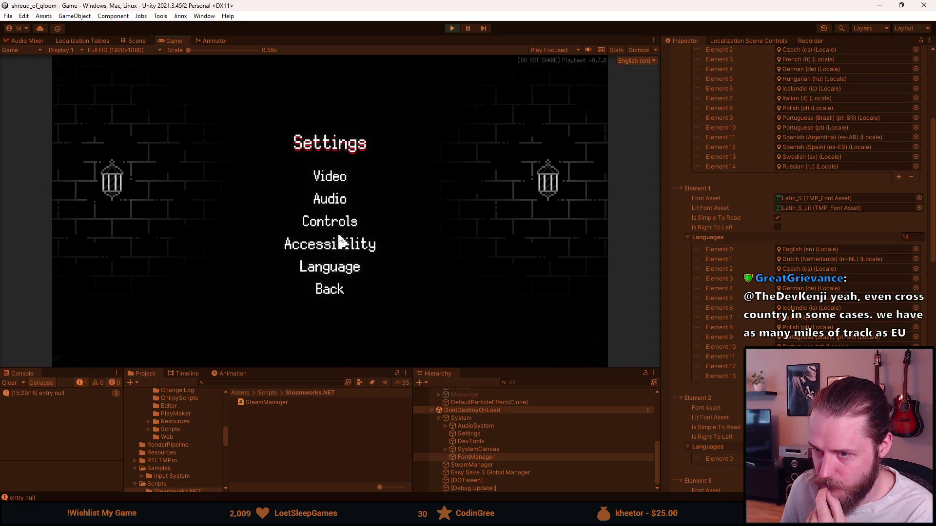
Check the English Accessibility options, back out of Settings and resume play.
click(337, 251)
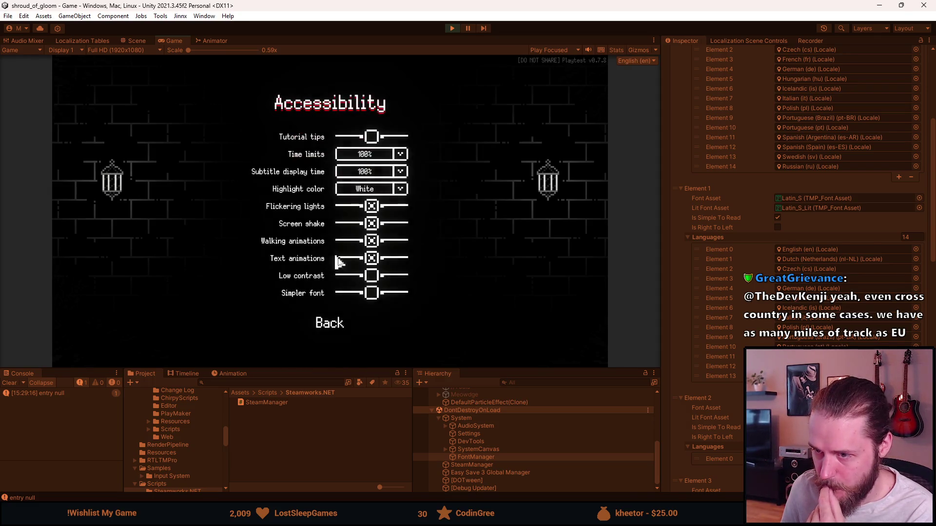
click(341, 323)
click(335, 290)
click(314, 195)
Read A Brother's Concern letter, view the Main Floor map, pause, then stop Play mode.
key(Tab)
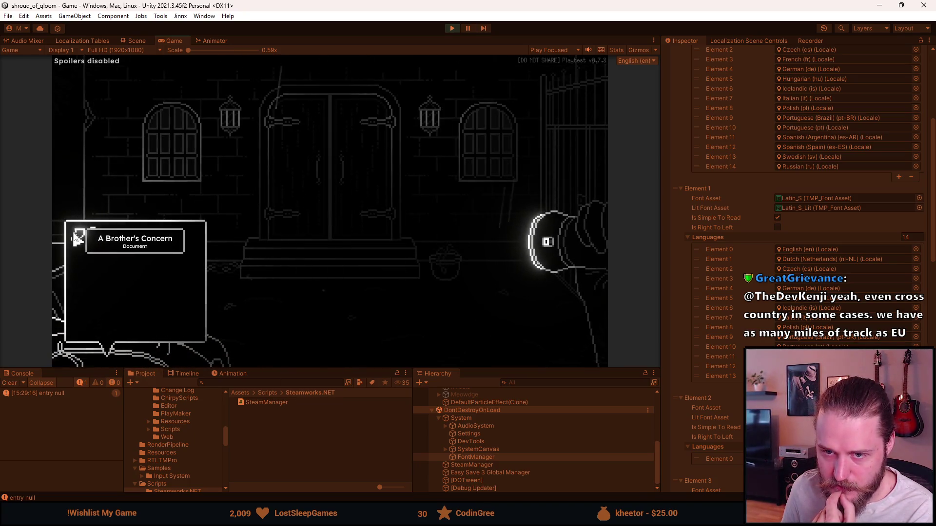
click(76, 238)
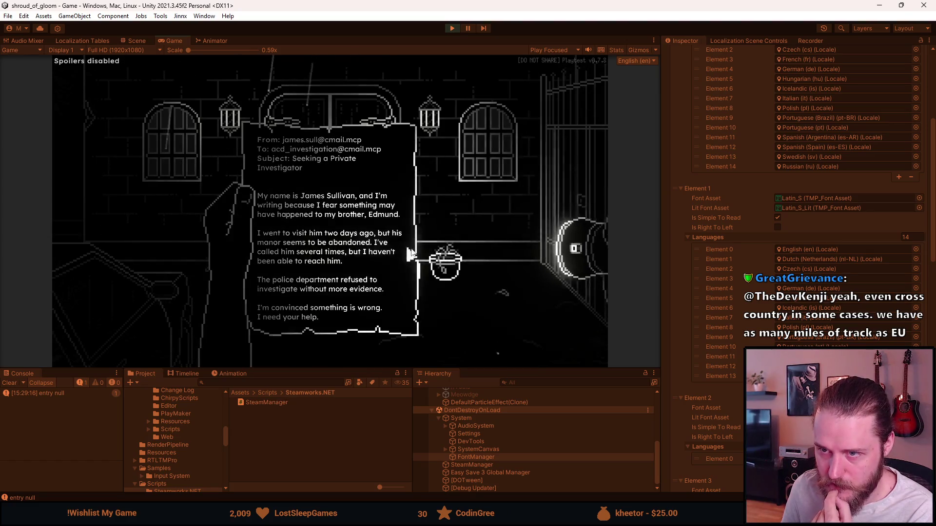
click(404, 253)
key(m)
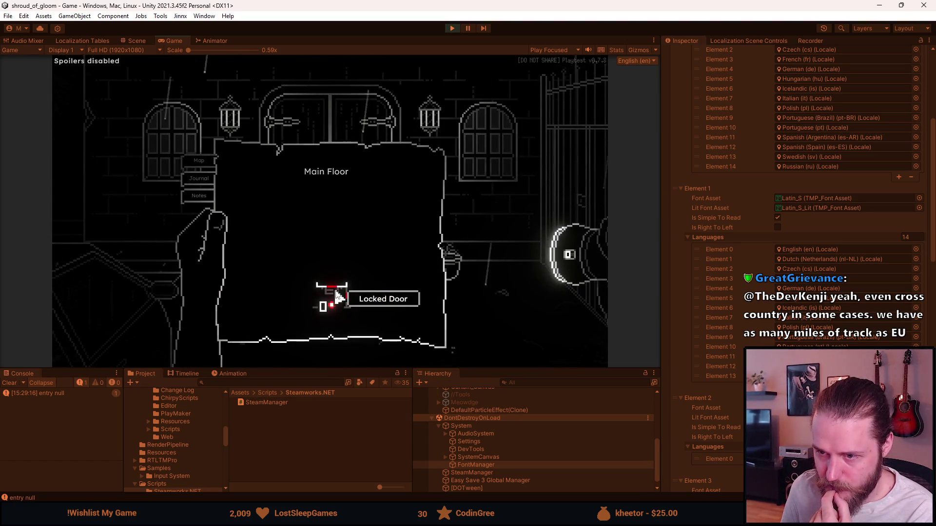
key(m)
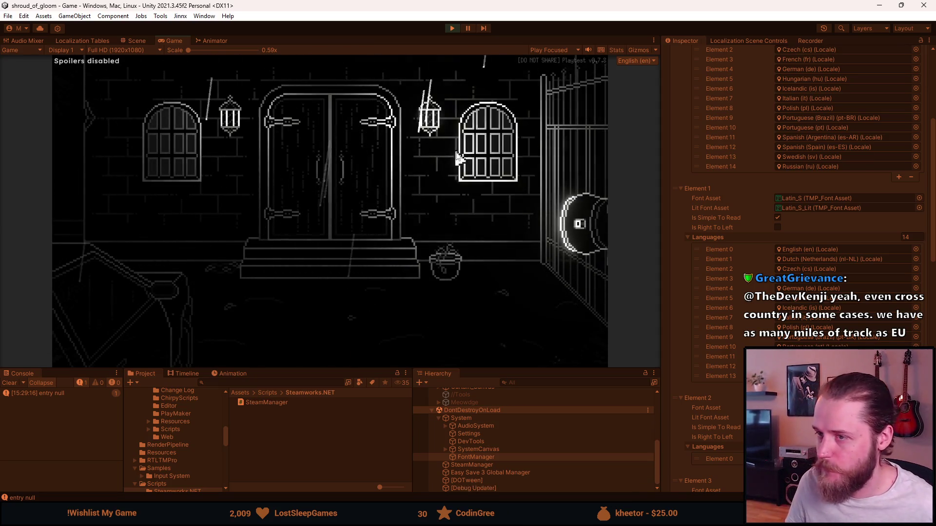
key(Escape)
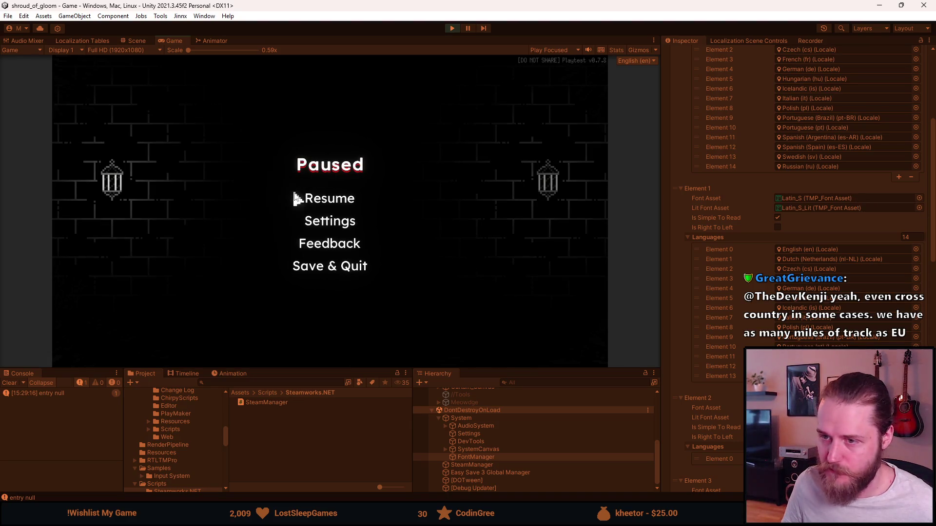
click(452, 28)
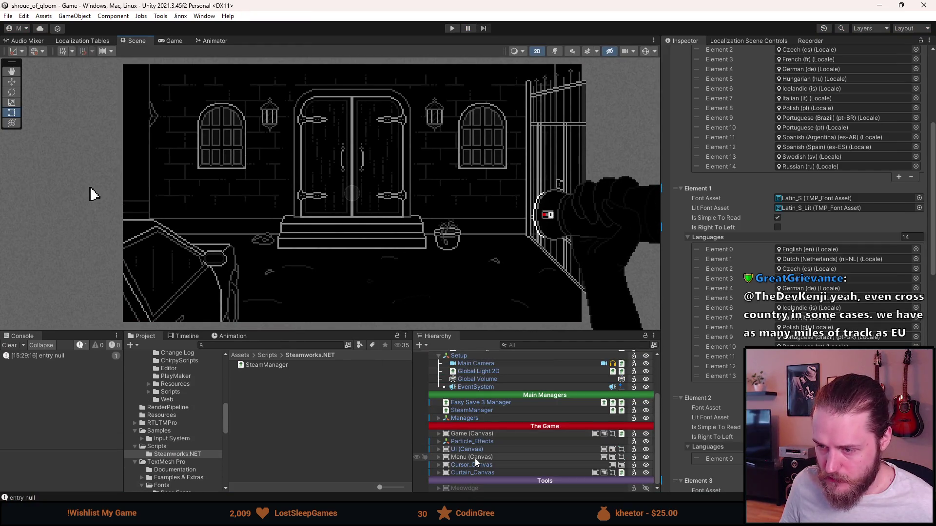
Expand Menu (Canvas), select SettingsUI and open its prefab for editing.
click(438, 450)
click(437, 449)
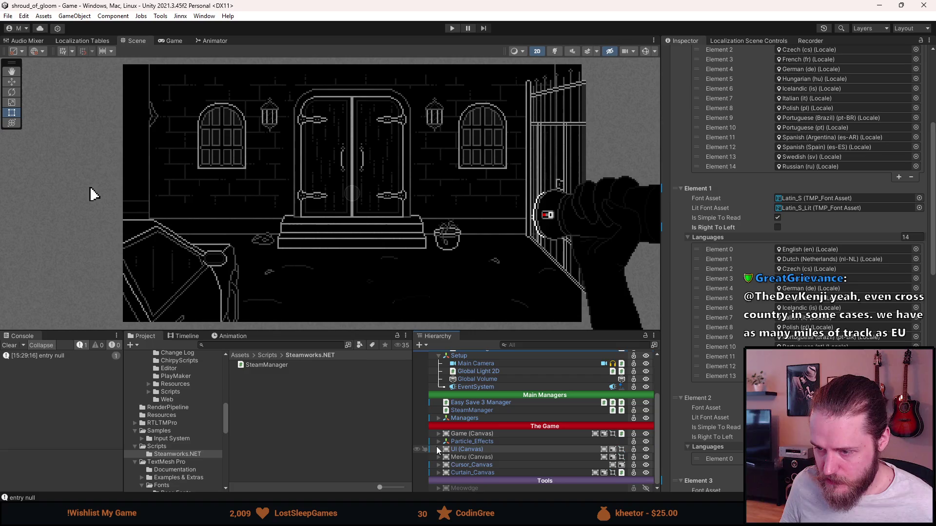
click(439, 457)
scroll(440, 457, down, 3)
click(445, 441)
click(469, 441)
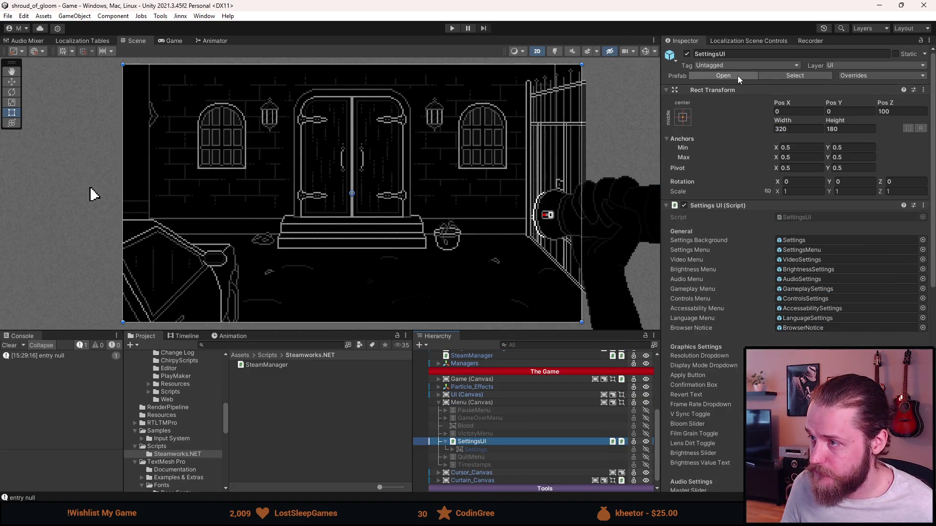
click(731, 76)
click(485, 374)
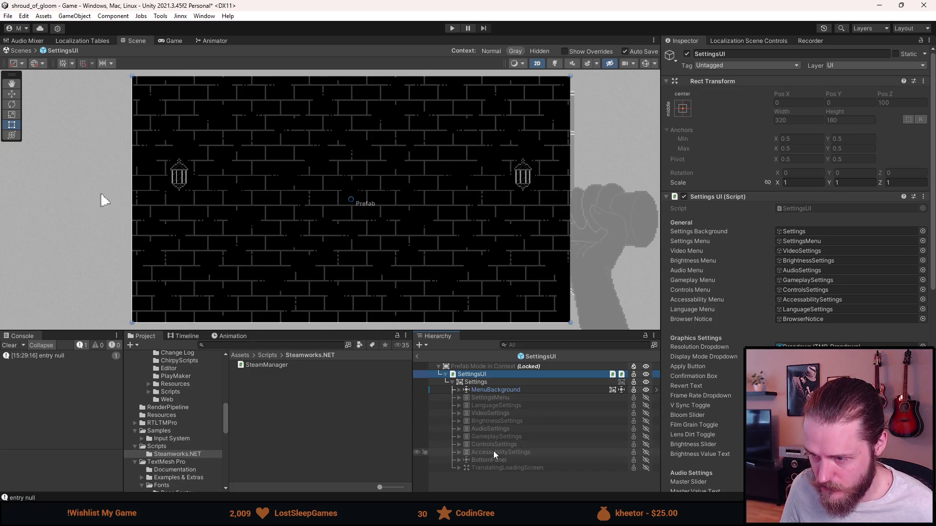
Select AccessabilitySettings and set the scene's Active Locale to Arabic with Track Changes on.
click(459, 452)
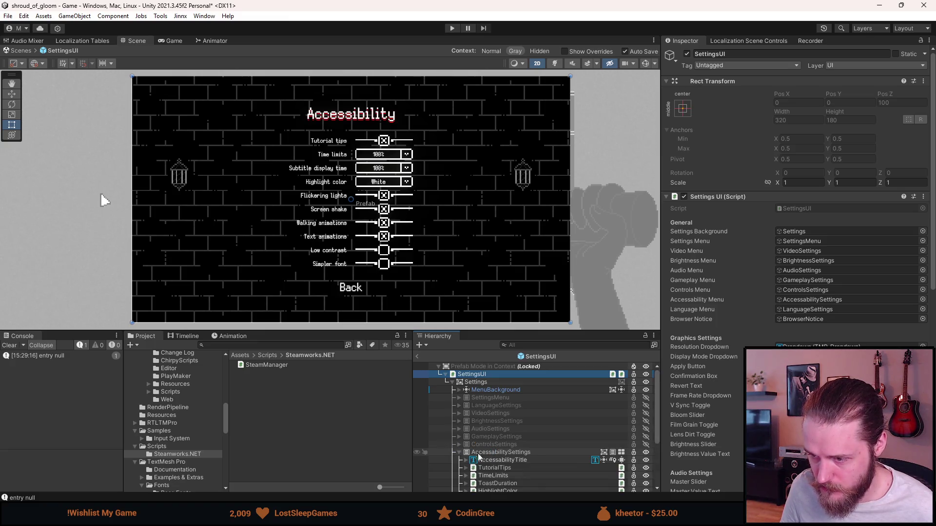
click(488, 454)
click(753, 42)
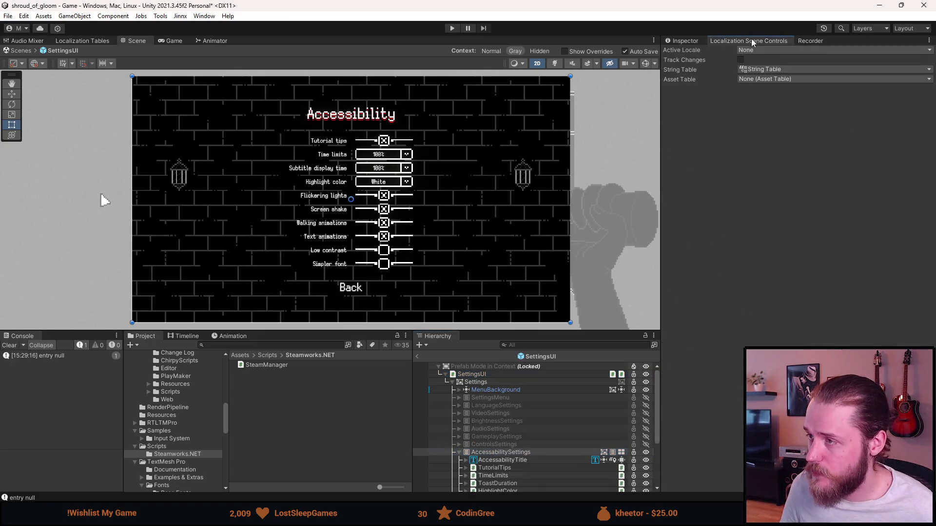
click(754, 50)
click(764, 75)
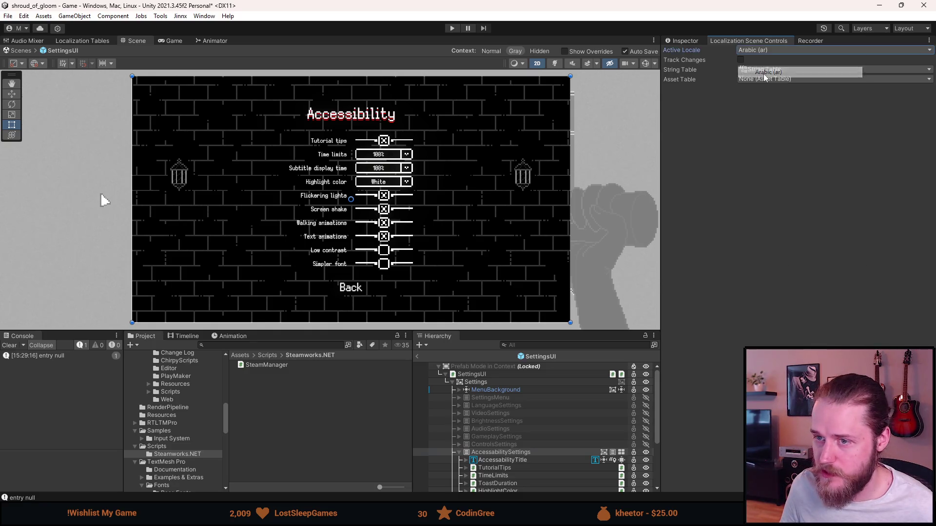
click(740, 60)
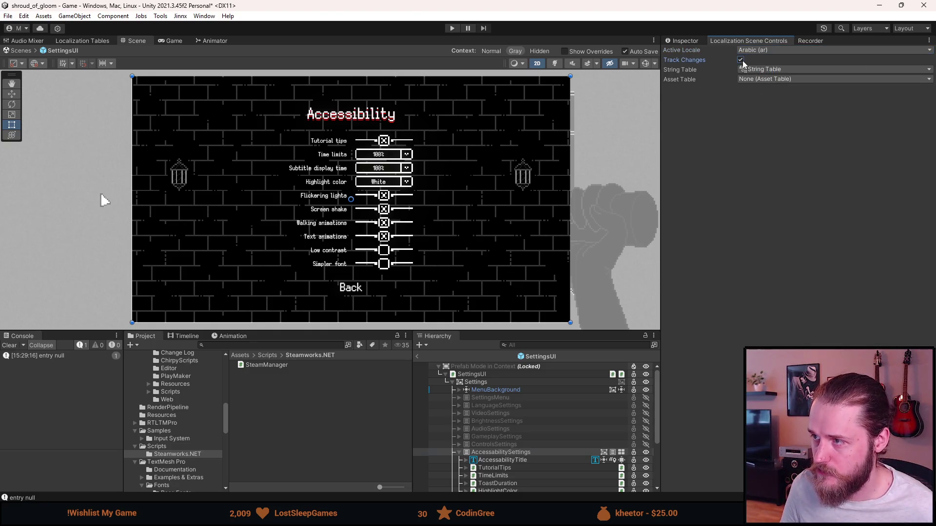
Deactivate the SimpleFont object, then reselect the AccessabilitySettings container.
scroll(502, 473, down, 5)
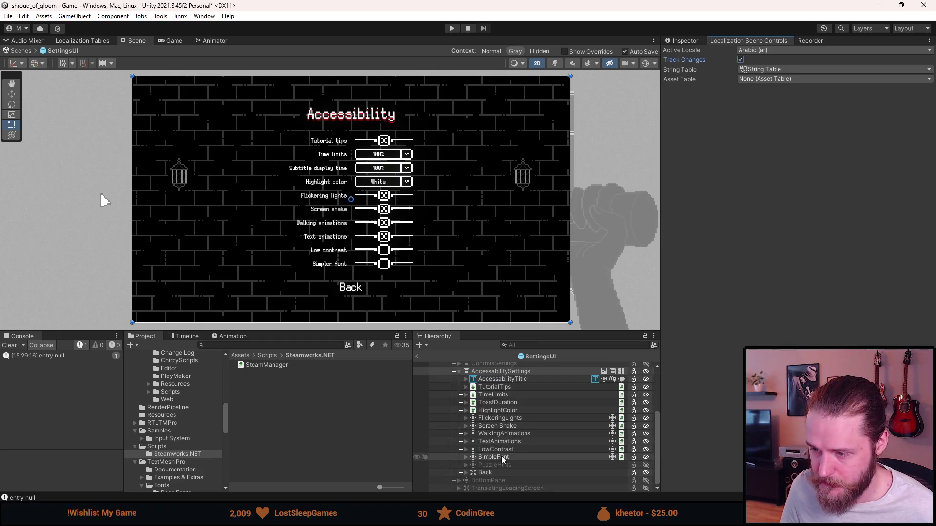
click(502, 457)
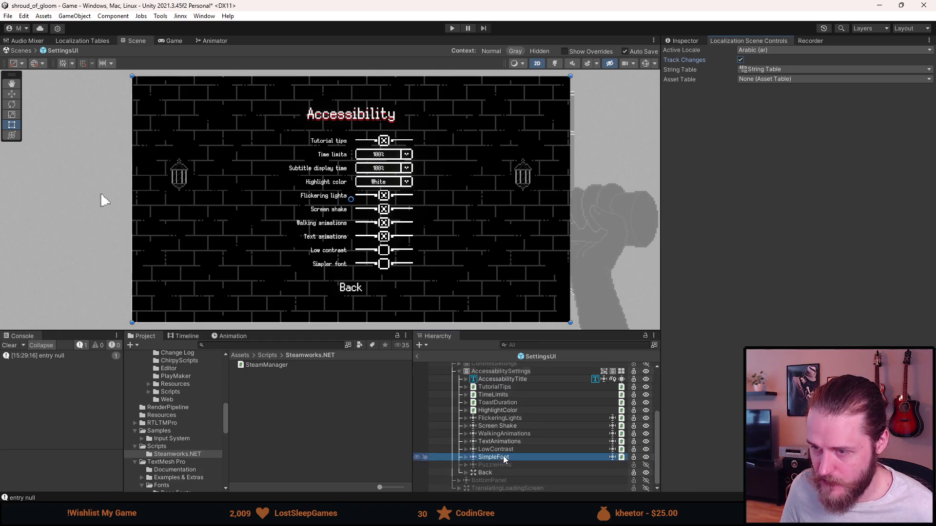
click(694, 42)
click(687, 54)
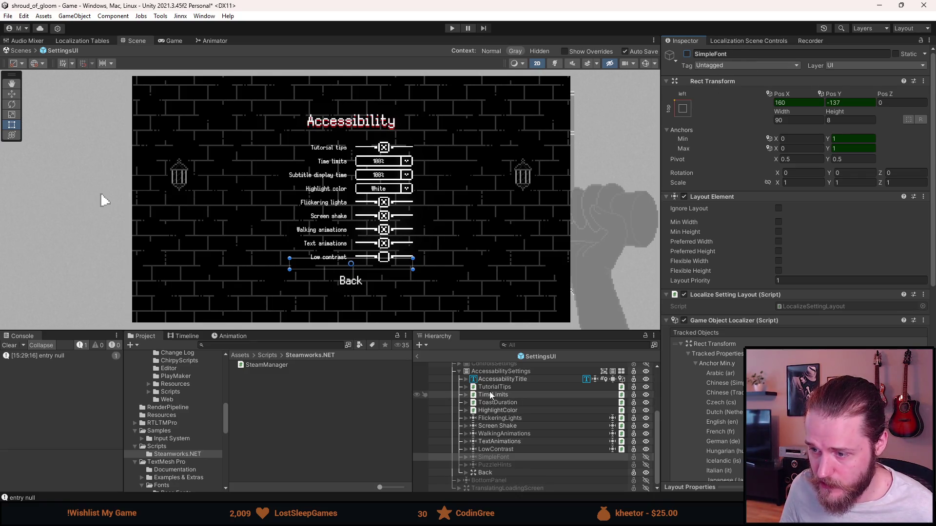
click(487, 373)
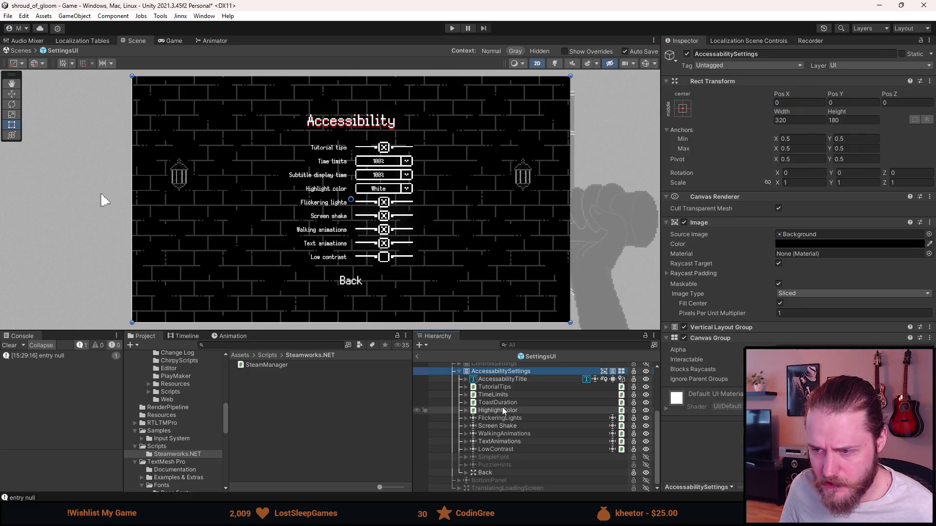
Collapse the AccessabilitySettings children and deactivate that panel.
scroll(488, 414, up, 3)
key(Left)
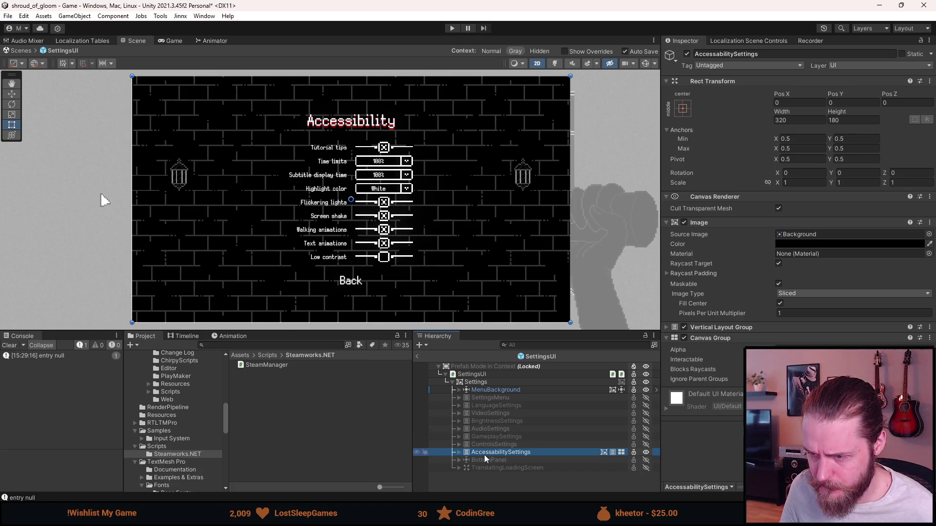
key(alt+shift+a)
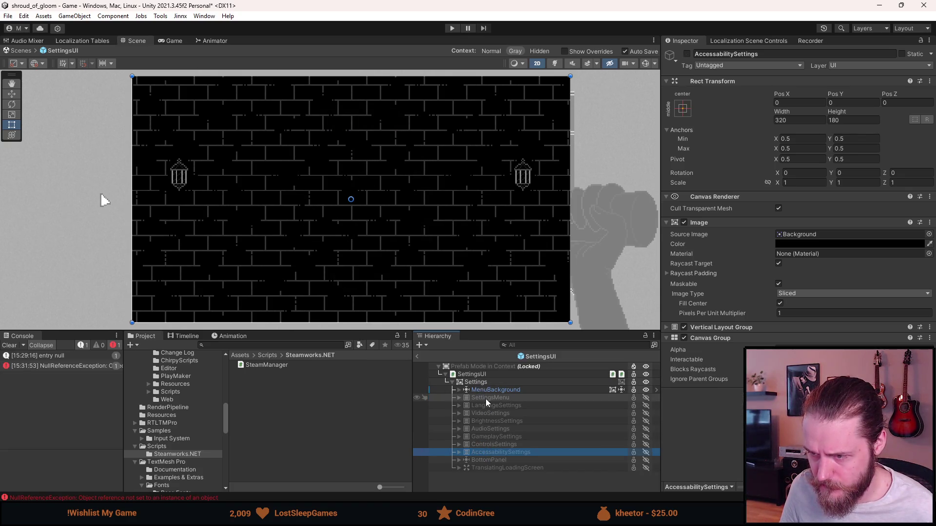
Read the NullReferenceException stack trace, clear the console, and hide the Settings object.
click(94, 370)
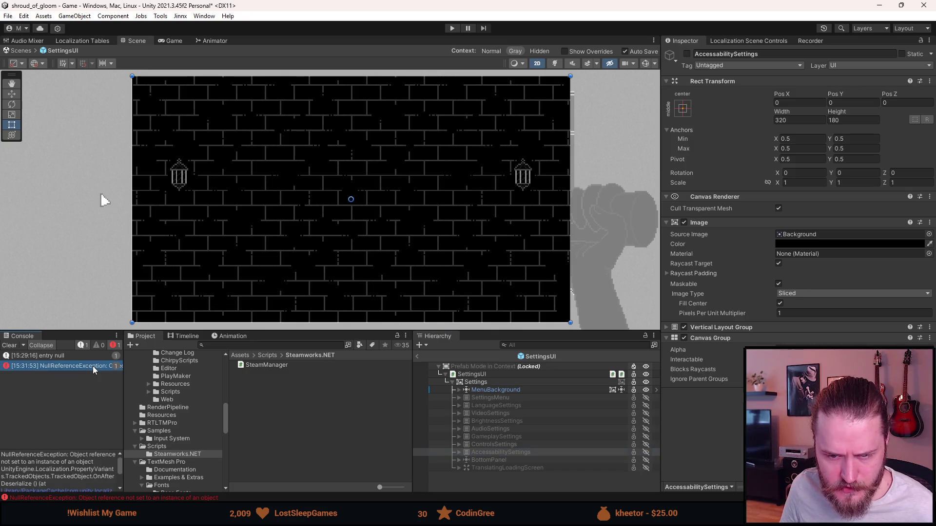
scroll(89, 487, down, 2)
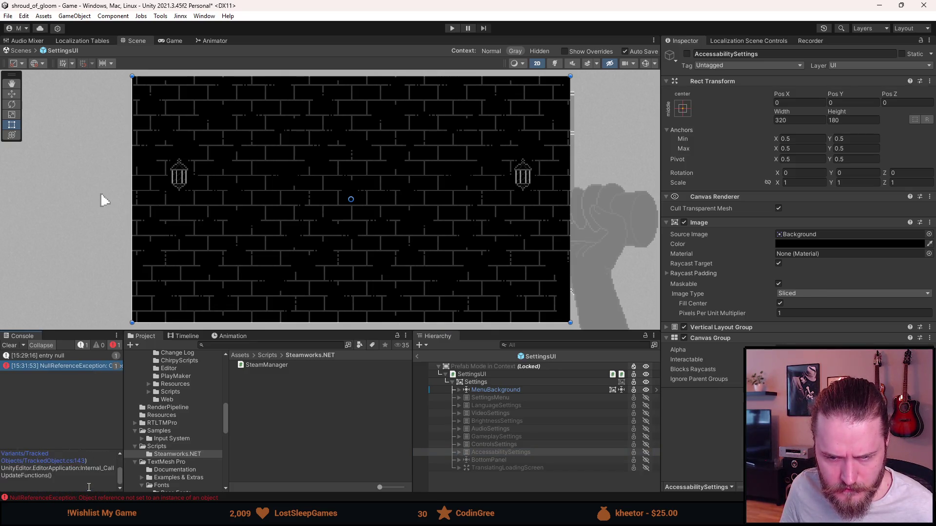
scroll(89, 487, down, 2)
scroll(89, 487, up, 5)
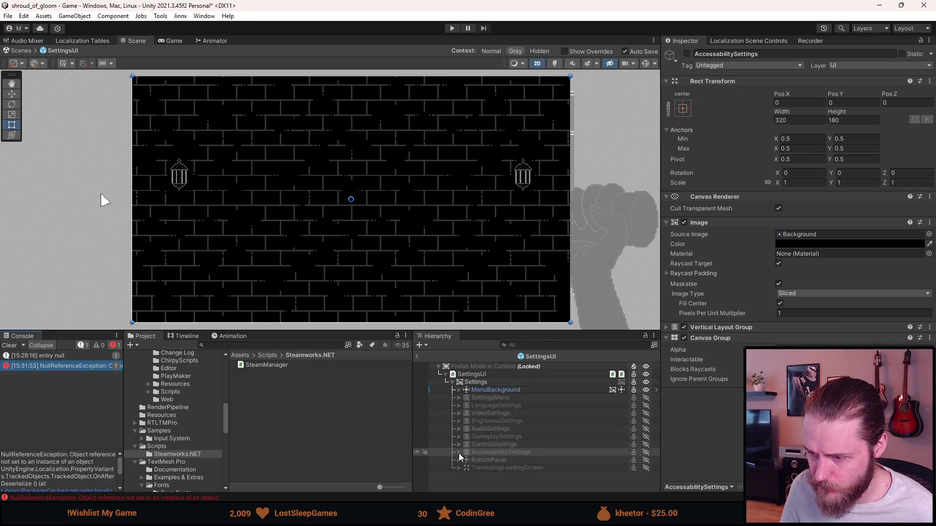
click(11, 346)
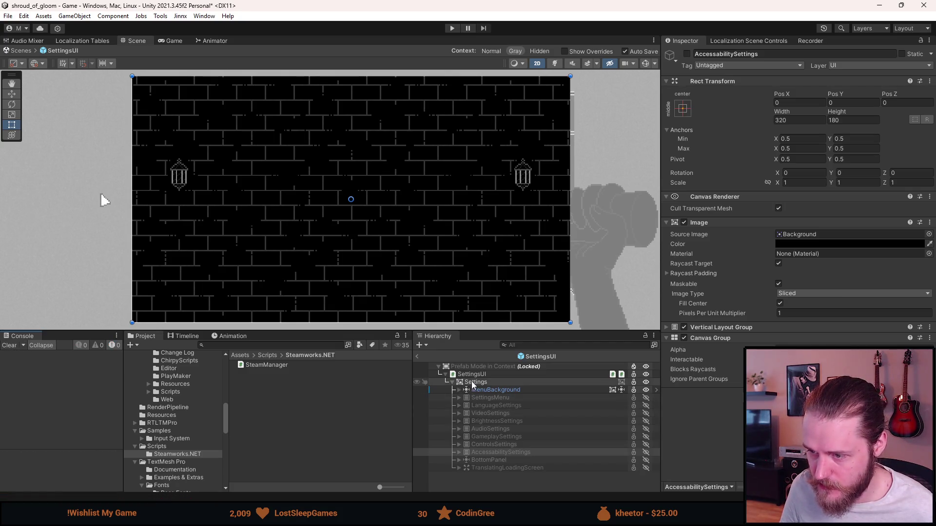
key(shift+a)
key(shift+a)
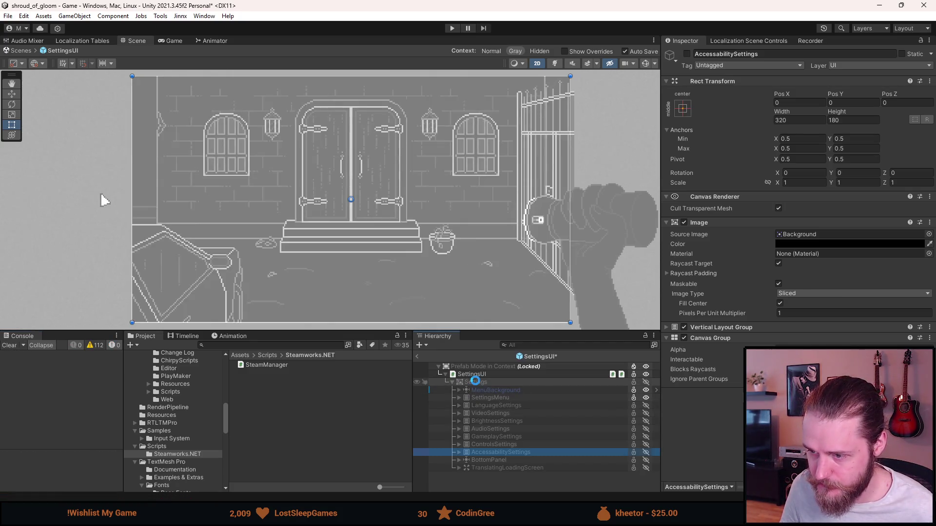
Leave Prefab Mode, check the Localization Scene Controls, and reopen the SettingsUI prefab.
click(417, 357)
click(749, 41)
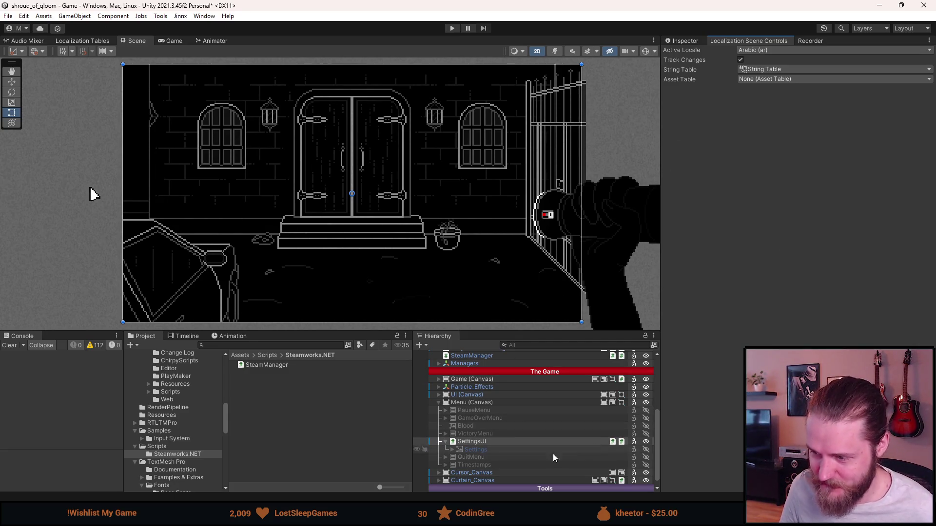
click(685, 41)
click(722, 76)
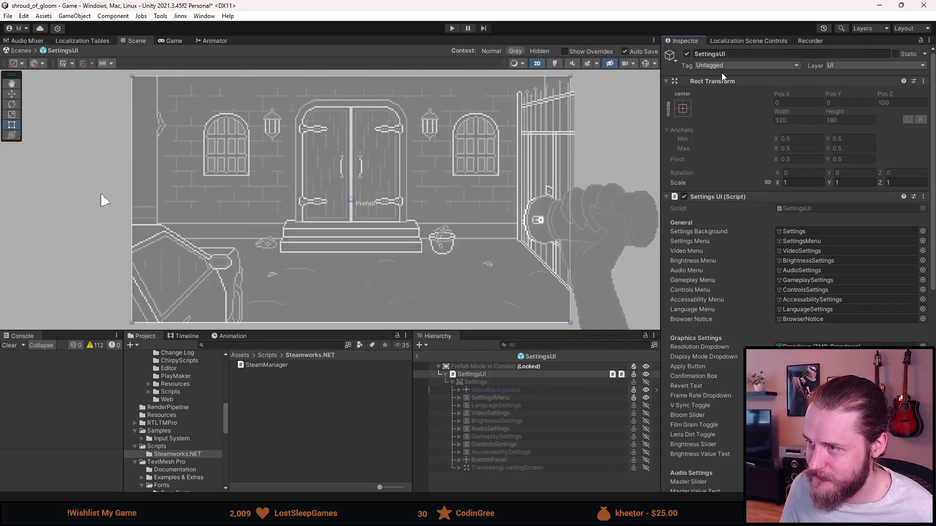
Inspect the Settings object, its active locale settings, and the SettingsUI script references.
click(493, 383)
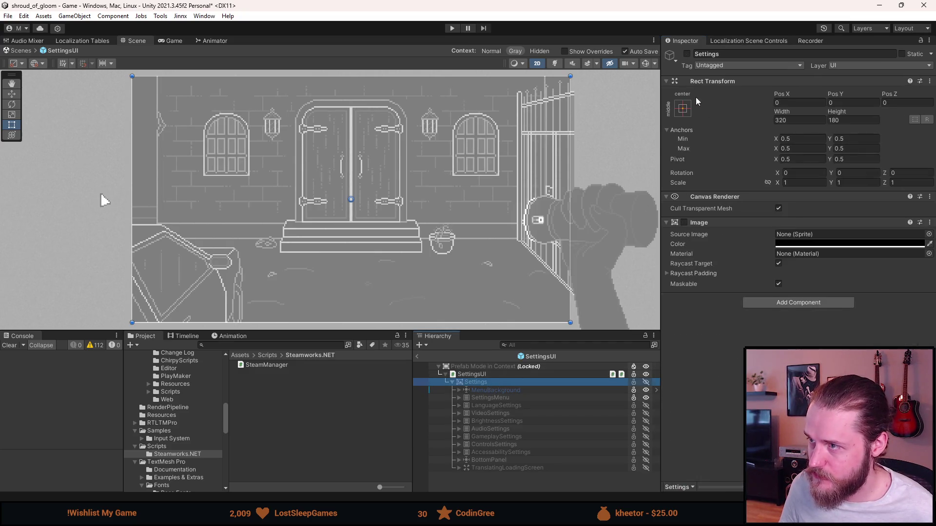
click(731, 41)
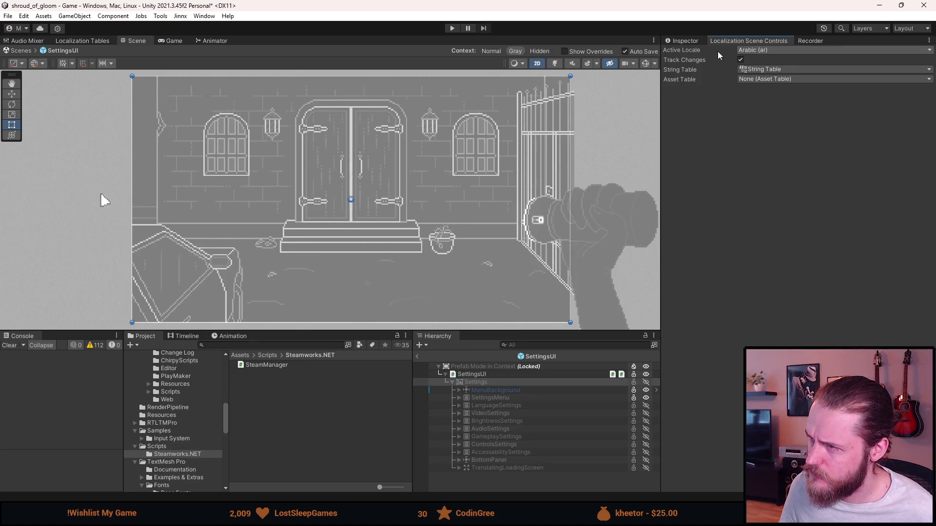
click(692, 41)
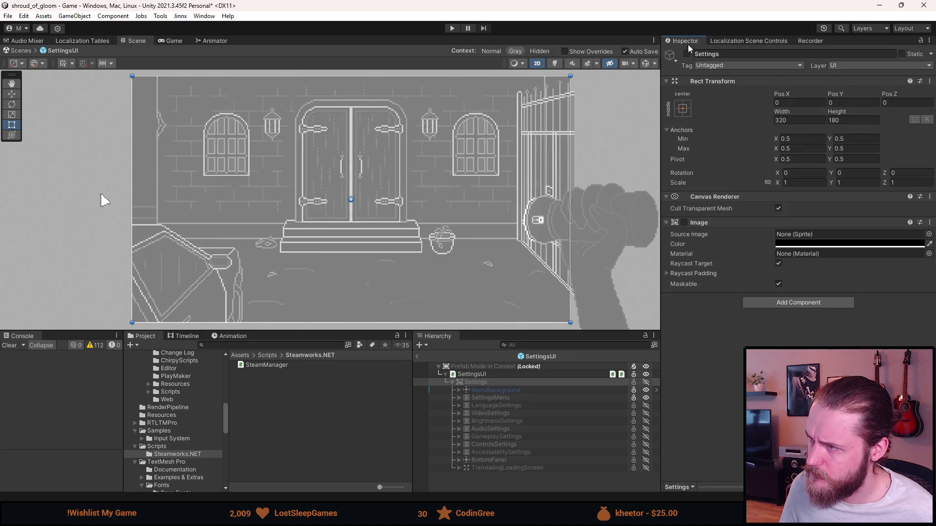
click(616, 373)
scroll(799, 195, down, 10)
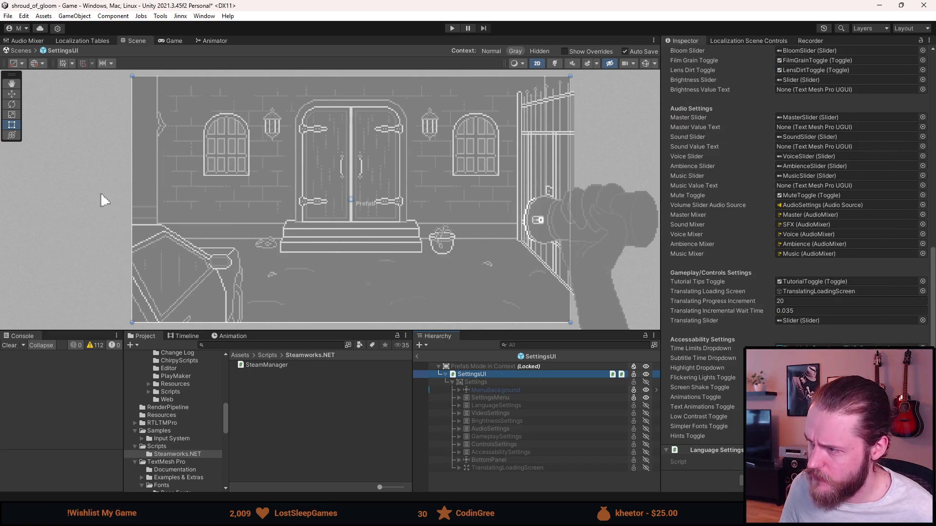
Inspect SettingsMenu and MenuBackground, then expand AccessabilitySettings to list its child options.
click(505, 399)
click(500, 391)
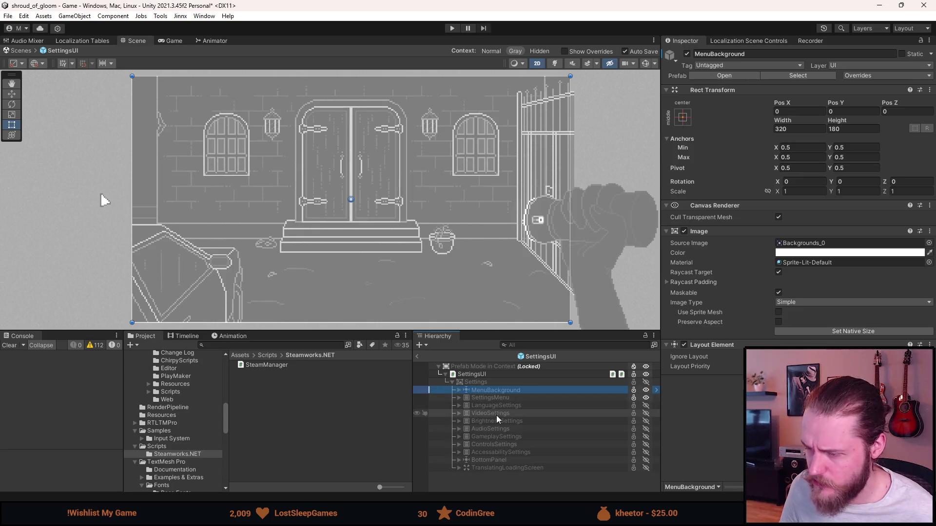
click(500, 453)
click(460, 453)
scroll(468, 454, down, 5)
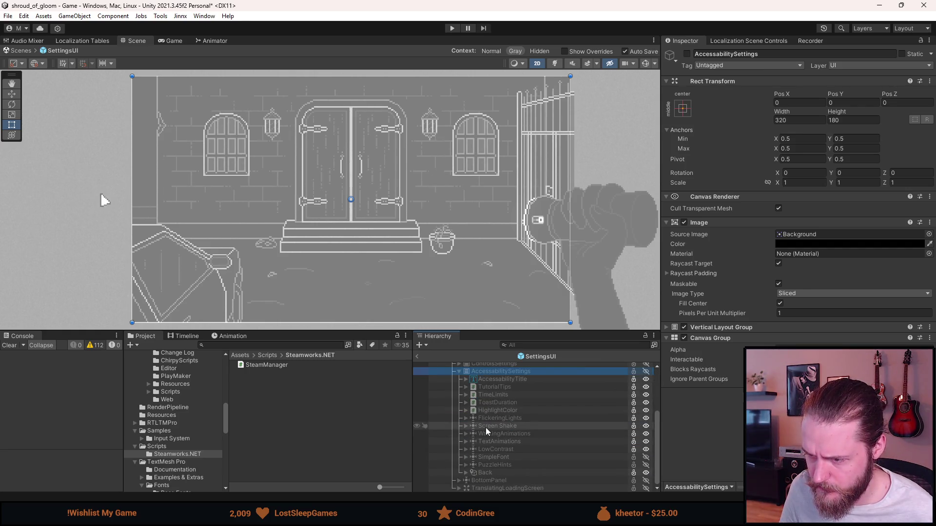
Review SimpleFont's Game Object Localizer anchor and position overrides, then view the Arabic-locale scene controls.
click(495, 457)
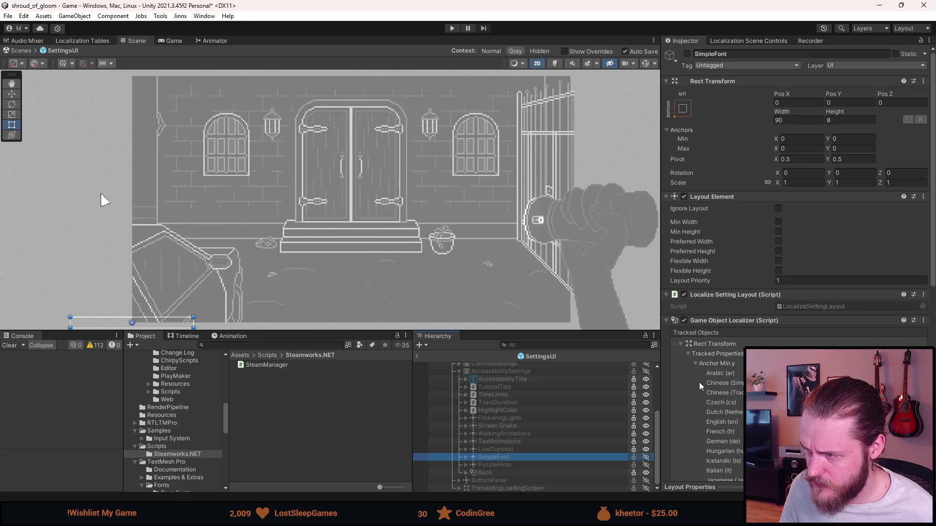
scroll(701, 385, down, 3)
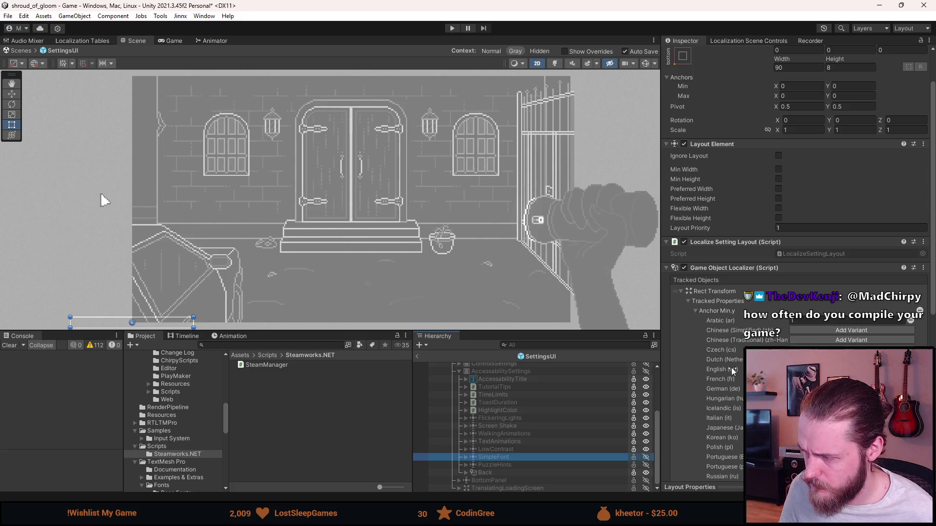
scroll(733, 371, down, 4)
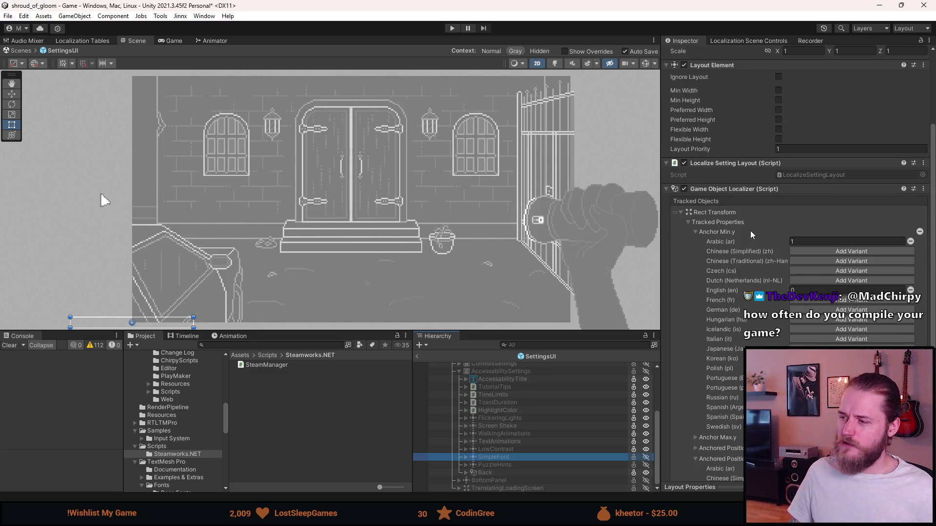
scroll(747, 319, down, 5)
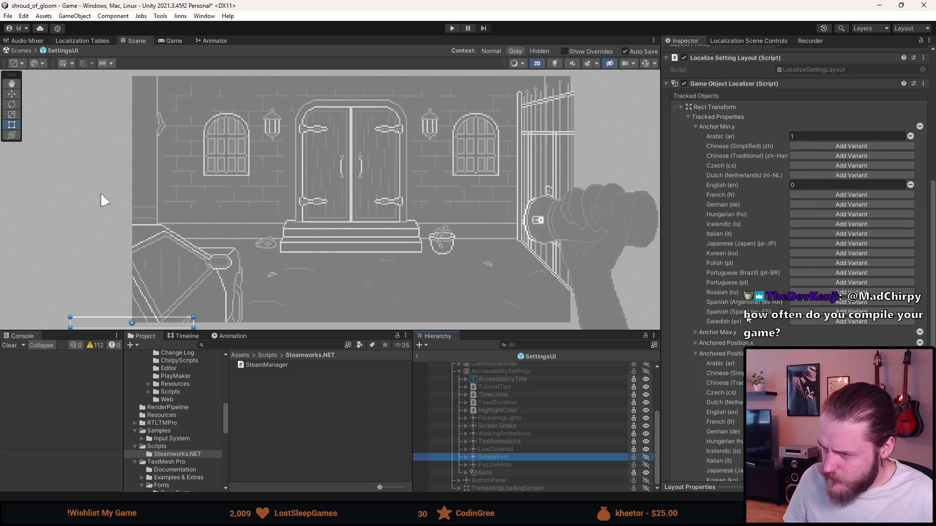
scroll(747, 319, down, 4)
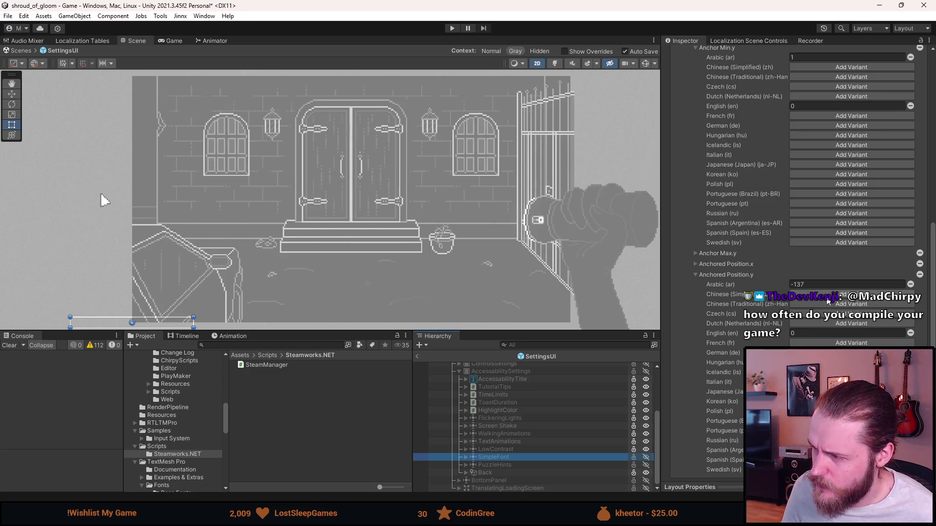
scroll(712, 359, up, 16)
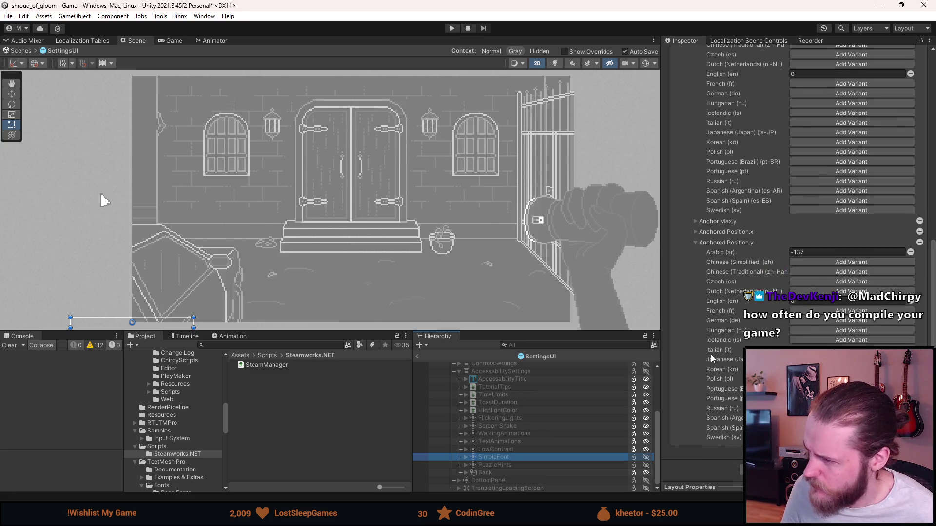
click(749, 42)
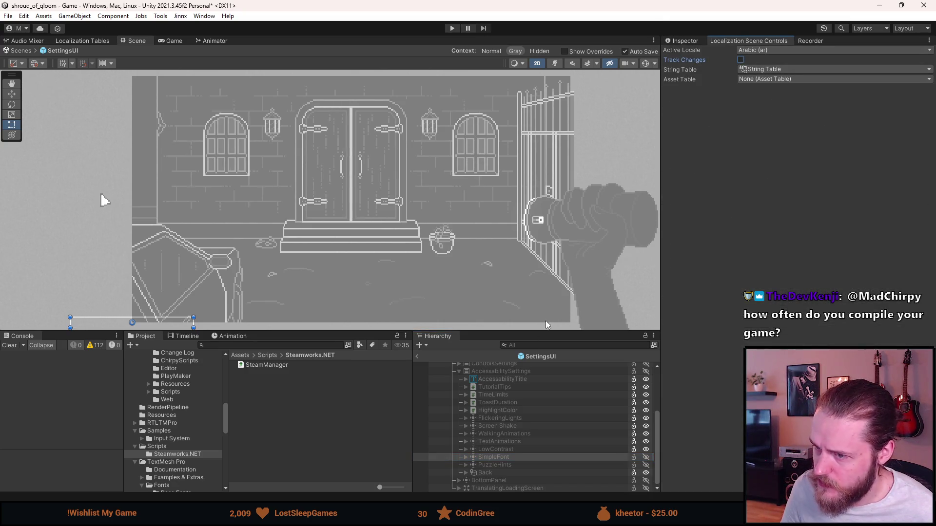
Exit Prefab Mode, clear the console, set Active Locale to None, and show SettingsUI's properties.
click(417, 358)
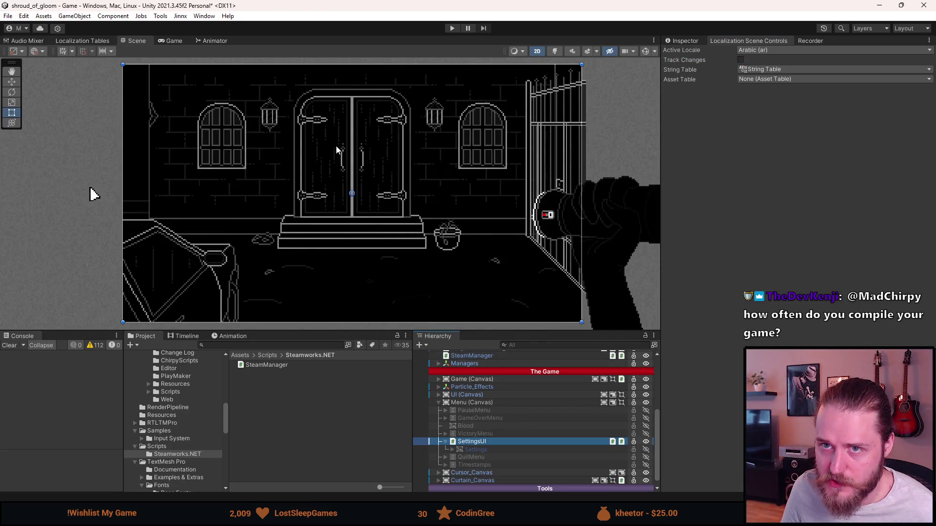
click(11, 346)
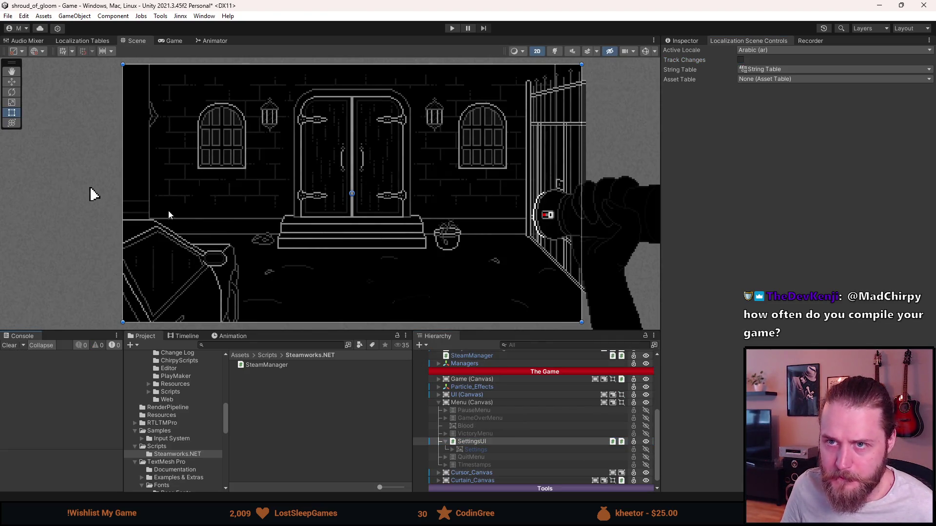
click(784, 50)
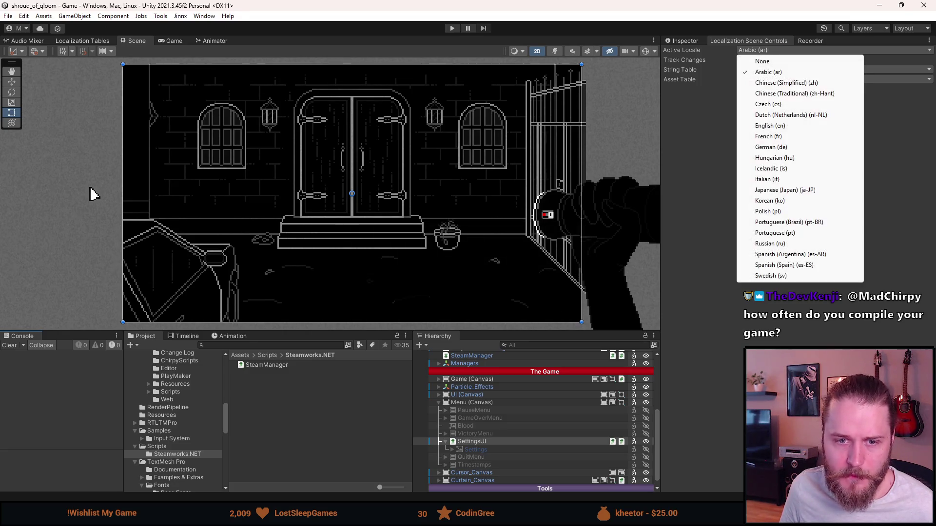
click(760, 62)
click(690, 42)
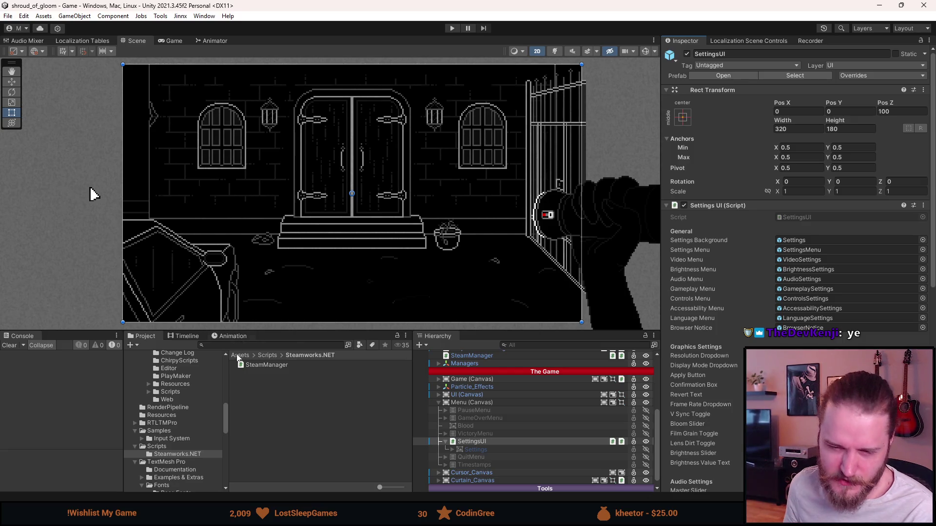
Run the game, enlarge the Game view, and check the Settings menu's Accessibility page.
click(292, 412)
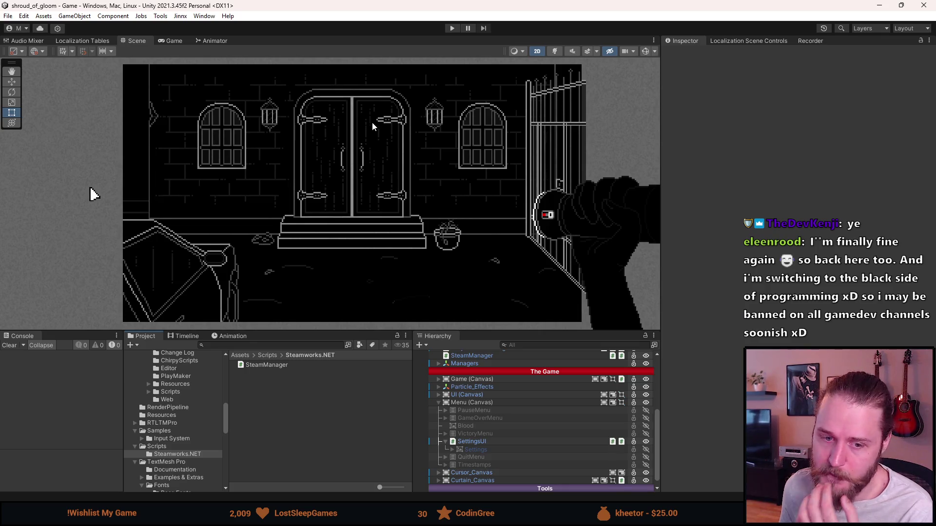
click(453, 29)
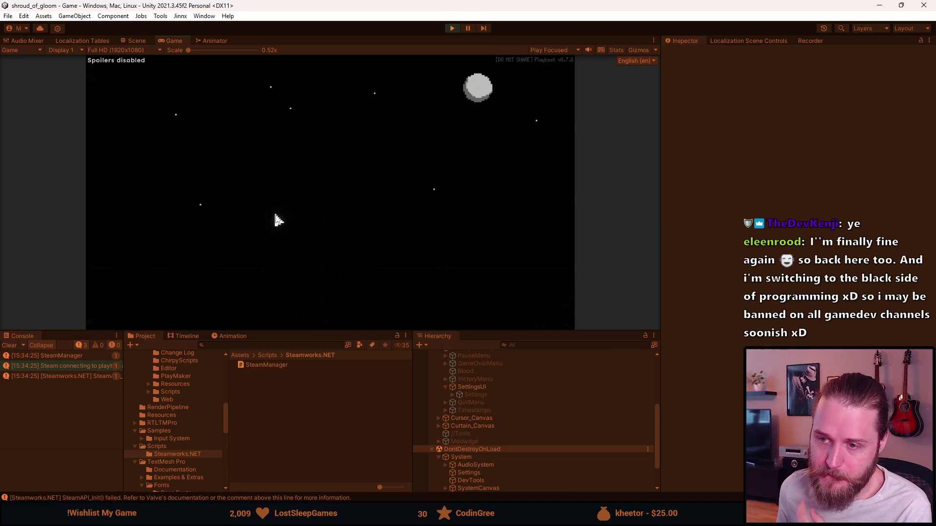
drag(302, 331, 302, 438)
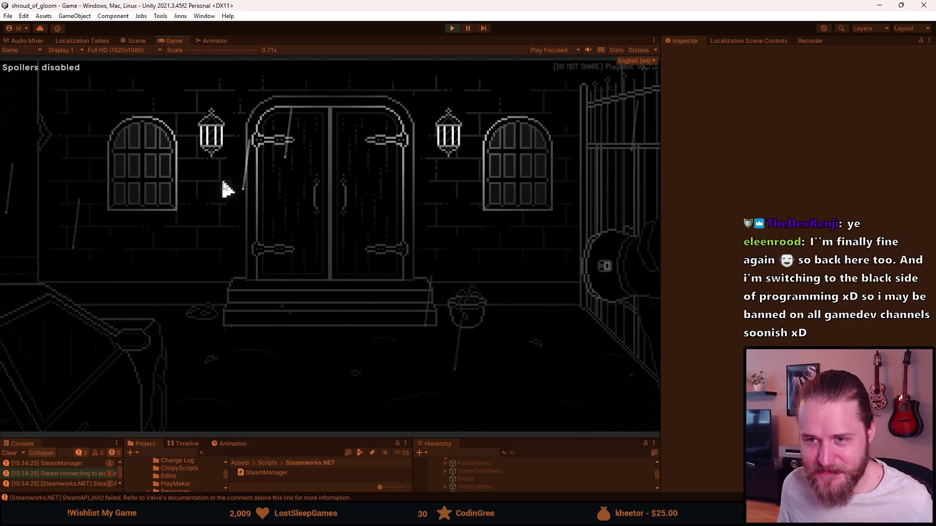
key(Escape)
click(321, 262)
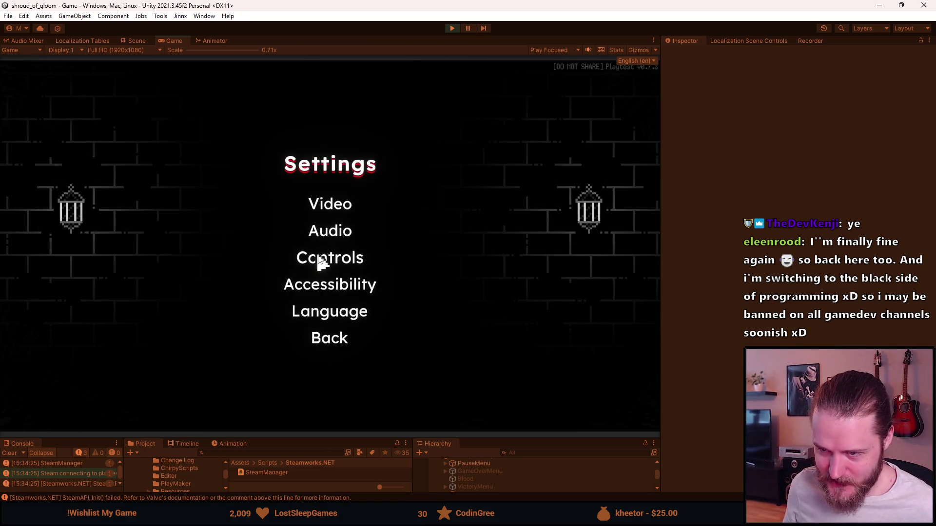
click(330, 283)
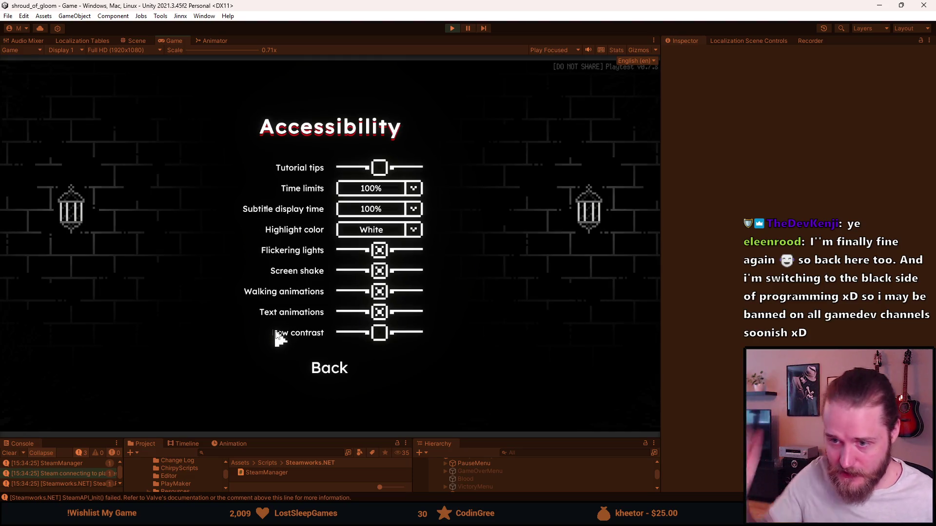
click(325, 367)
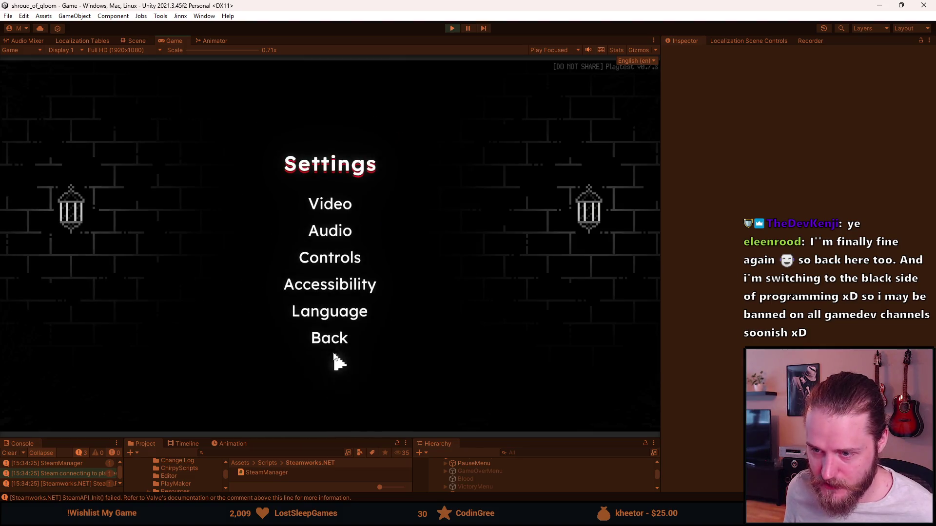
Switch the game's language to 简体中文 and check the Accessibility page in Chinese.
click(320, 310)
click(279, 159)
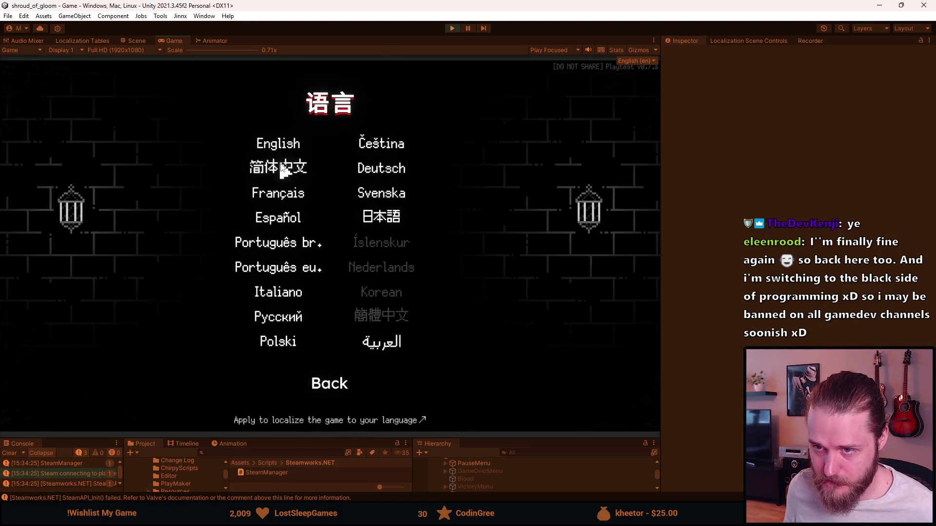
click(344, 285)
click(344, 371)
click(326, 283)
click(324, 364)
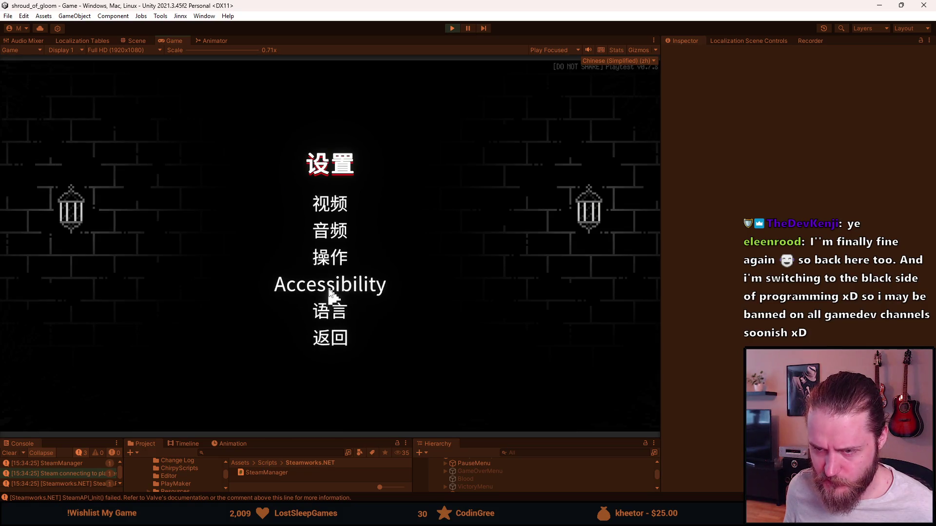
click(328, 290)
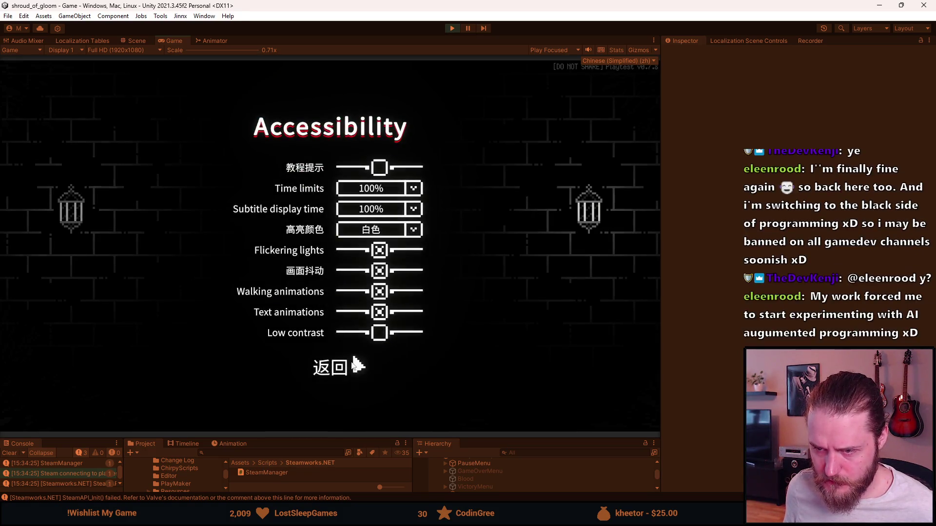
click(341, 360)
Switch the language to العربية, check the Accessibility page in Arabic, and stop play mode.
click(334, 314)
click(385, 336)
click(328, 285)
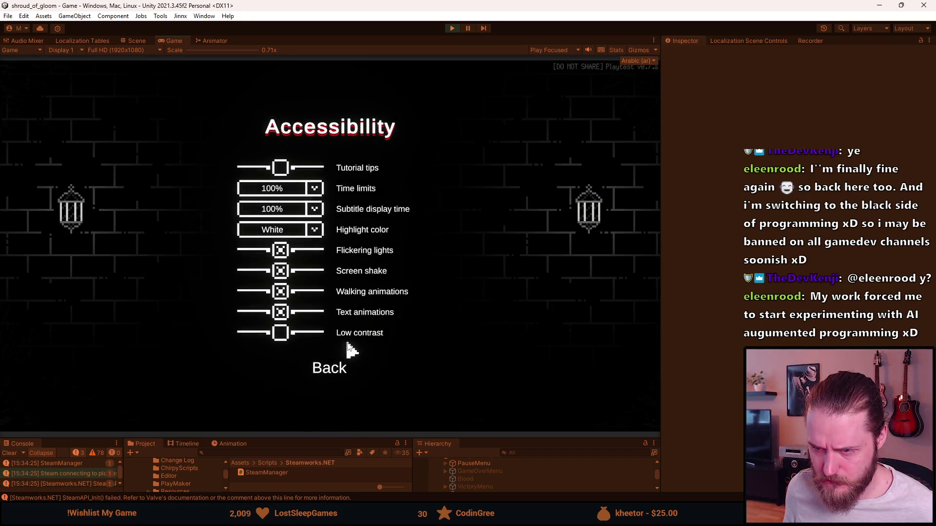
key(Escape)
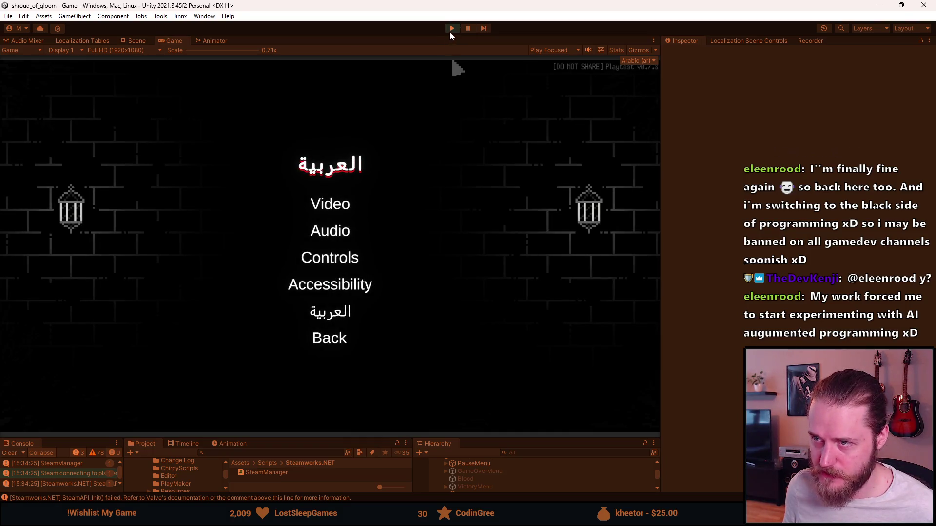
click(452, 29)
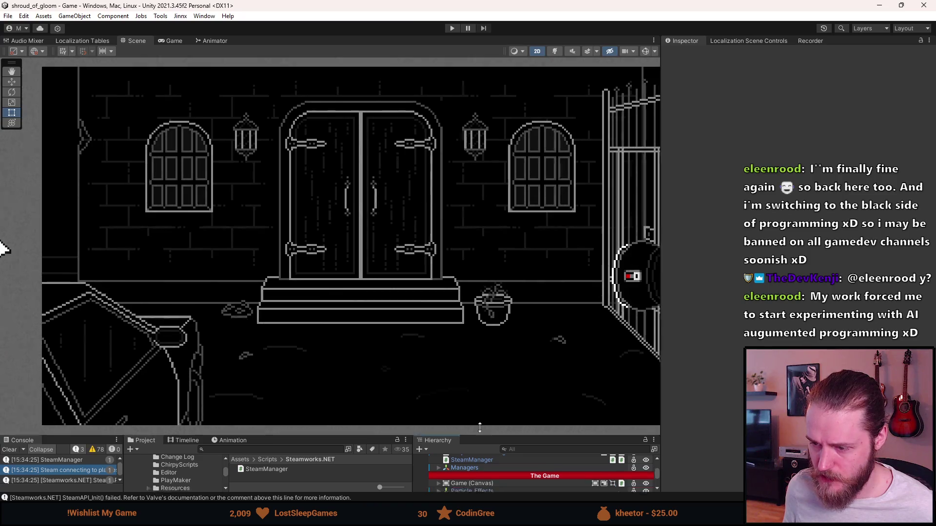
Run the game again, switch its language back to English, check Accessibility, and stop play.
drag(478, 440, 477, 322)
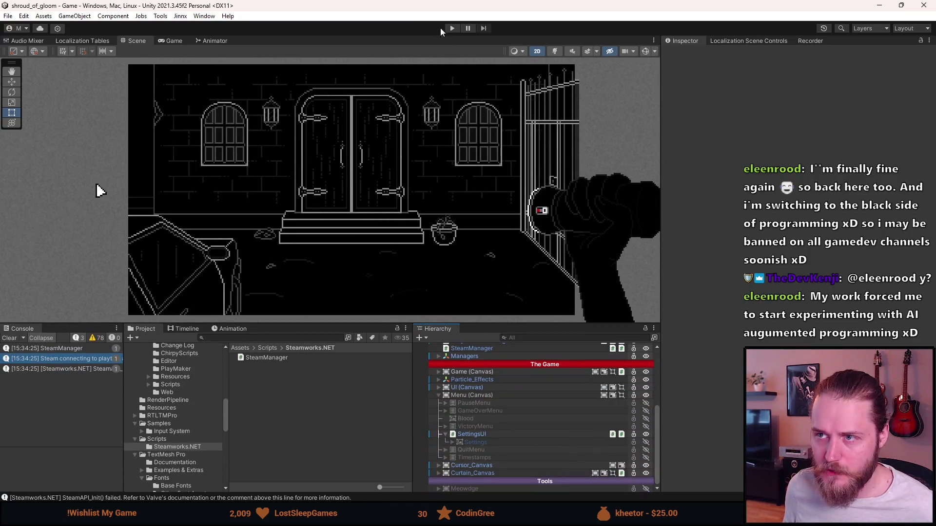
click(451, 29)
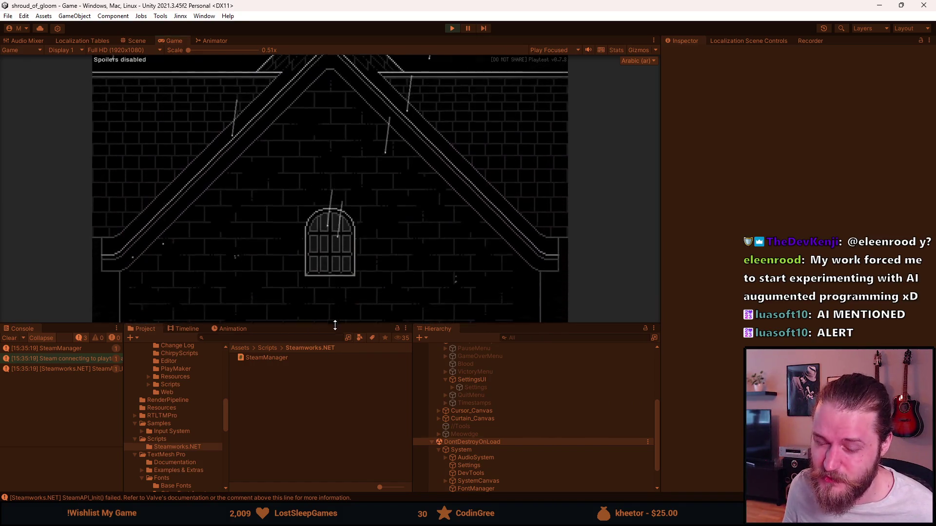
drag(335, 325, 335, 430)
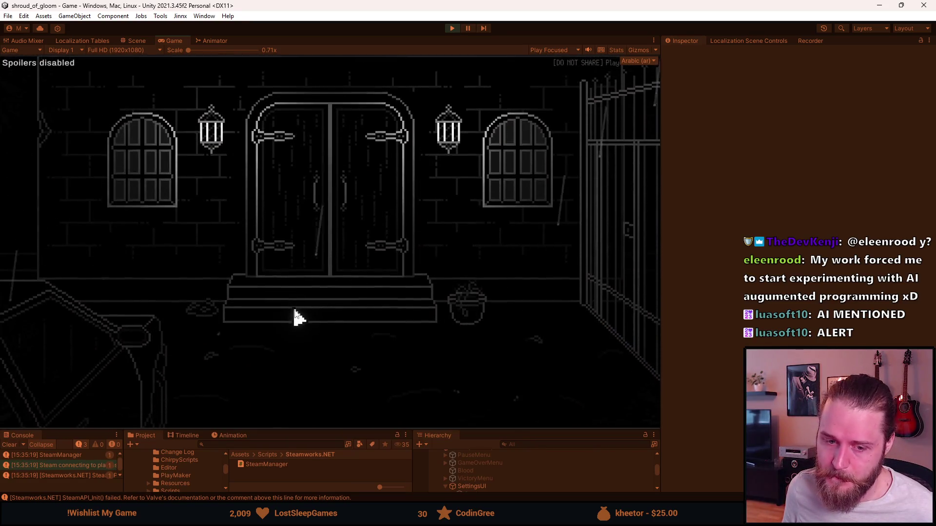
key(Escape)
click(321, 261)
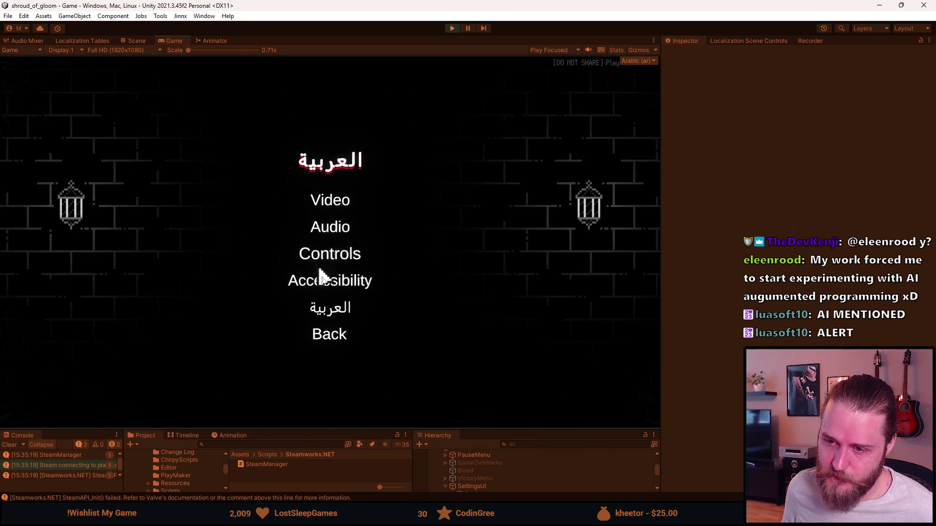
click(317, 311)
click(295, 138)
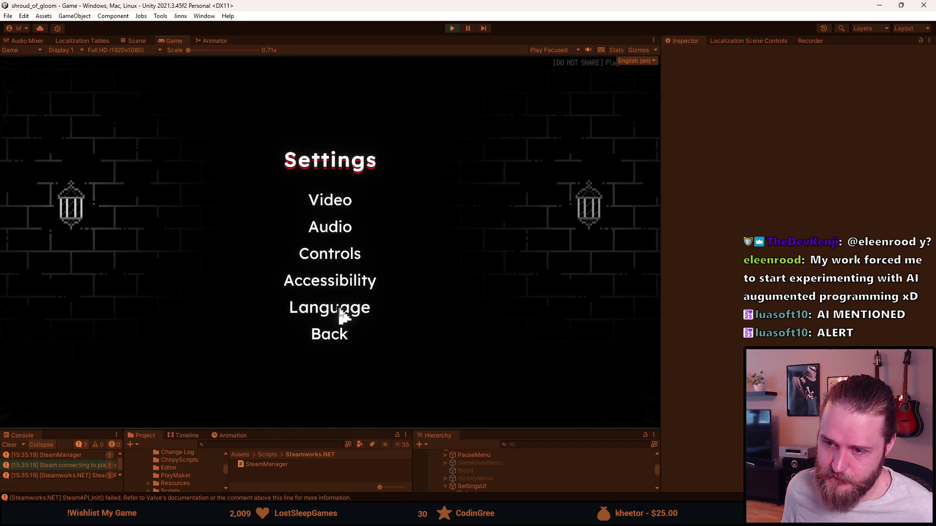
click(337, 287)
click(341, 358)
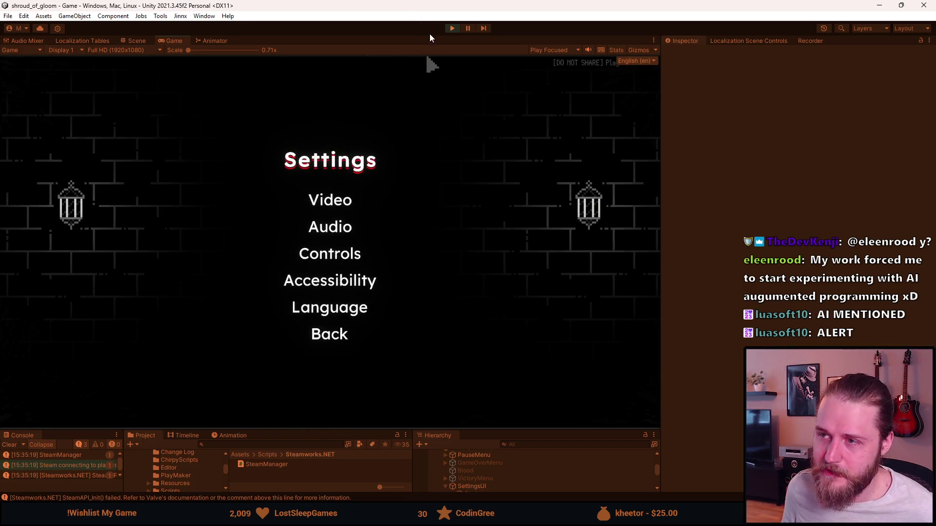
click(452, 28)
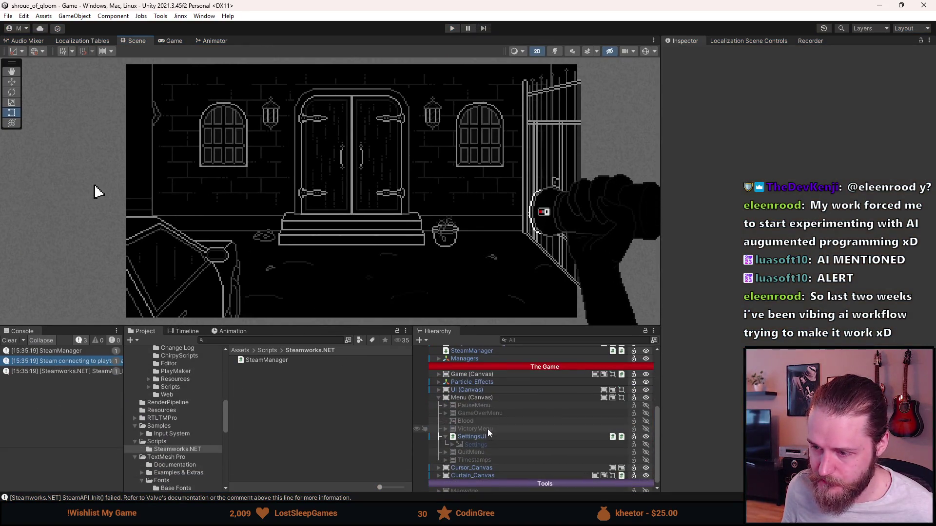
Open the SettingsUI prefab and select SimpleFont under AccessabilitySettings.
double_click(482, 436)
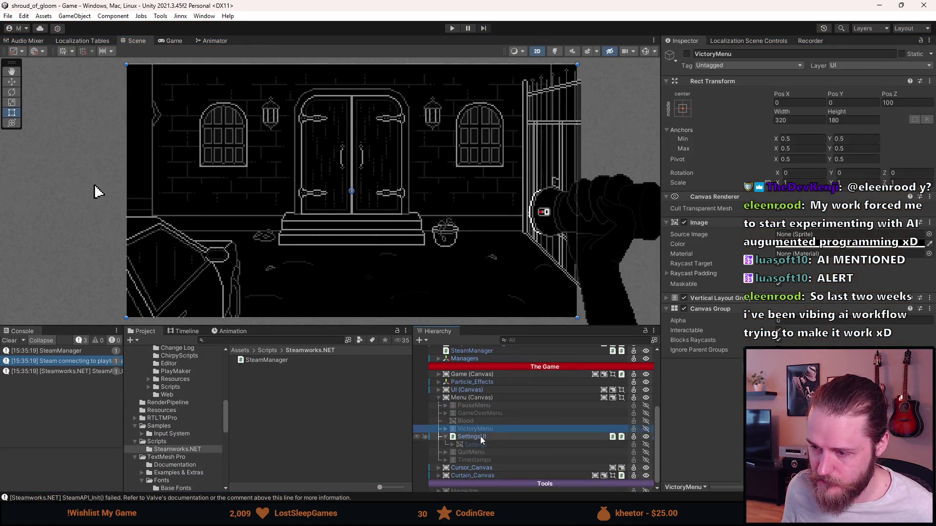
scroll(489, 434, down, 3)
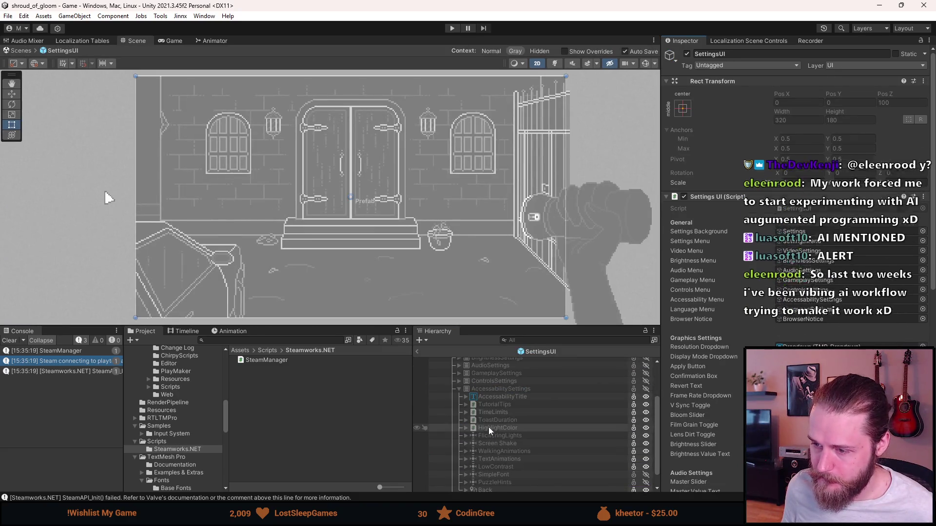
click(485, 390)
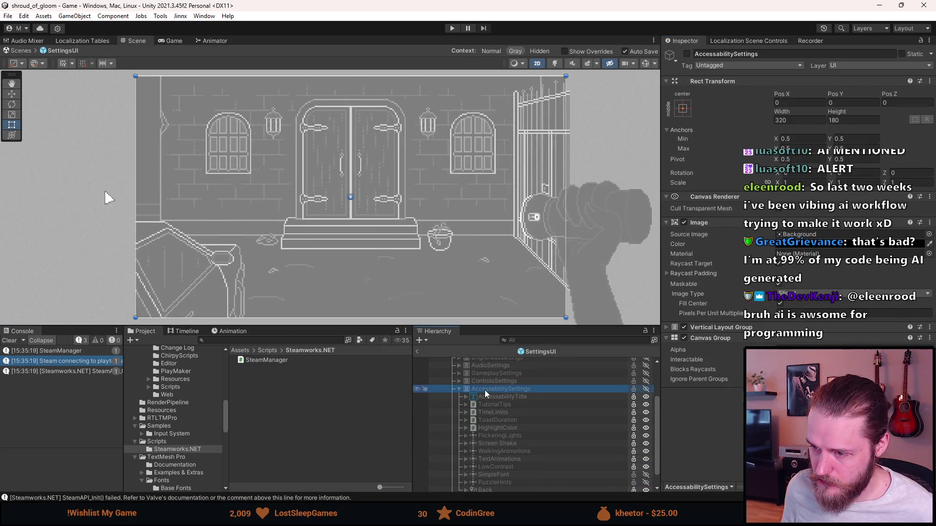
scroll(486, 394, down, 1)
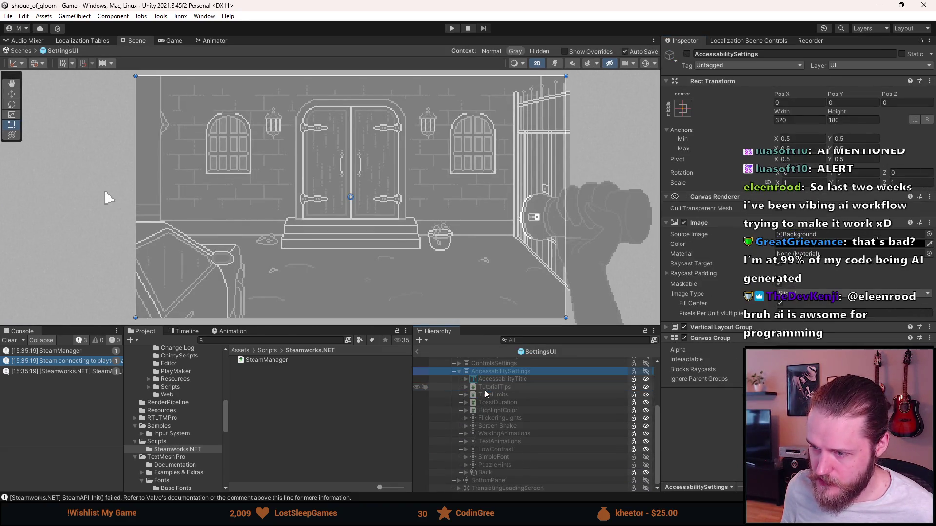
click(508, 457)
scroll(790, 341, up, 2)
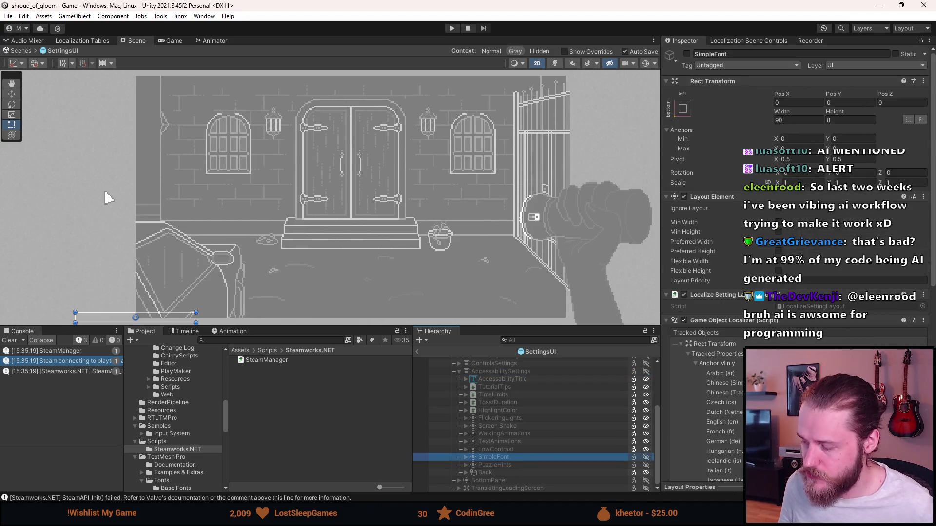
Remove SimpleFont's Game Object Localizer component, save the prefab, and enable SimpleFont.
right_click(710, 322)
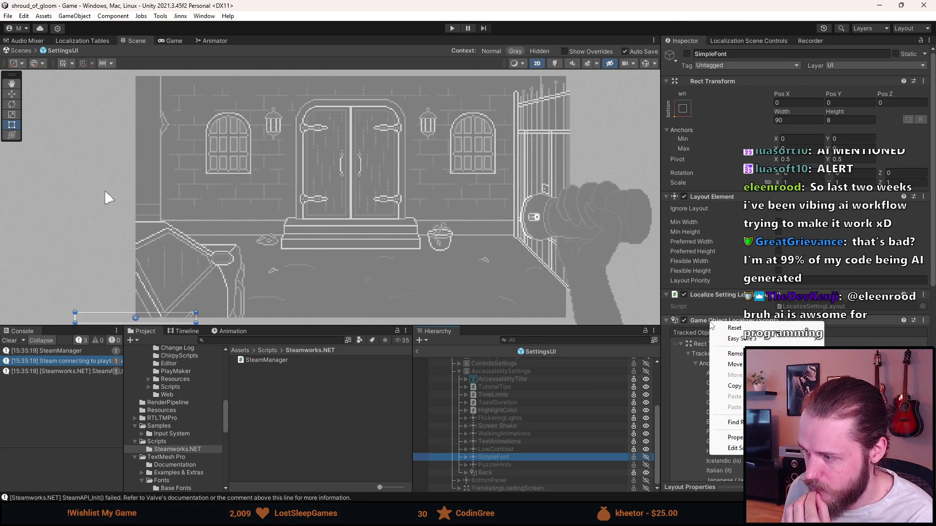
click(733, 354)
key(ctrl+s)
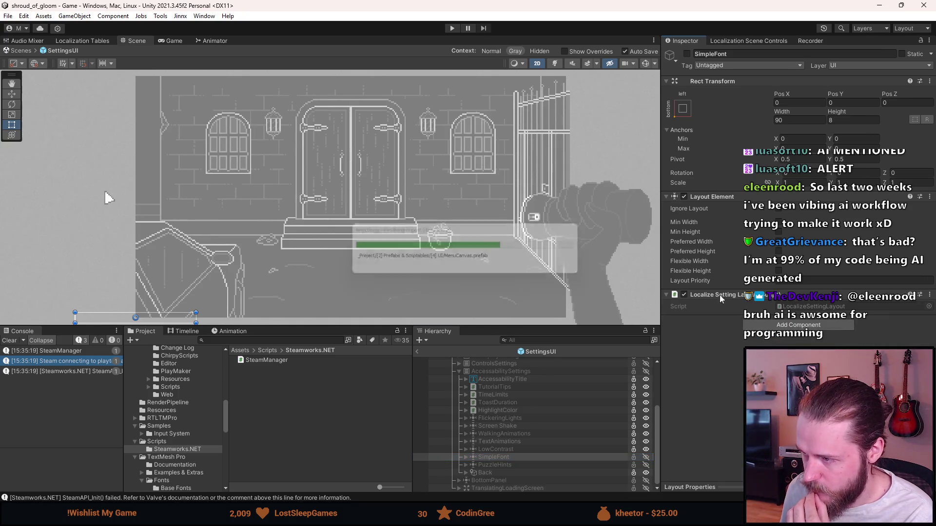
click(687, 54)
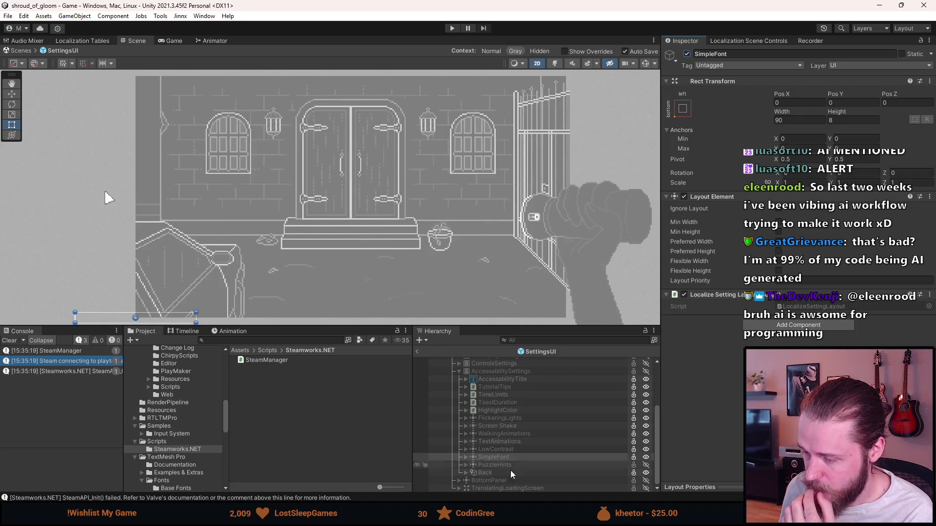
click(508, 373)
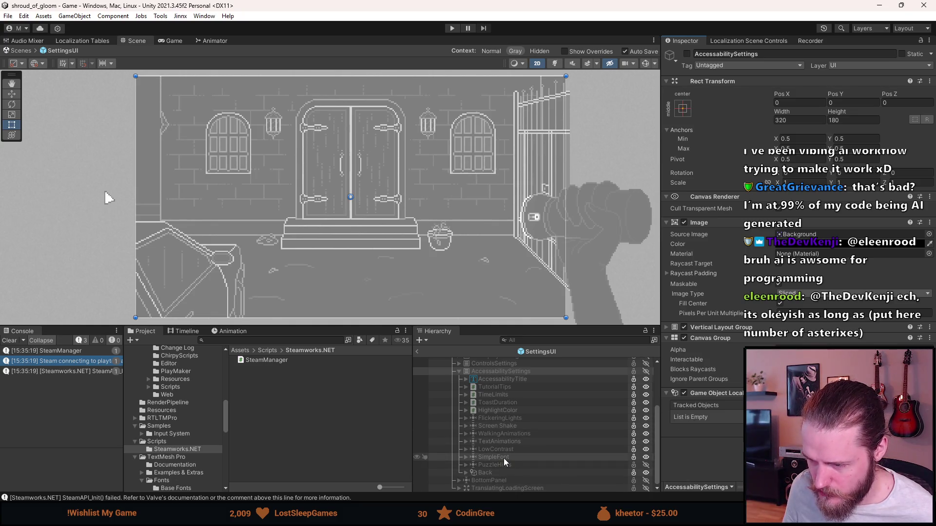
Try adding SimpleFont as a tracked object, then remove AccessabilitySettings' Game Object Localizer.
mouse_move(499, 462)
mouse_down()
mouse_move(726, 398)
mouse_move(701, 406)
mouse_move(705, 420)
mouse_up()
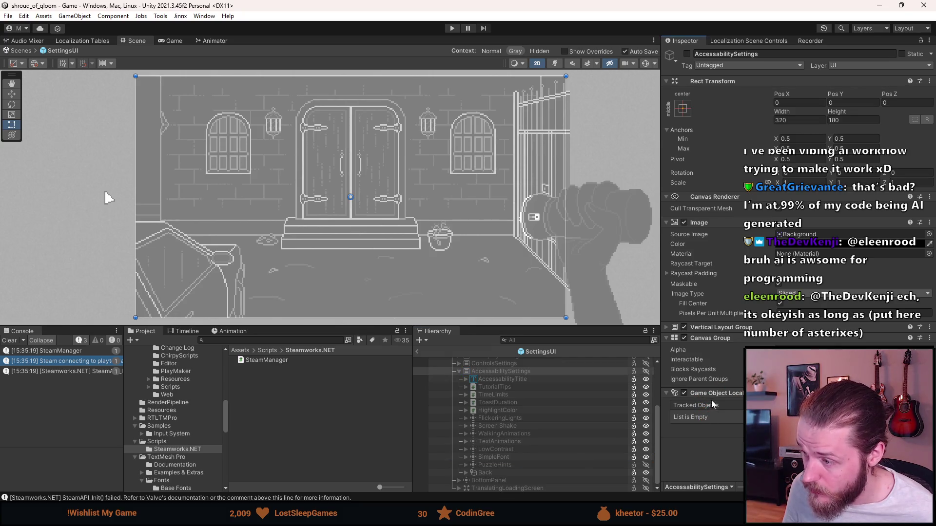
right_click(723, 396)
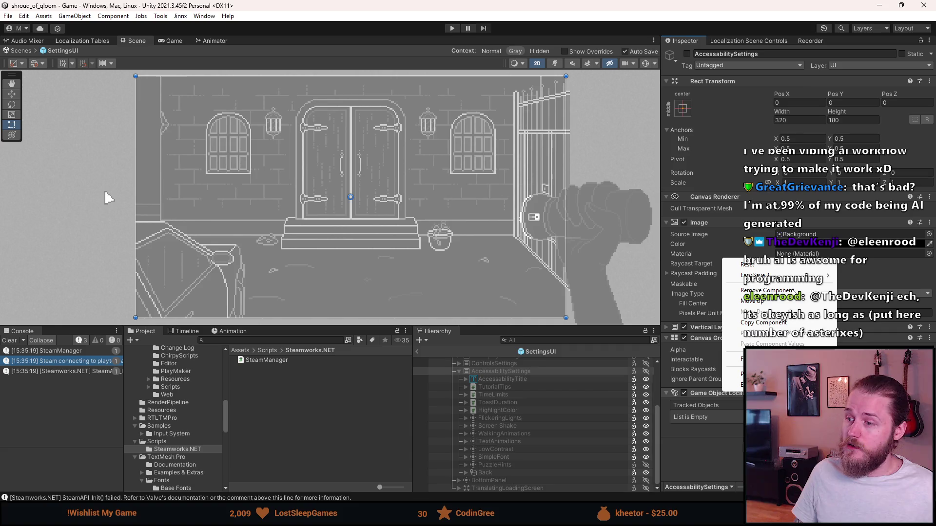
click(790, 291)
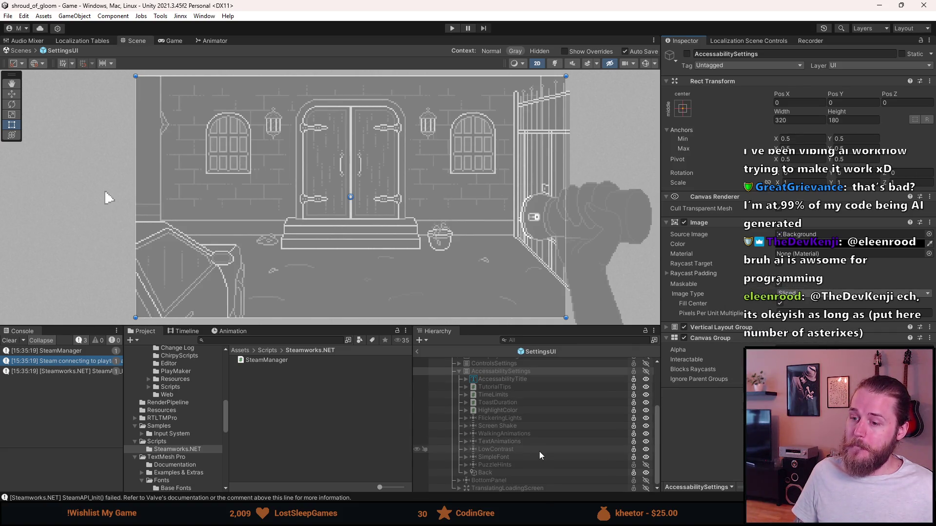
Expand SimpleFont, activate Settings, hide SettingsMenu, and show AccessibilitySettings in the prefab preview.
click(505, 463)
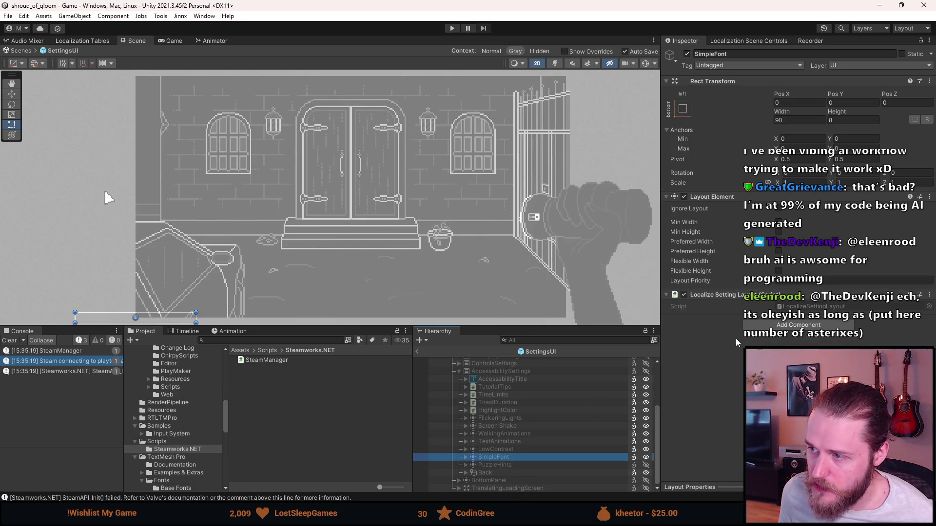
scroll(504, 450, up, 5)
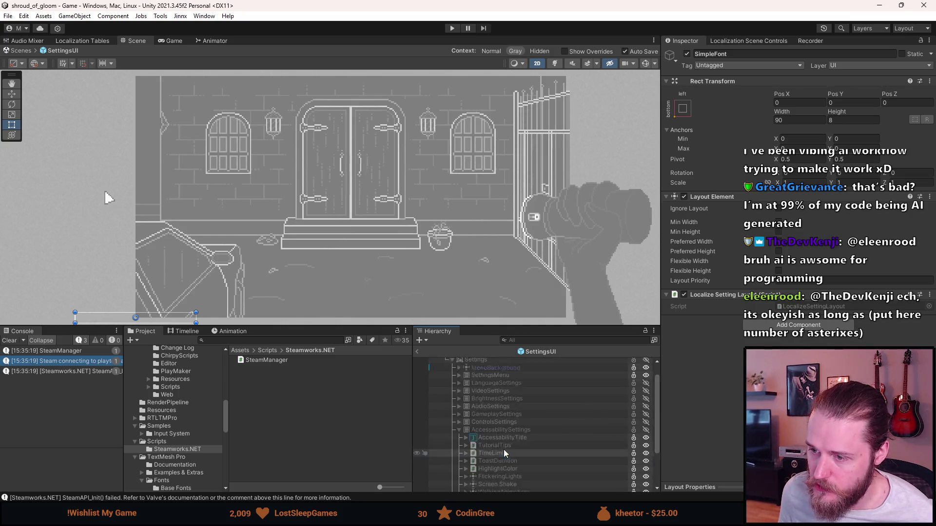
scroll(498, 441, down, 5)
click(465, 457)
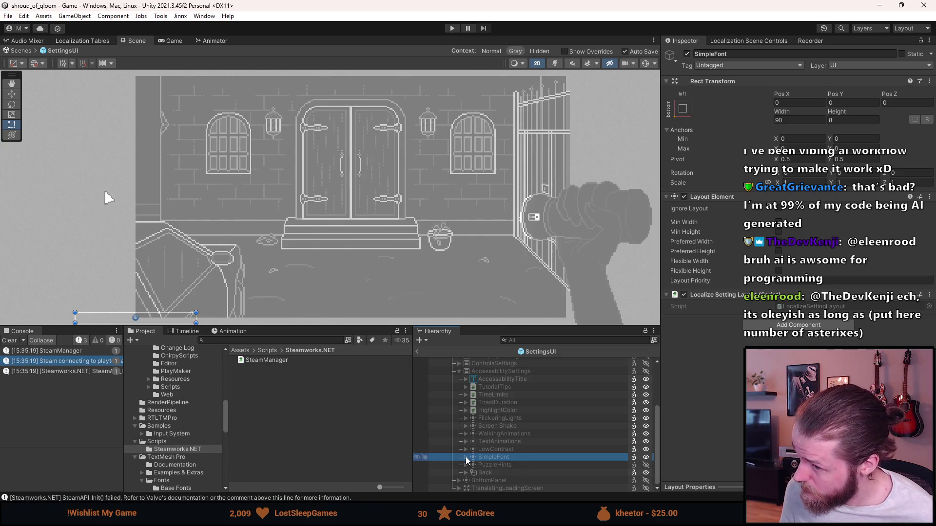
scroll(465, 459, up, 6)
click(496, 373)
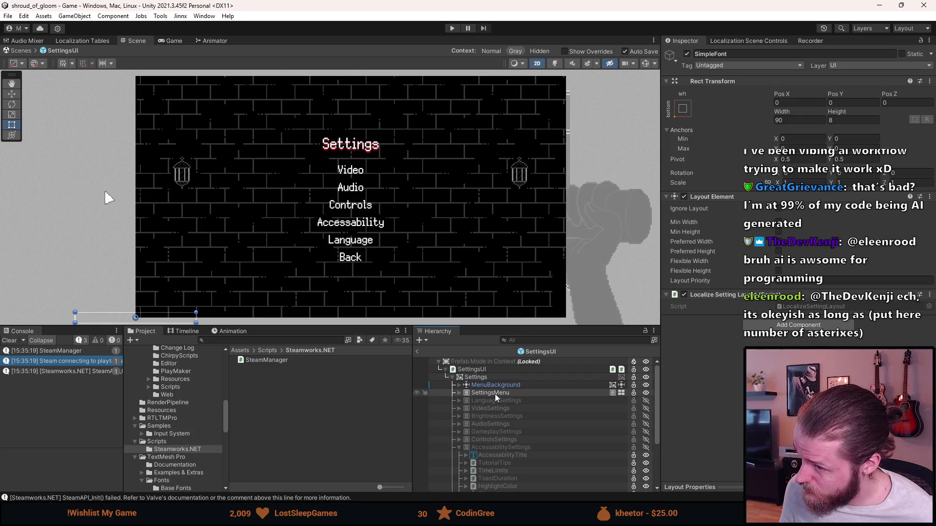
click(496, 394)
click(491, 447)
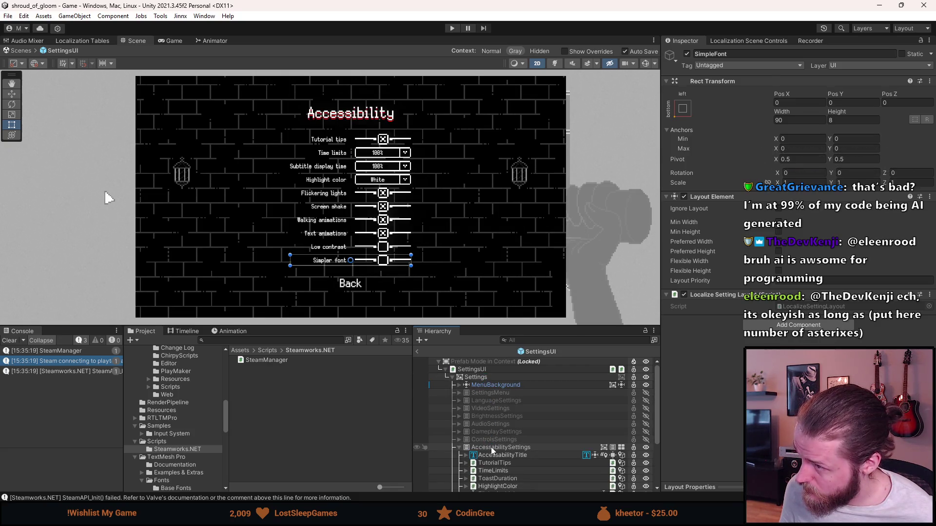
Toggle the SimpleFontText label and SimpleFontToggle inactive and back to active.
scroll(491, 446, down, 3)
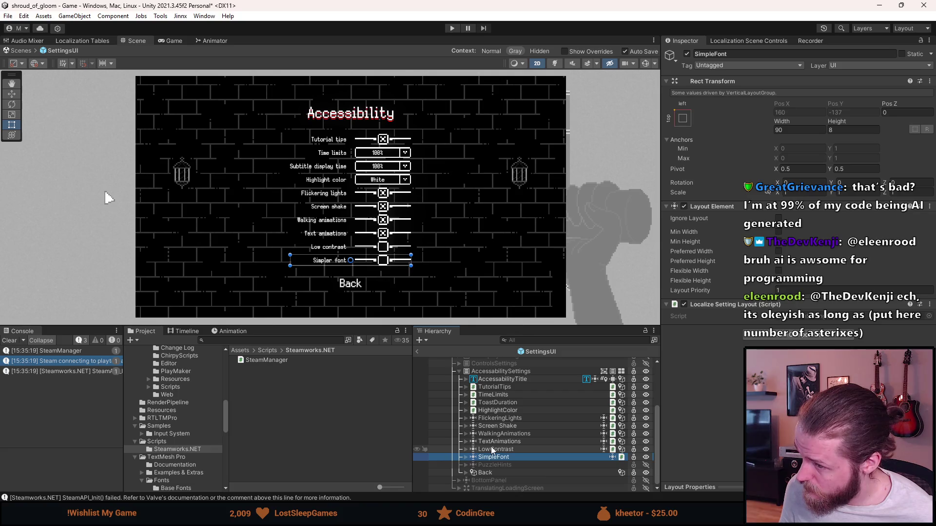
click(466, 458)
key(a)
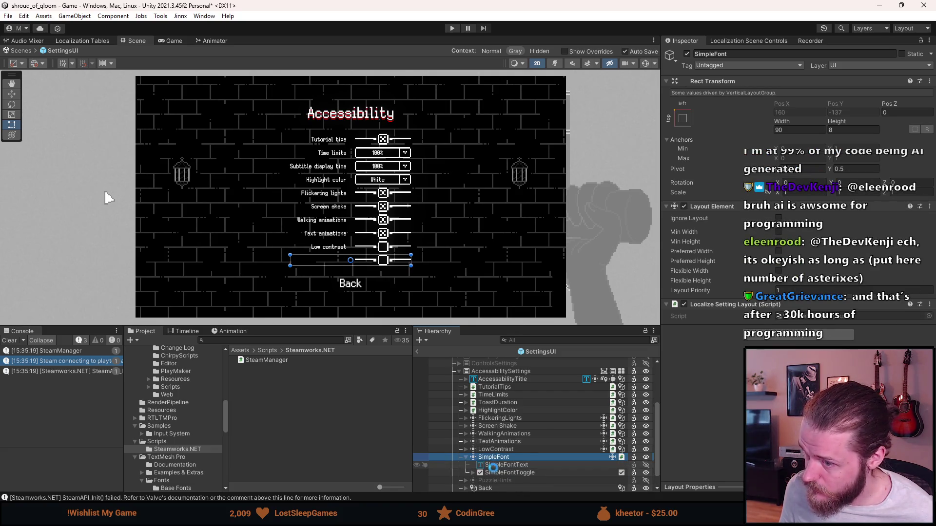
key(a)
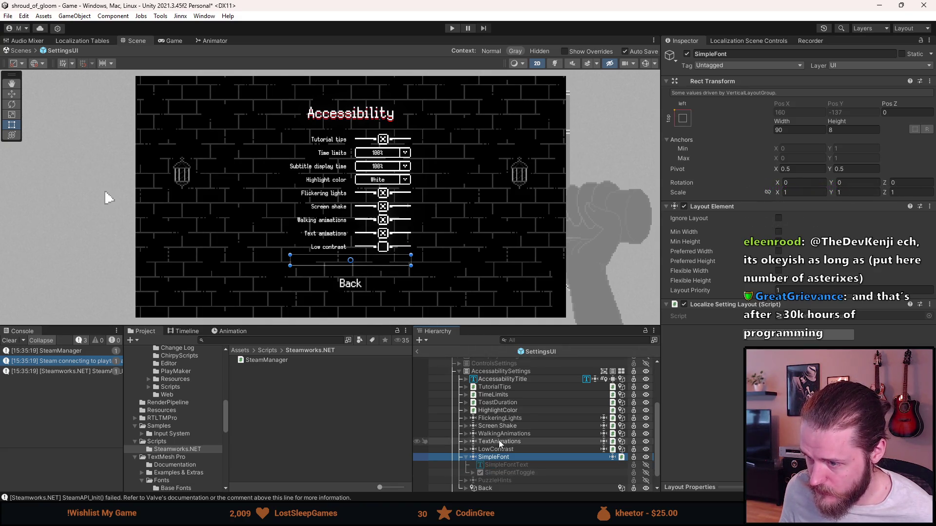
key(a)
key(a)
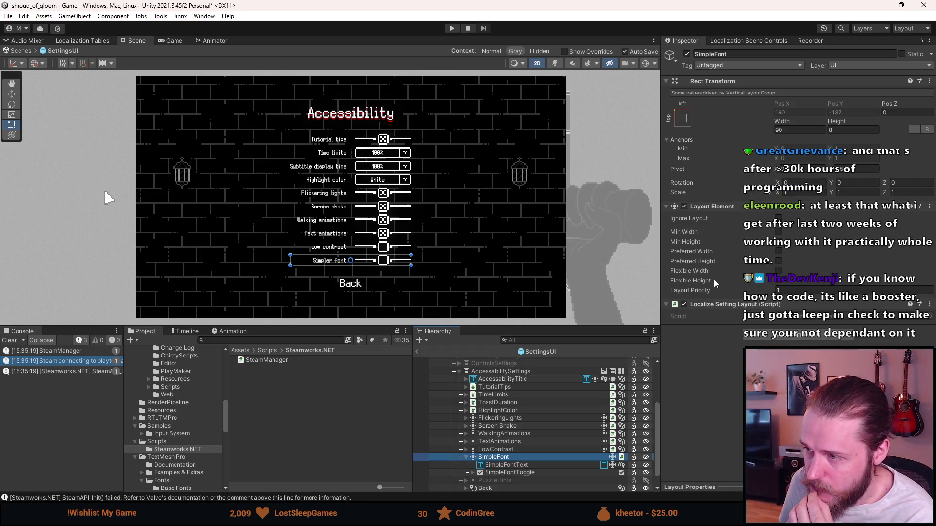
Check then uncheck Ignore Layout on SimpleFont's Layout Element, and inspect SimpleFontText.
click(778, 218)
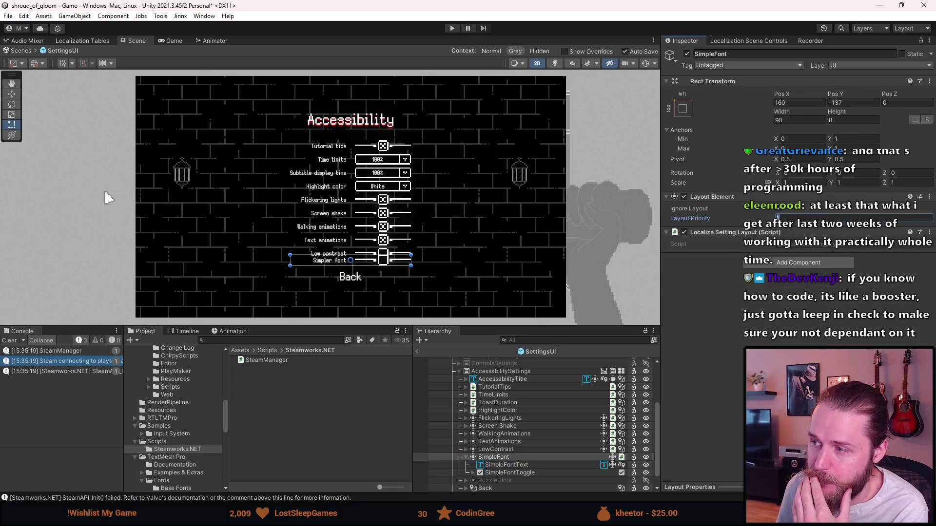
click(778, 209)
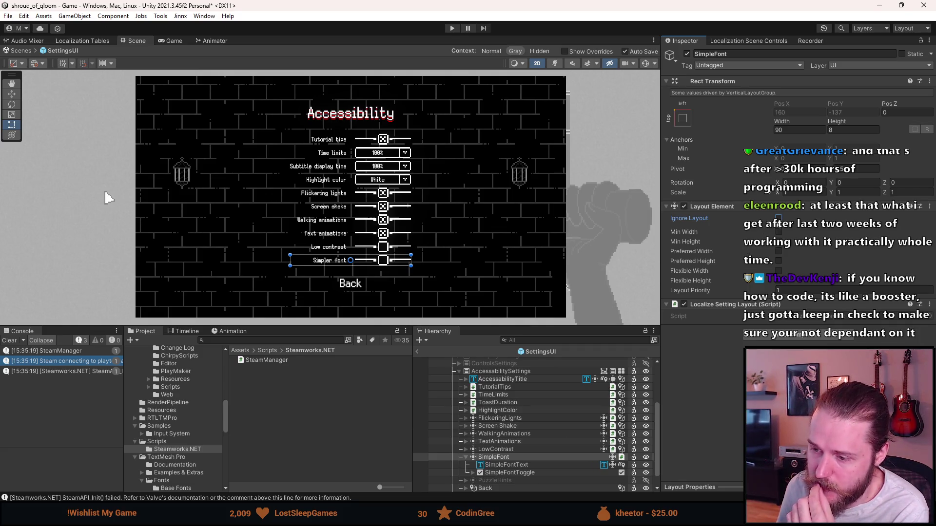
click(519, 465)
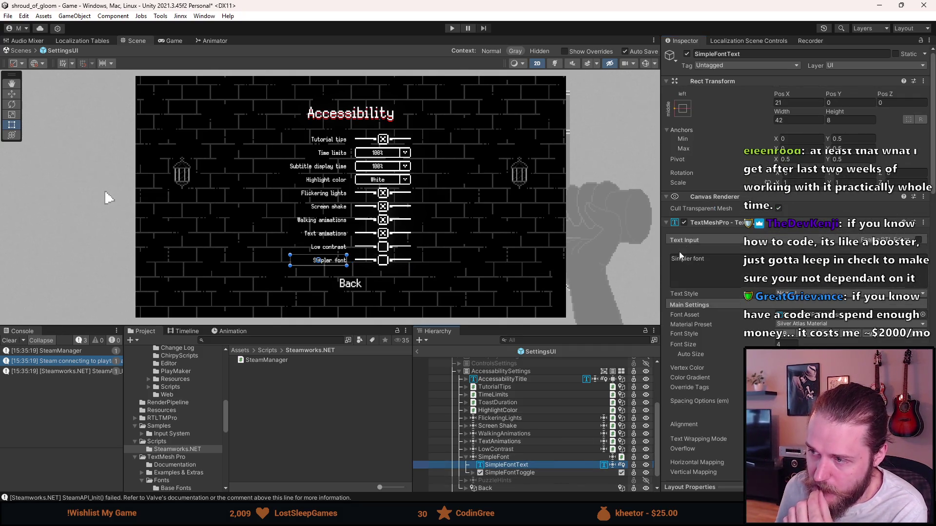
click(685, 222)
click(685, 222)
scroll(685, 225, down, 10)
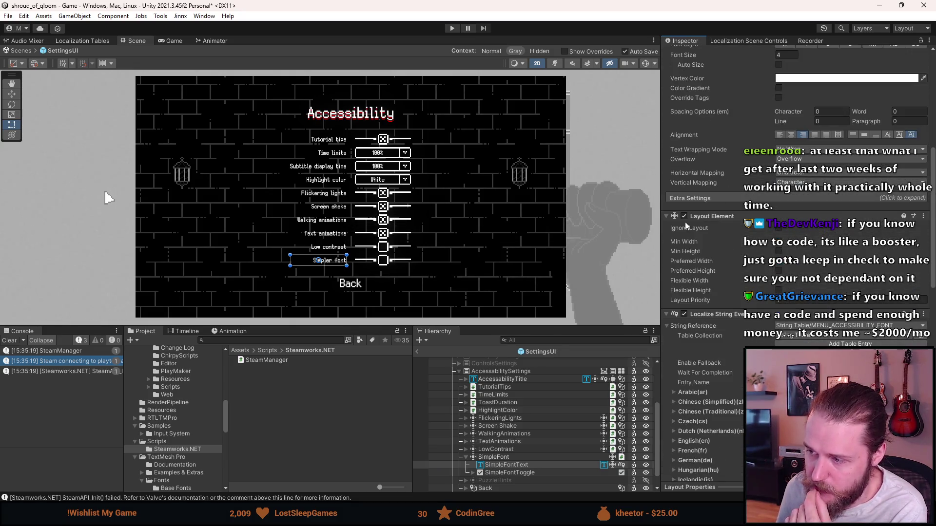
click(526, 473)
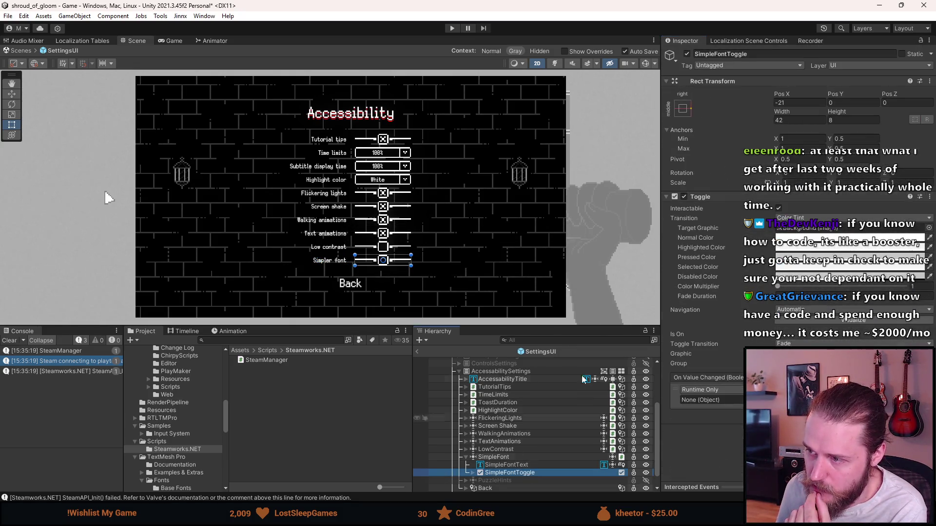
click(685, 197)
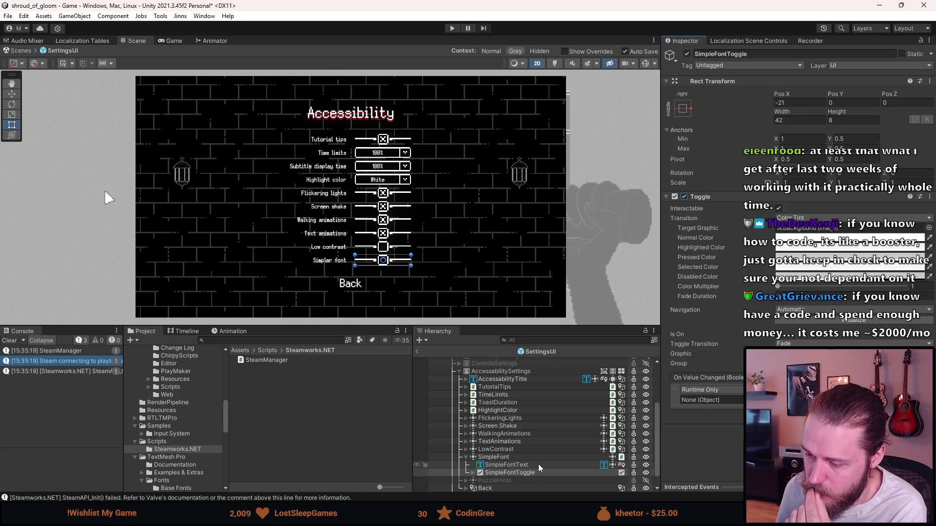
scroll(538, 464, down, 1)
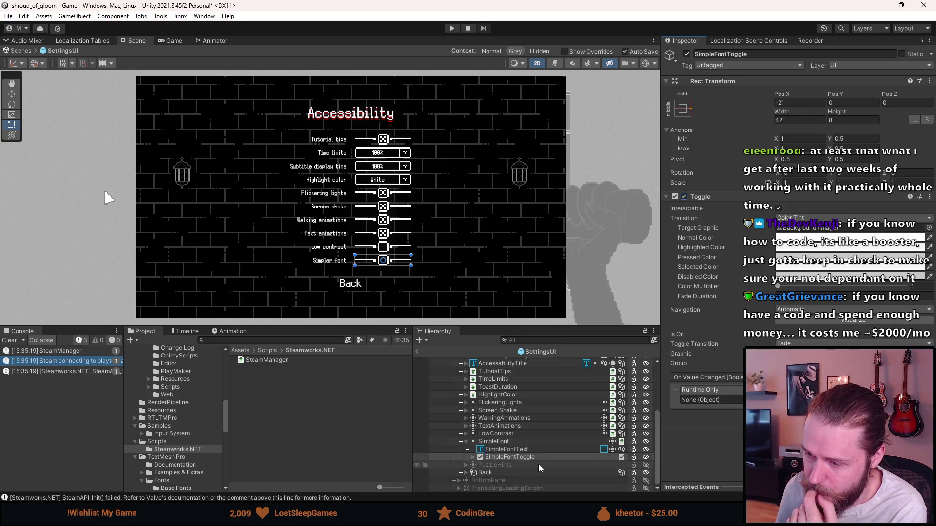
click(516, 442)
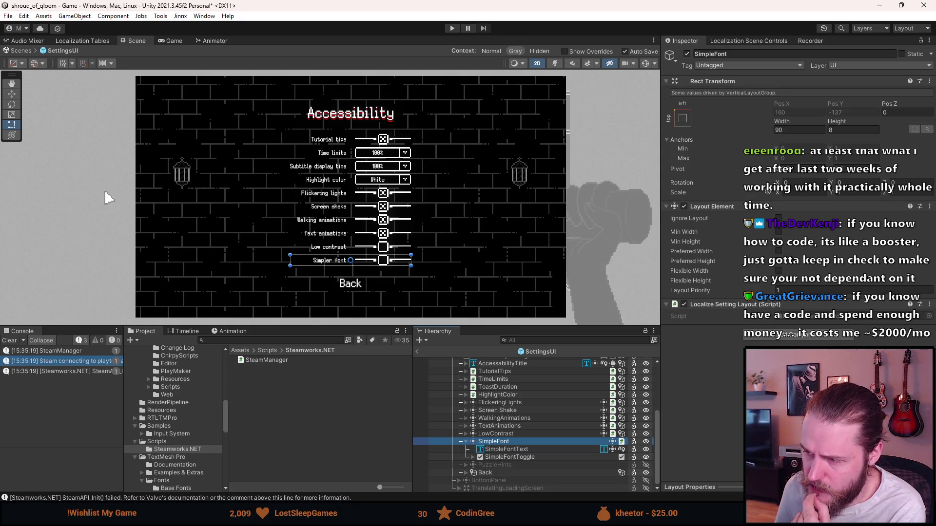
click(763, 341)
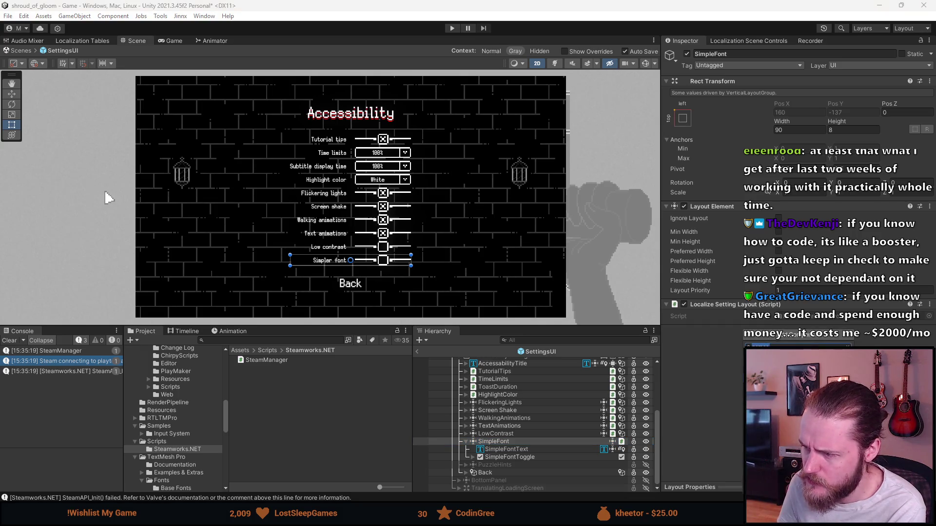
click(763, 356)
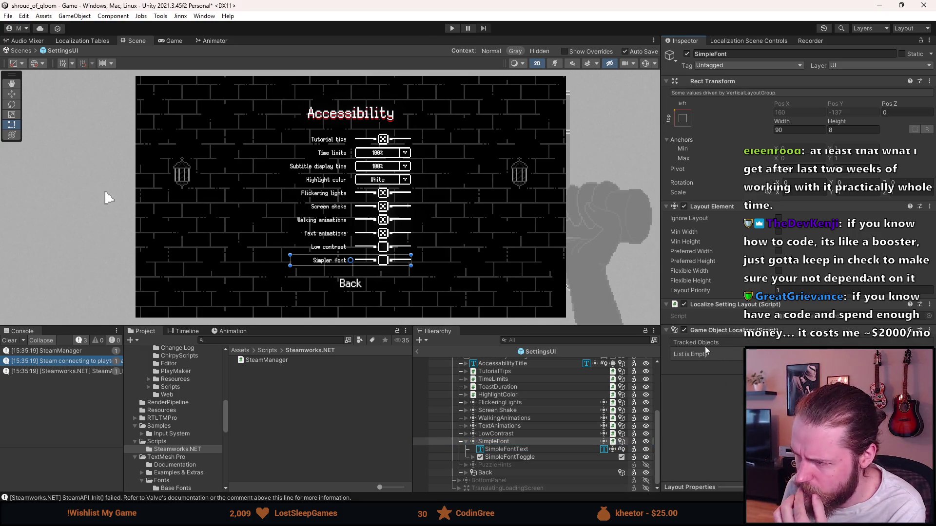
click(929, 330)
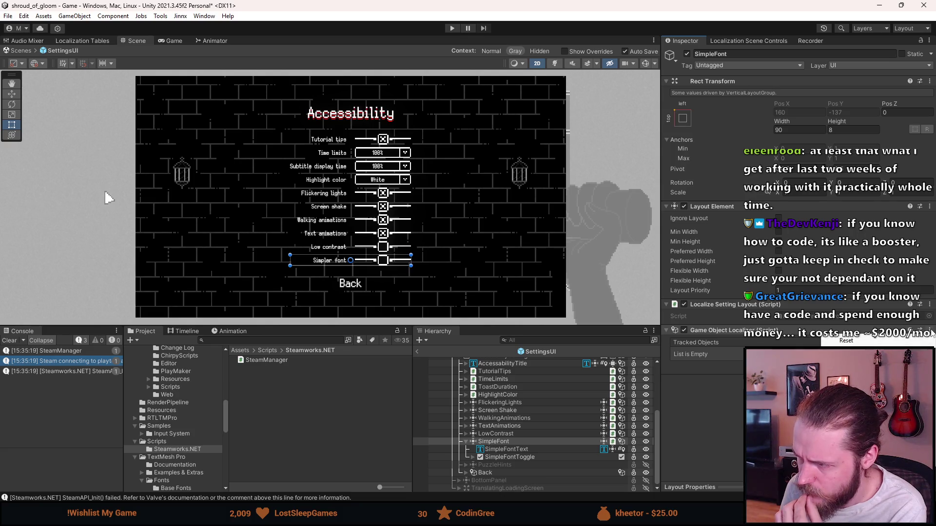
key(Escape)
right_click(750, 338)
click(770, 351)
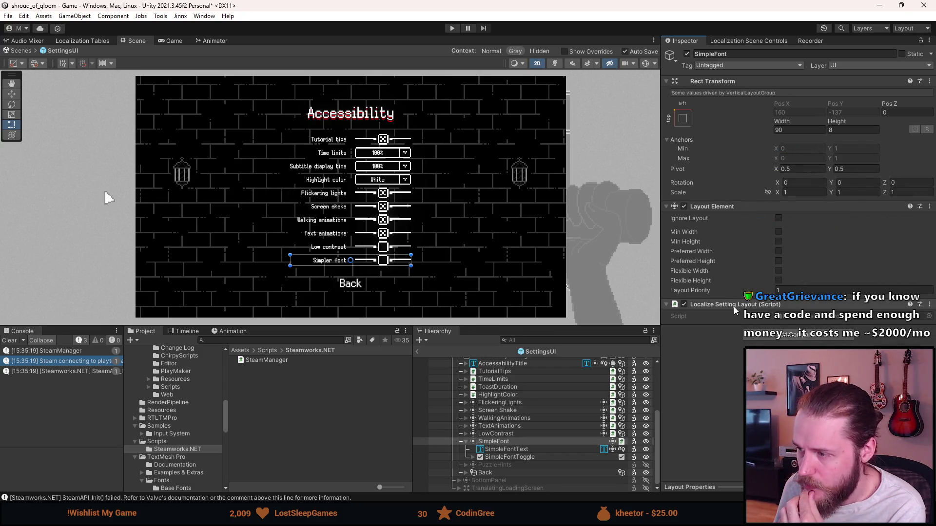
double_click(795, 317)
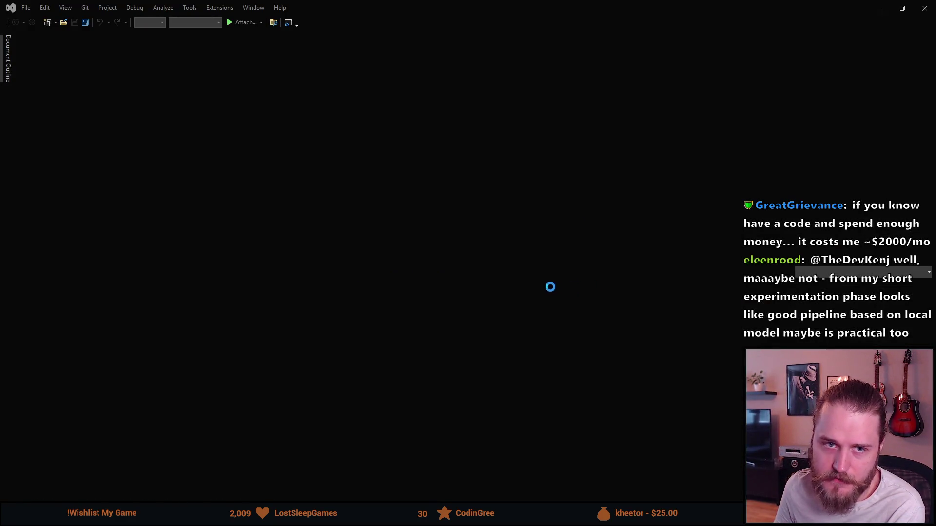
Scroll through LocalizeSettingLayout.cs and place the cursor after the class's opening brace on line 6.
scroll(456, 264, down, 1)
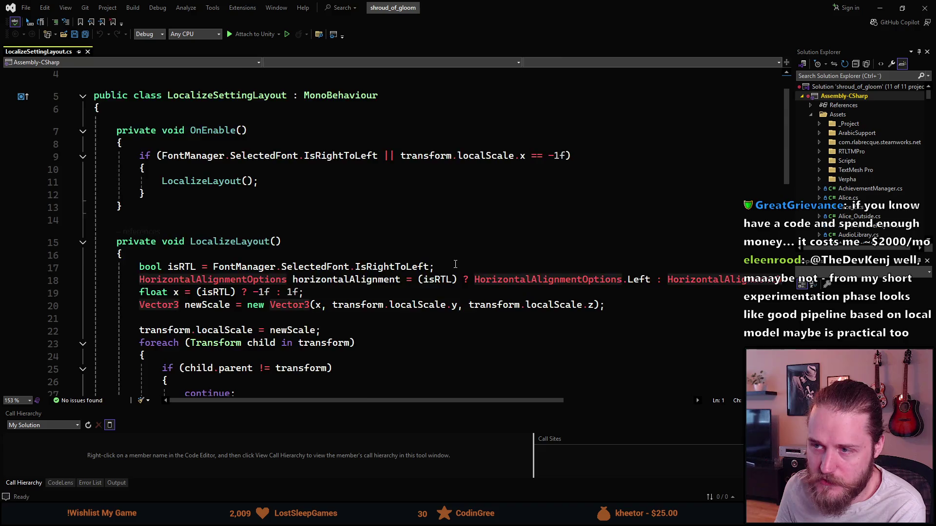
scroll(456, 264, down, 2)
scroll(456, 264, down, 8)
scroll(456, 264, up, 12)
click(163, 148)
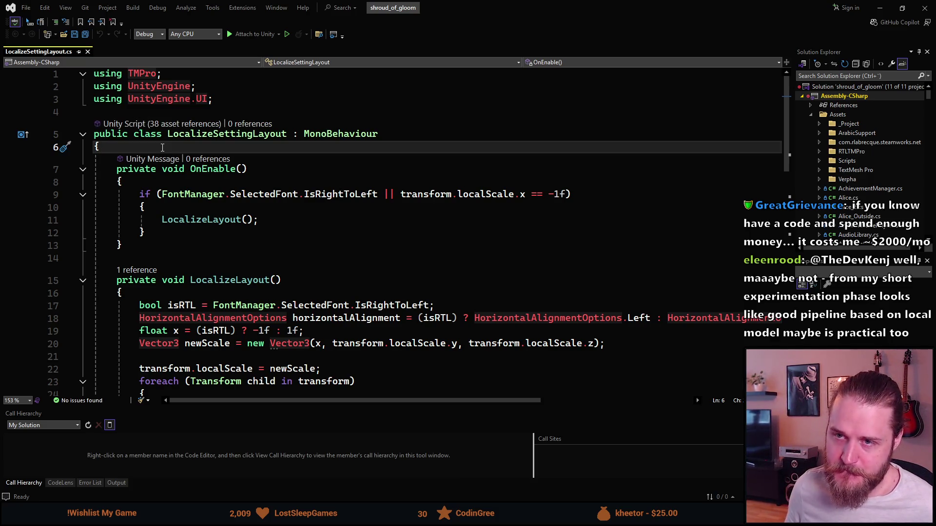
Minimise Visual Studio, bring it back over Unity, and move its window to the screen top.
key(super+Down)
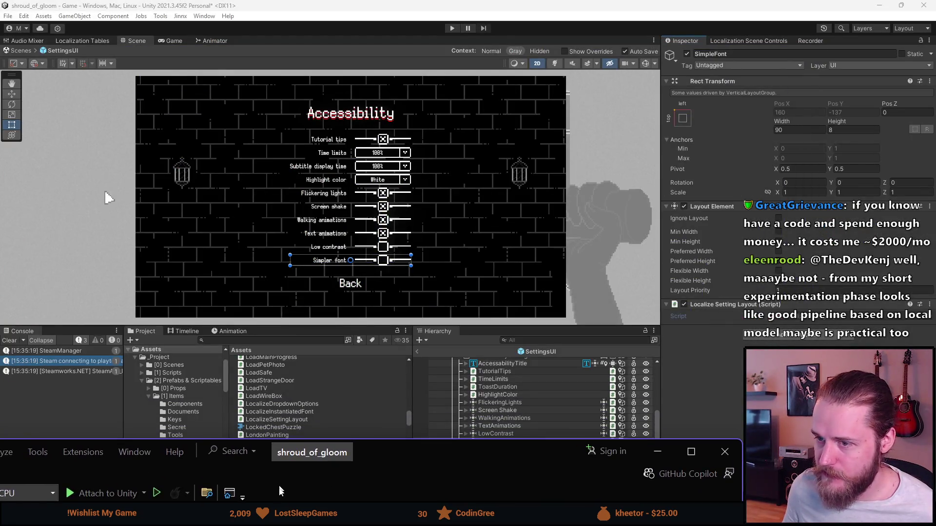
key(alt+Tab)
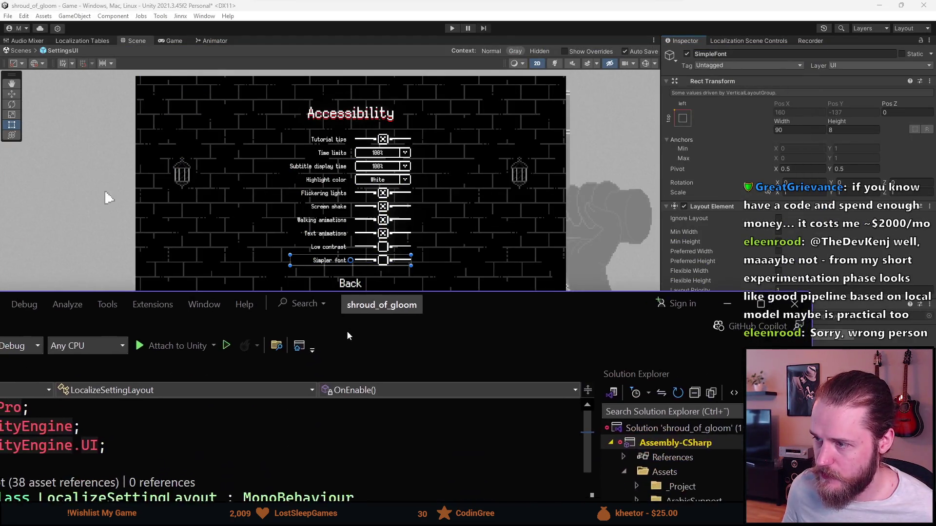
drag(421, 293, 553, 4)
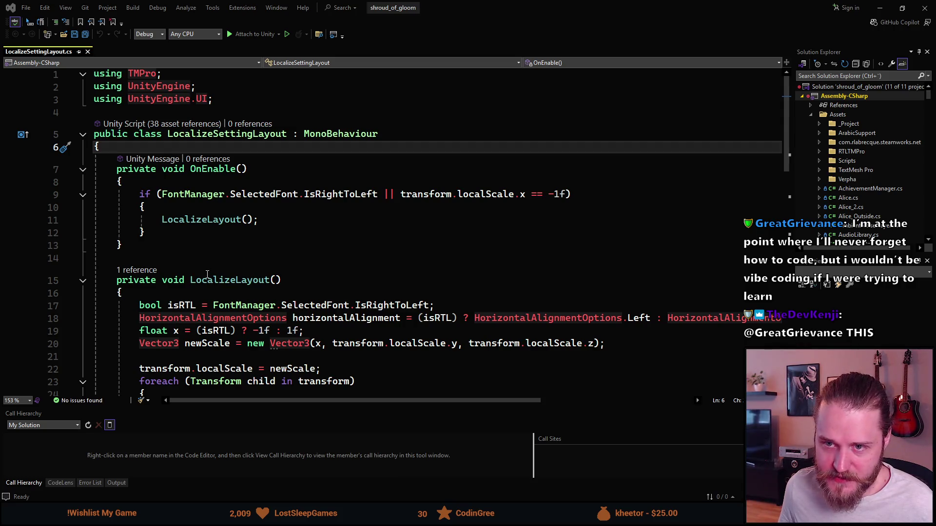
Add blank lines after the class's opening brace on line 6, above OnEnable.
click(140, 148)
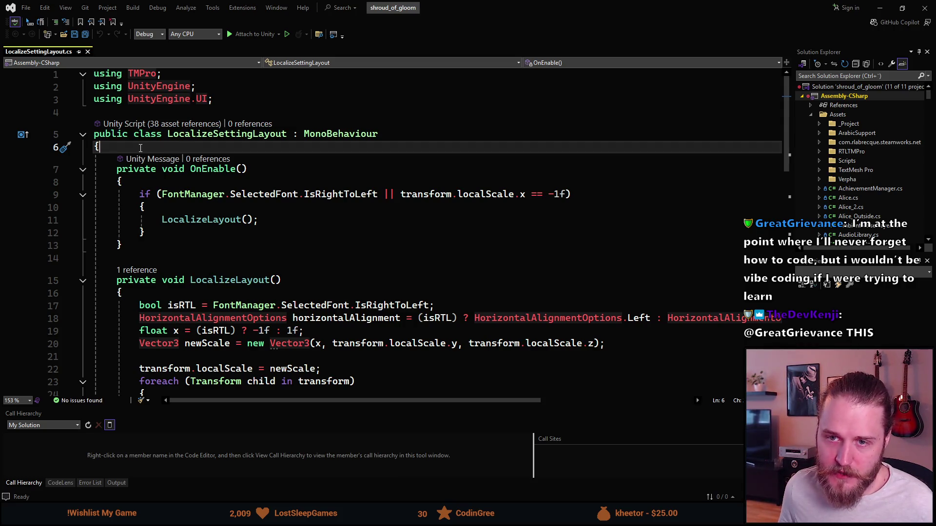
key(Return)
key(Return)
key(Up)
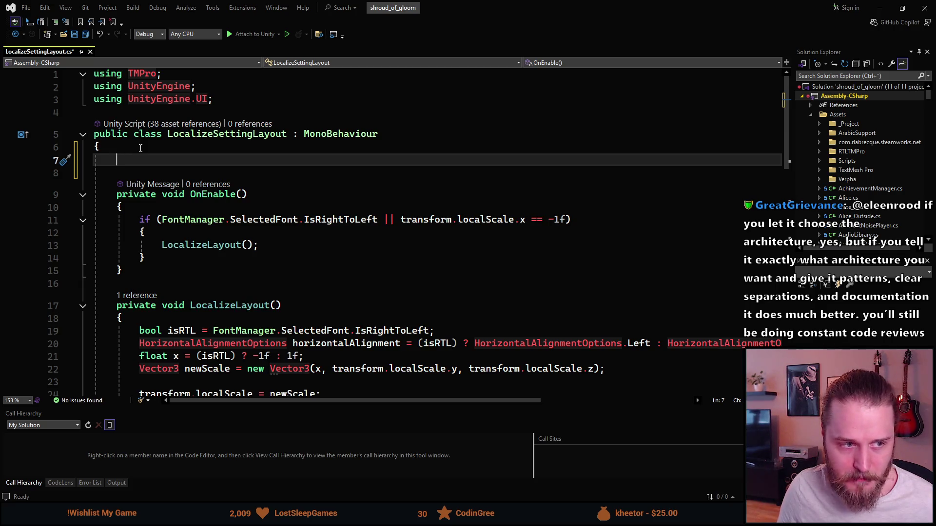
Expand the pf snippet into '[SerializeField] private ;' on line 7, then switch to Anki.
text(p)
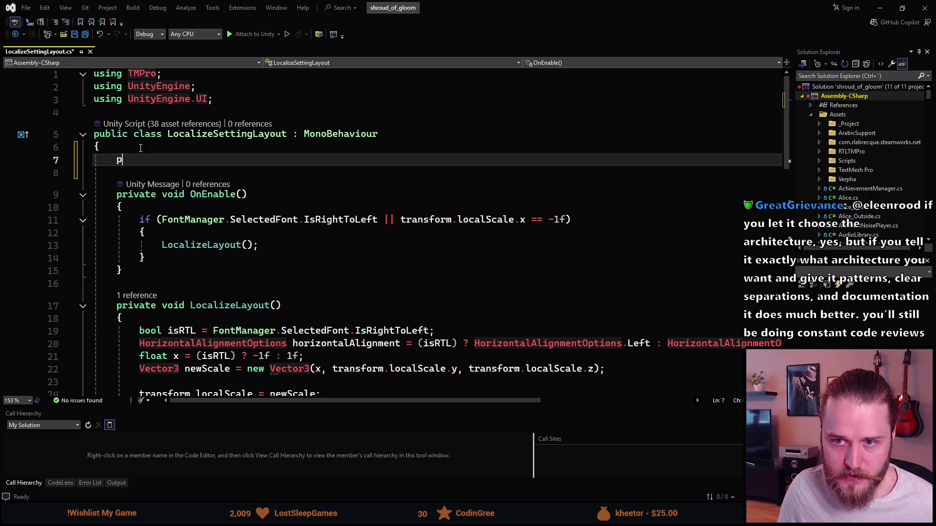
text(ro)
key(BackSpace)
text(i)
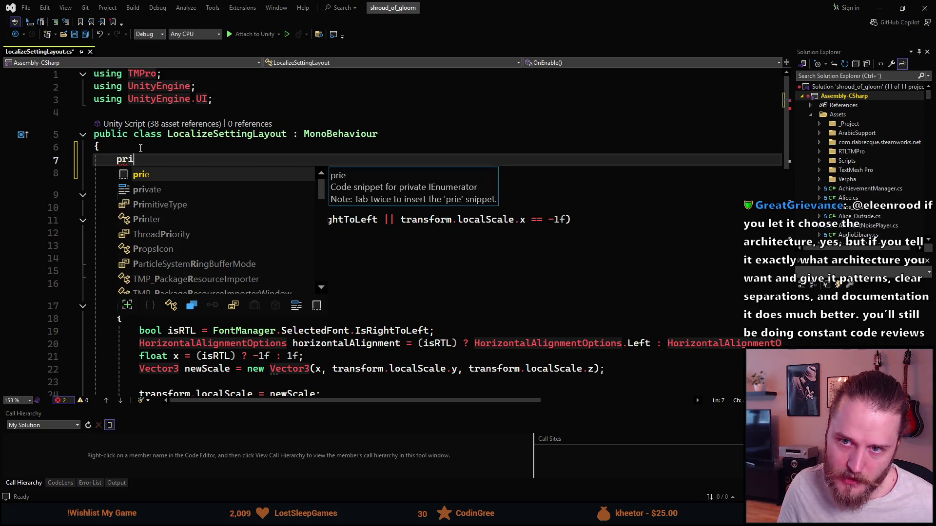
key(BackSpace)
key(BackSpace)
key(BackSpace)
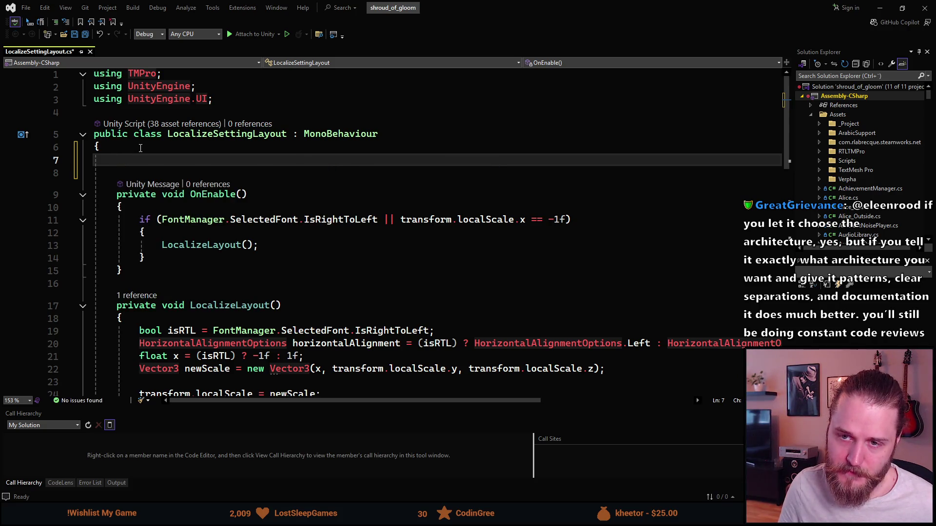
text(spfr)
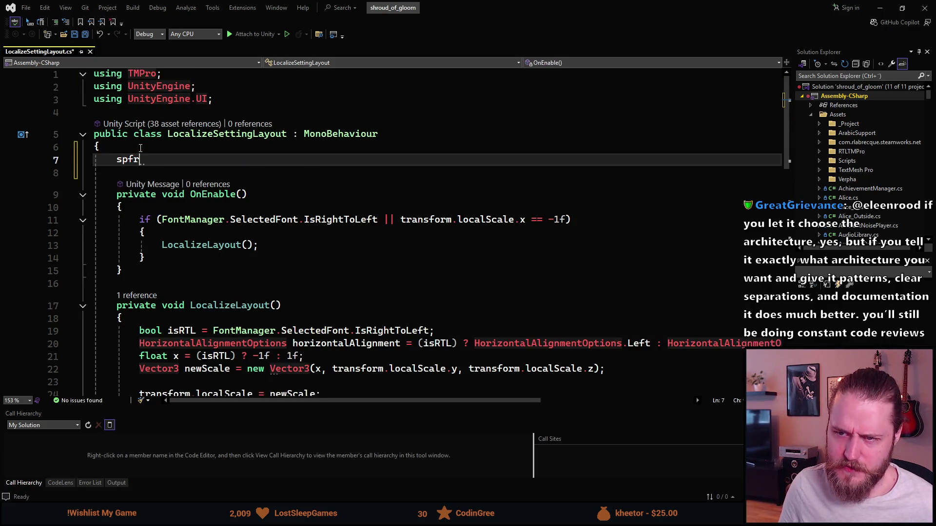
key(BackSpace)
key(BackSpace)
key(BackSpace)
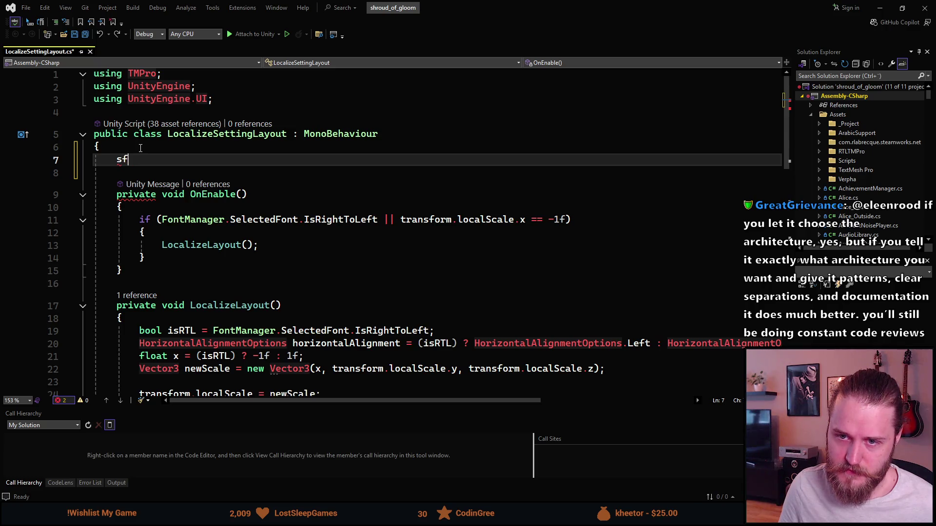
text(pf)
key(Tab)
key(BackSpace)
key(BackSpace)
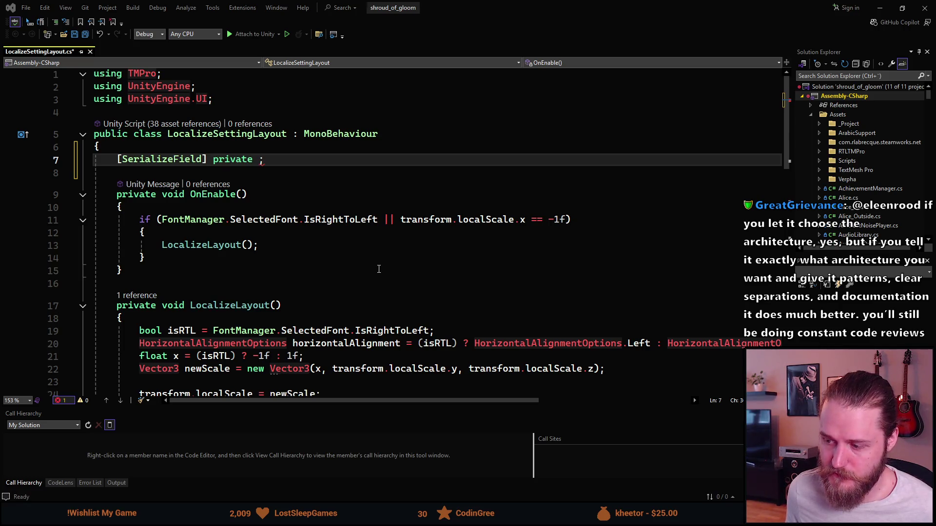
key(alt+Tab)
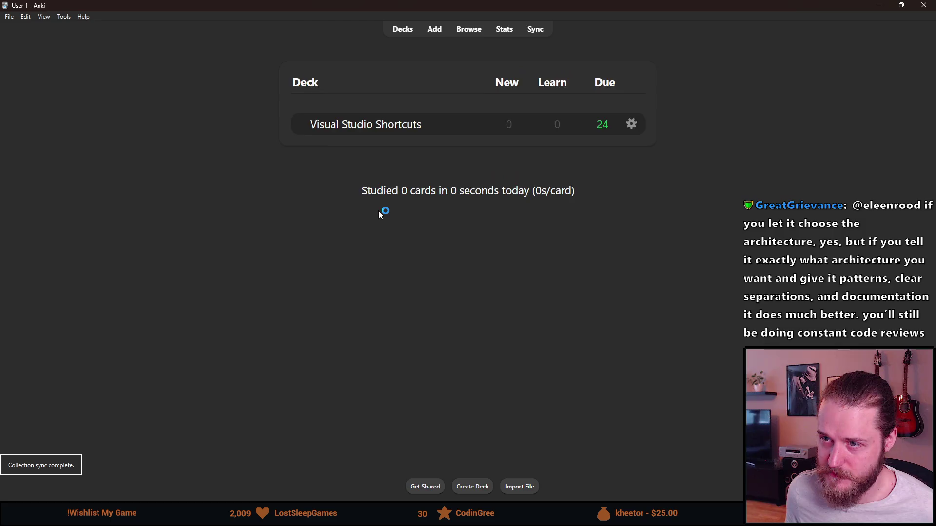
Open the Visual Studio Shortcuts deck and grade the first cards Good, through Search Solution Explorer.
click(359, 128)
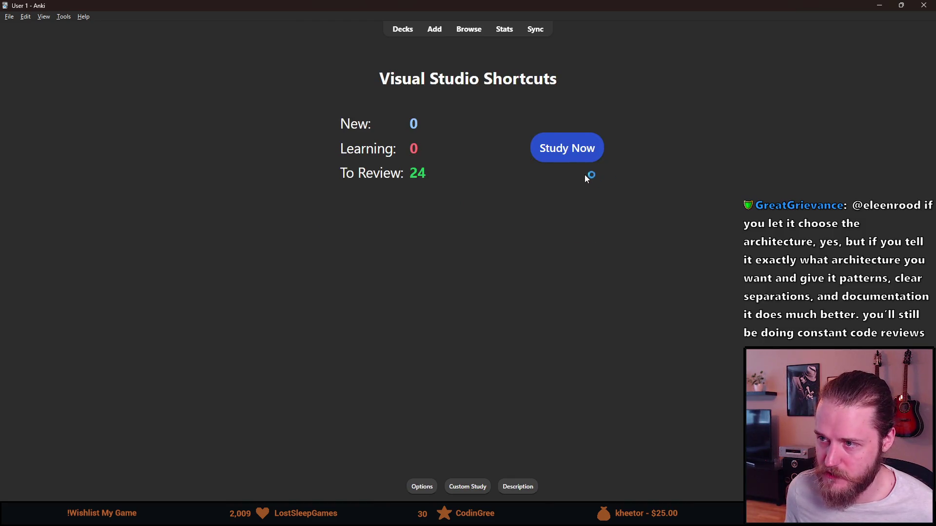
click(560, 149)
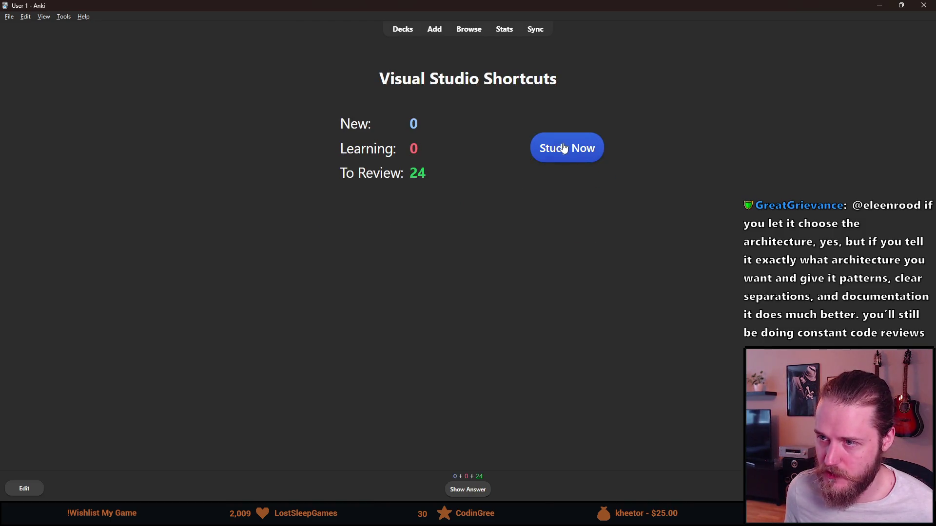
click(480, 495)
click(497, 493)
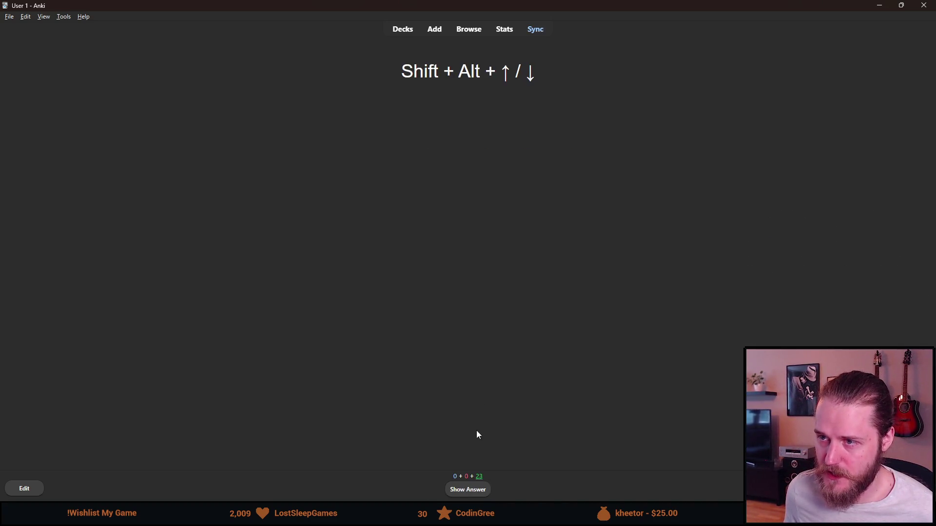
click(470, 492)
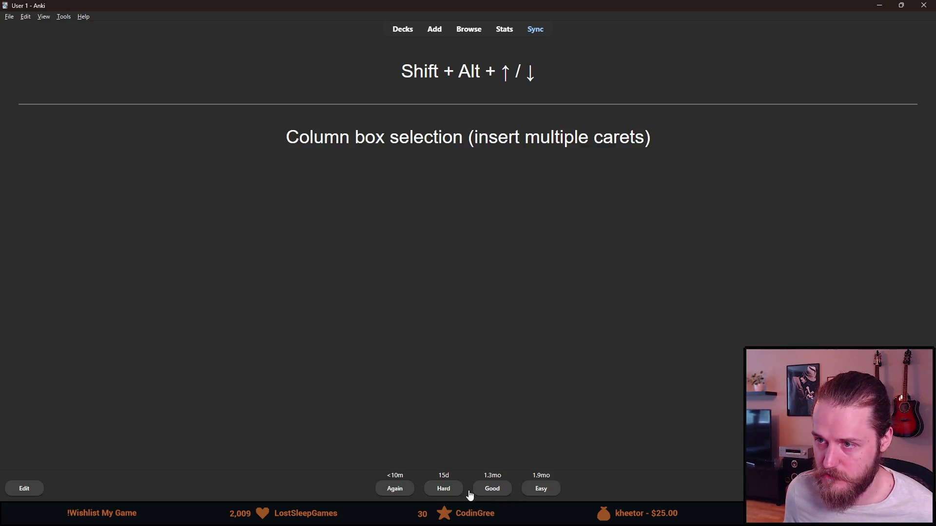
click(493, 491)
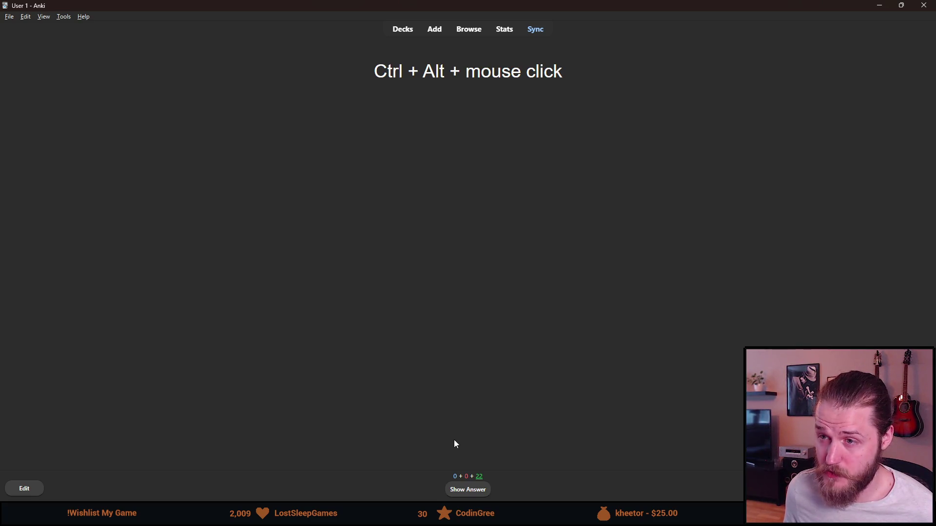
click(467, 491)
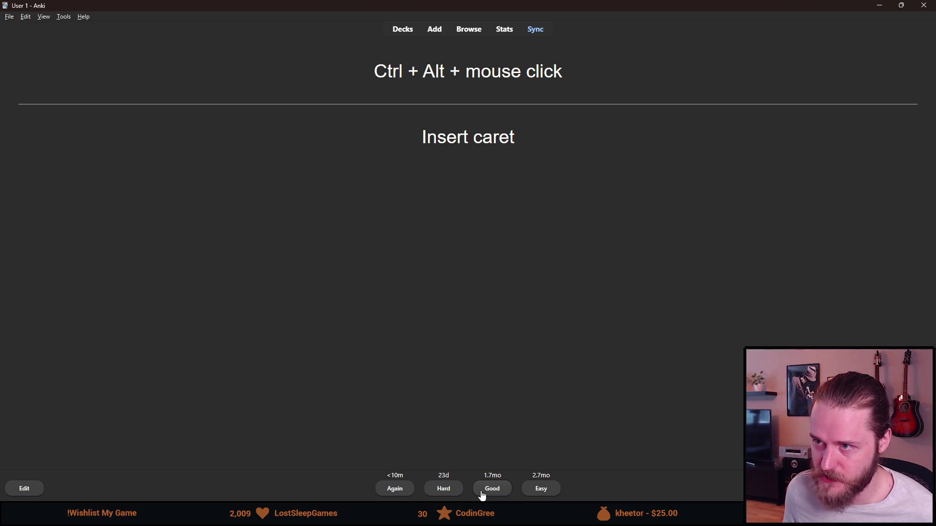
click(483, 493)
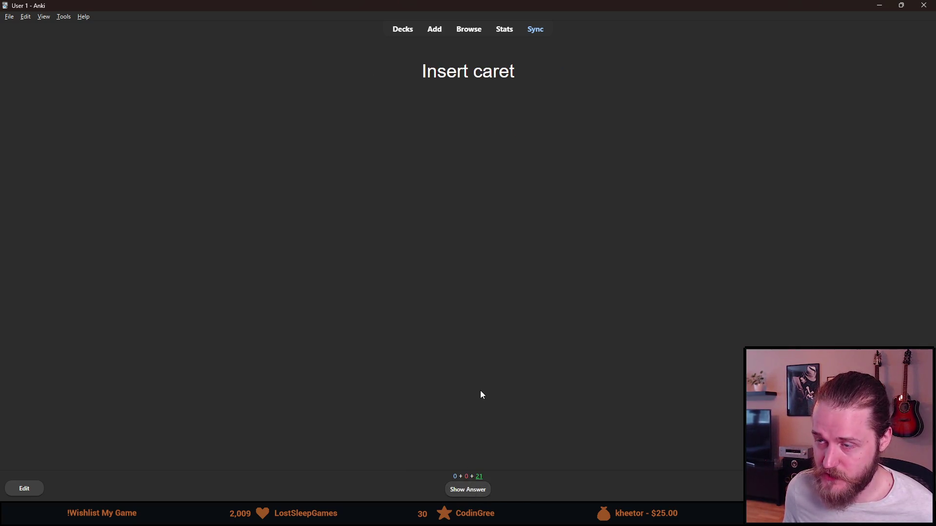
click(481, 489)
click(497, 493)
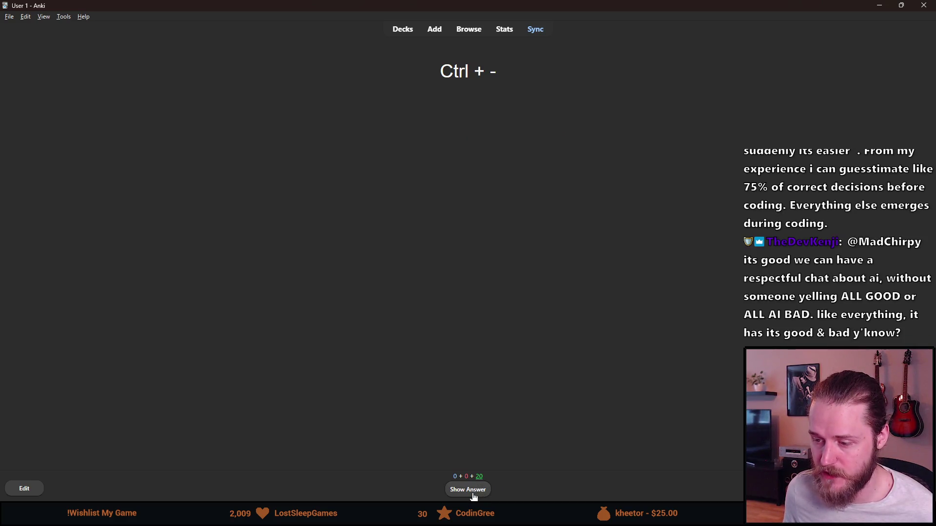
click(471, 491)
click(486, 495)
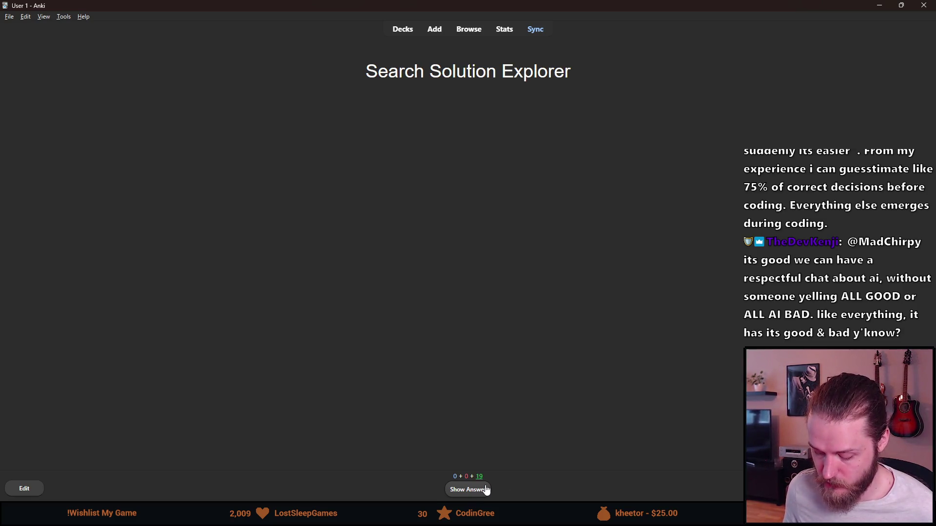
click(486, 491)
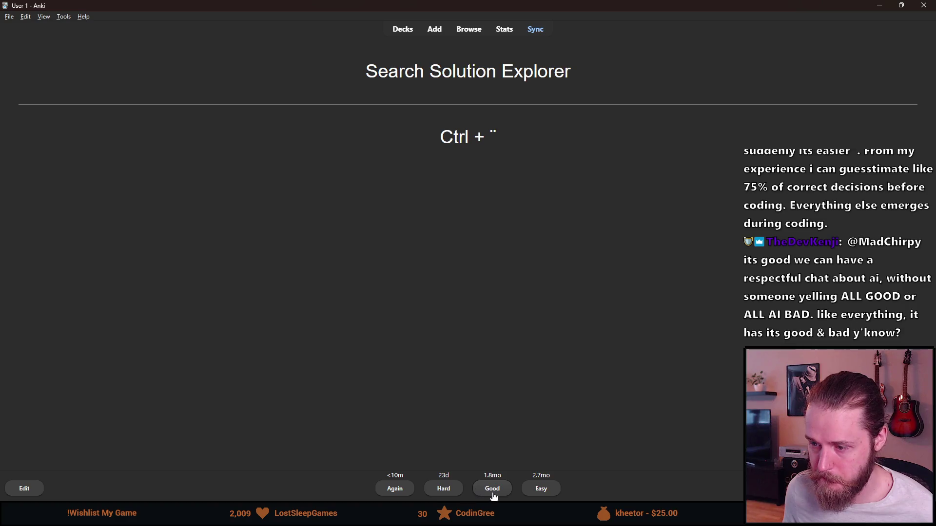
click(494, 496)
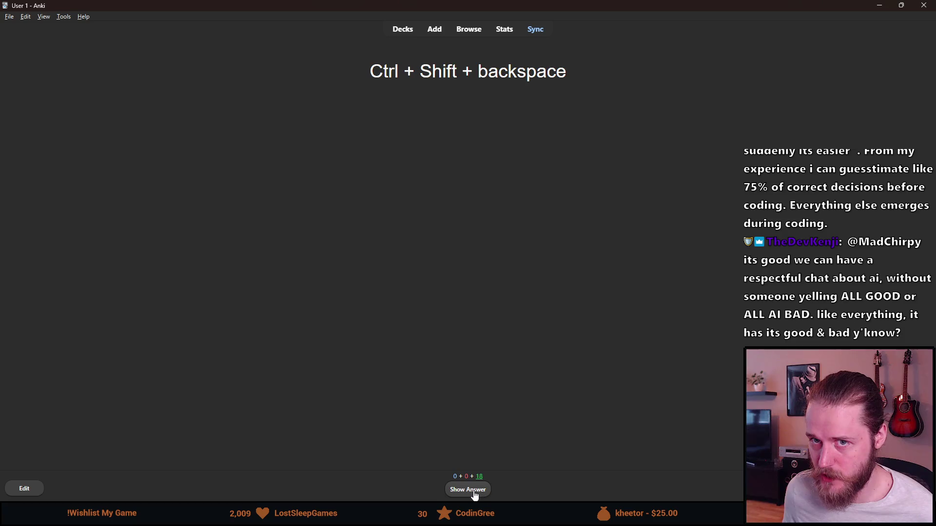
Grade the next cards, from Ctrl + Shift + Backspace to Scroll line up/down.
click(474, 495)
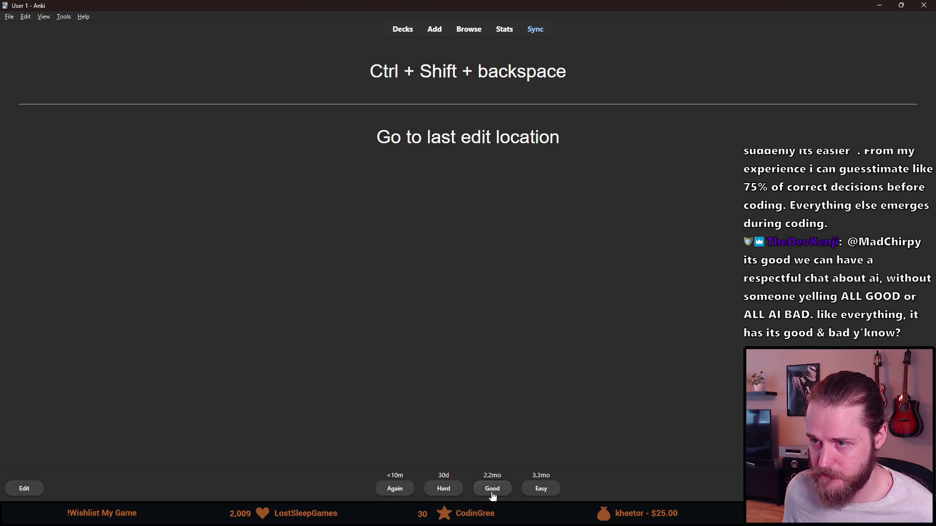
click(494, 496)
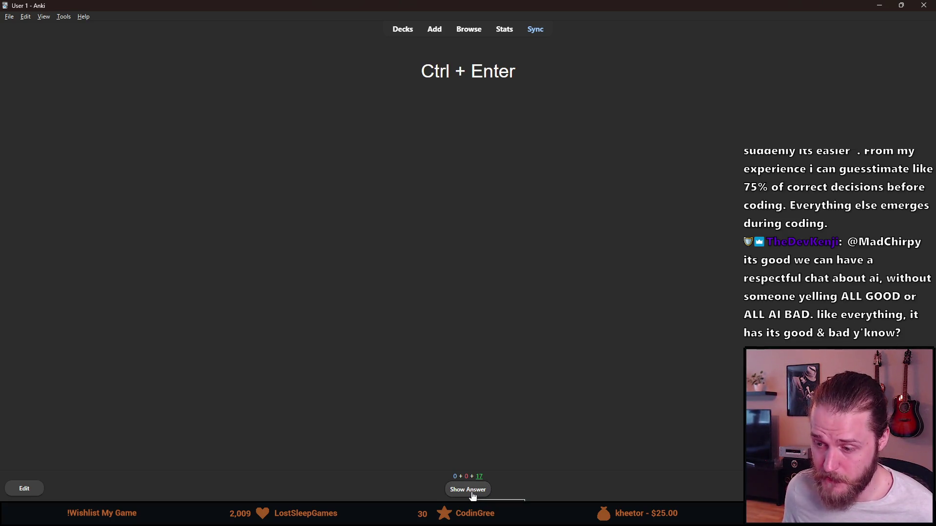
click(473, 495)
click(487, 493)
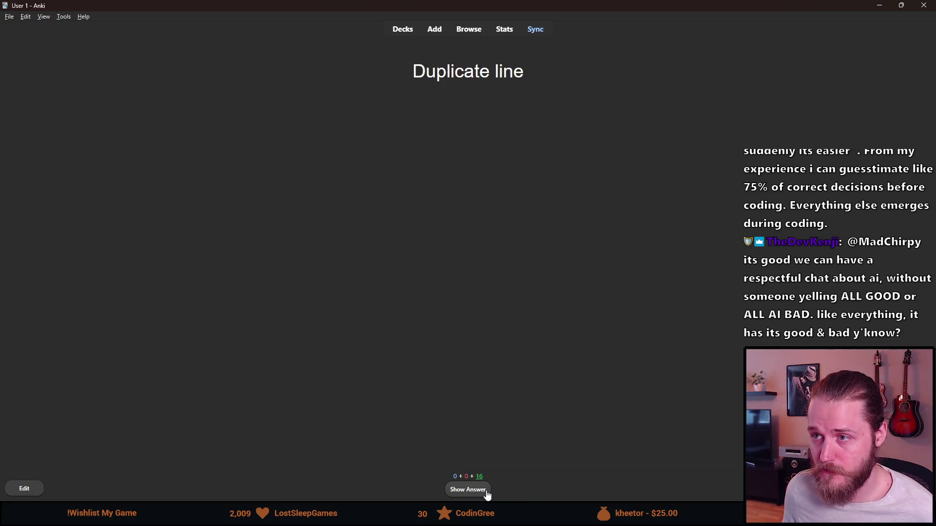
click(488, 495)
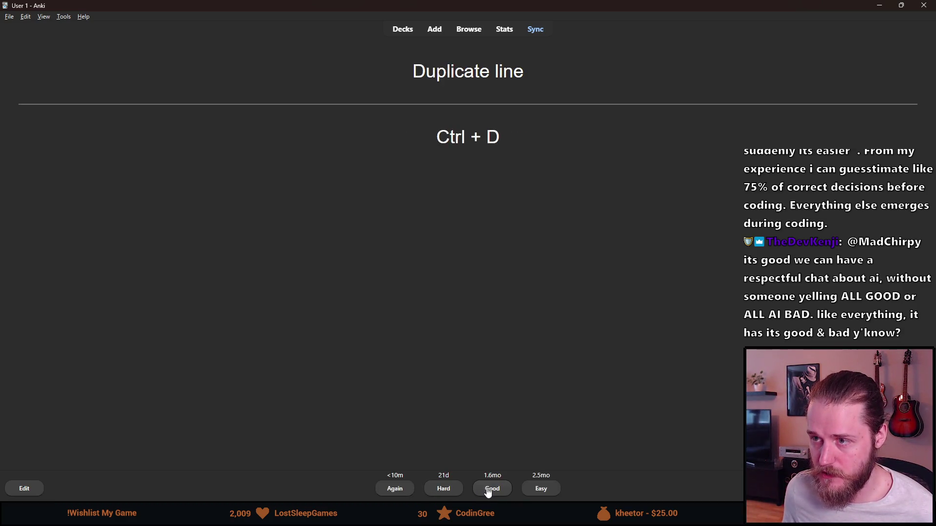
click(489, 493)
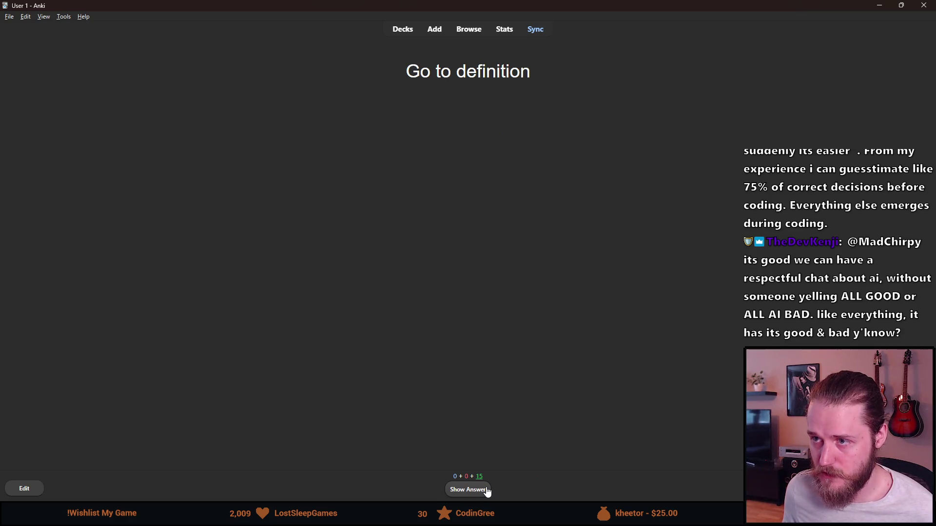
click(488, 493)
click(491, 496)
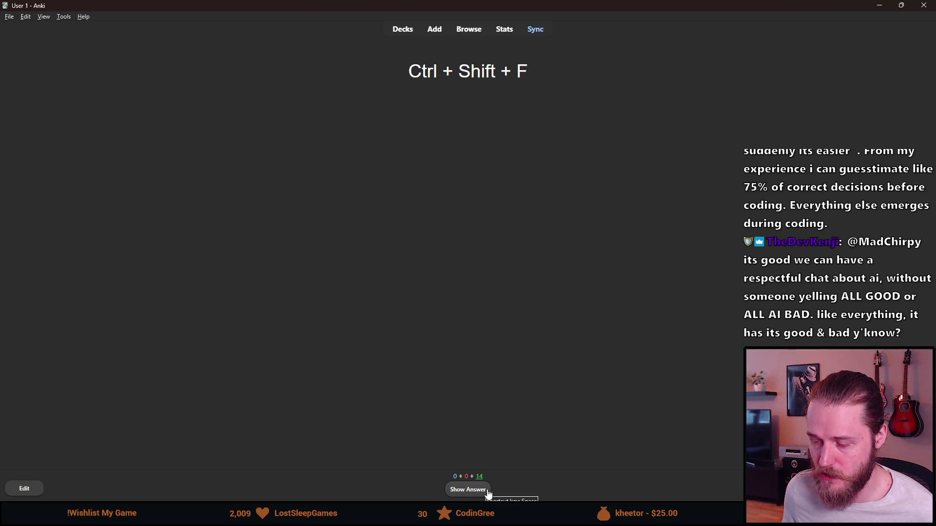
click(483, 496)
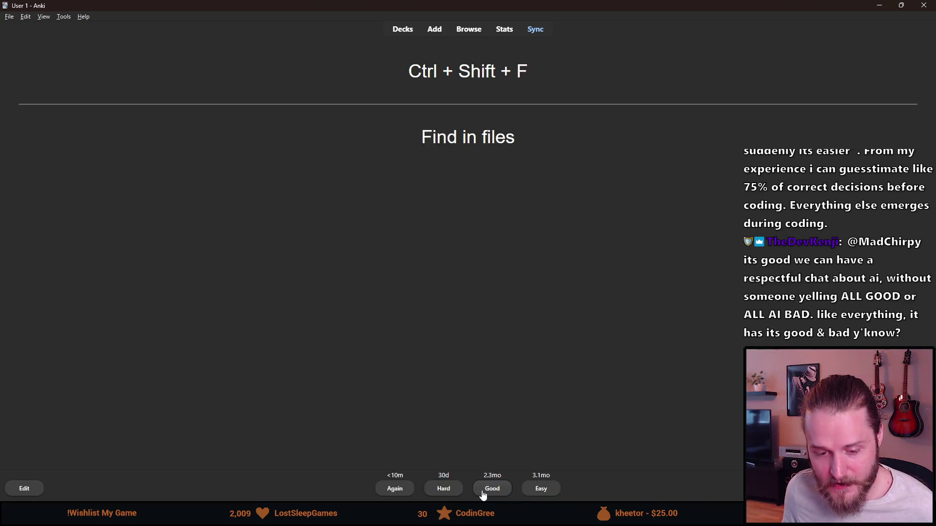
click(396, 493)
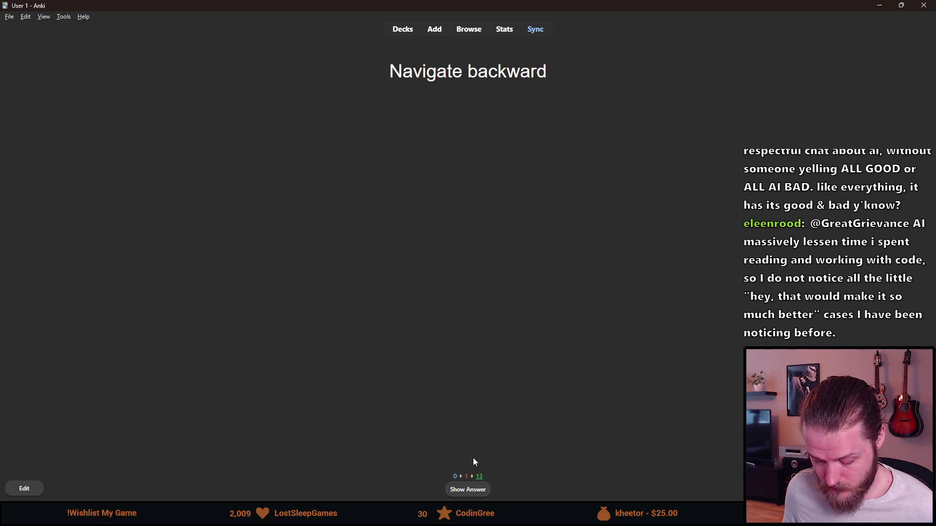
click(476, 494)
click(437, 495)
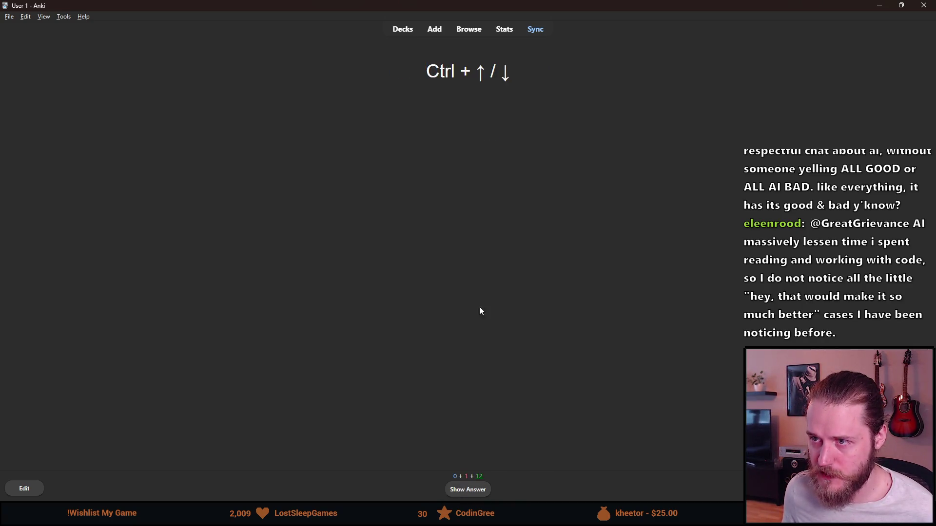
click(469, 493)
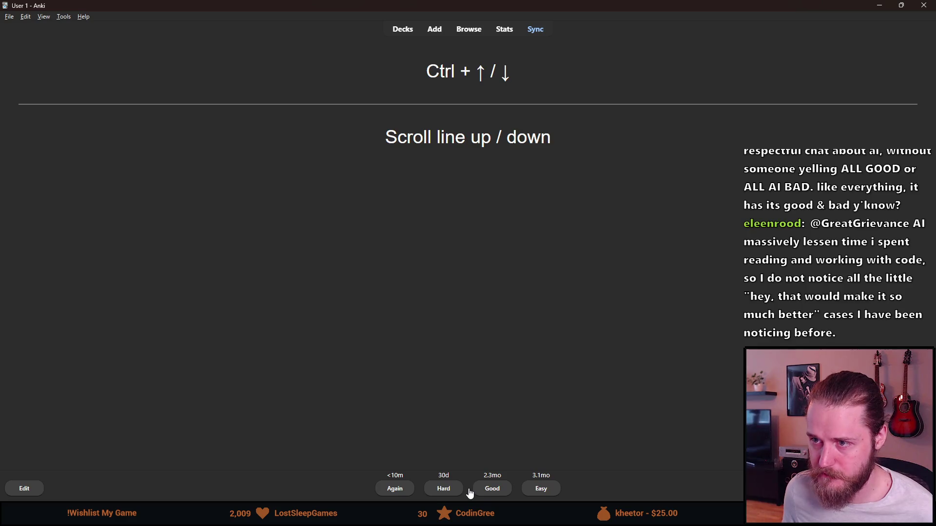
click(492, 493)
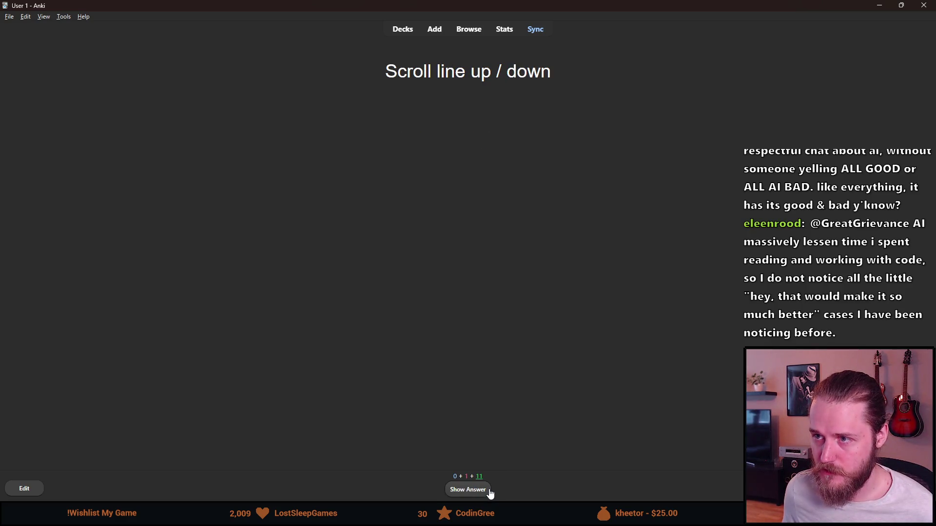
click(489, 493)
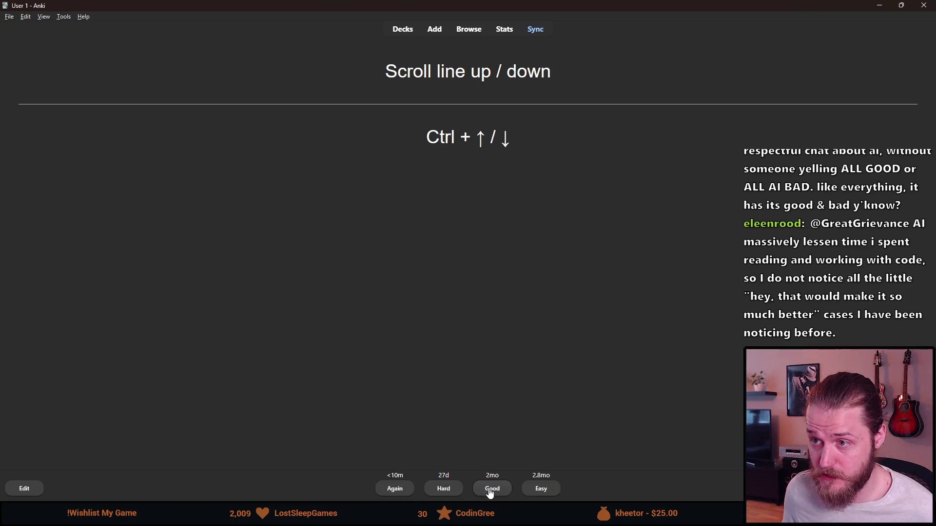
click(485, 495)
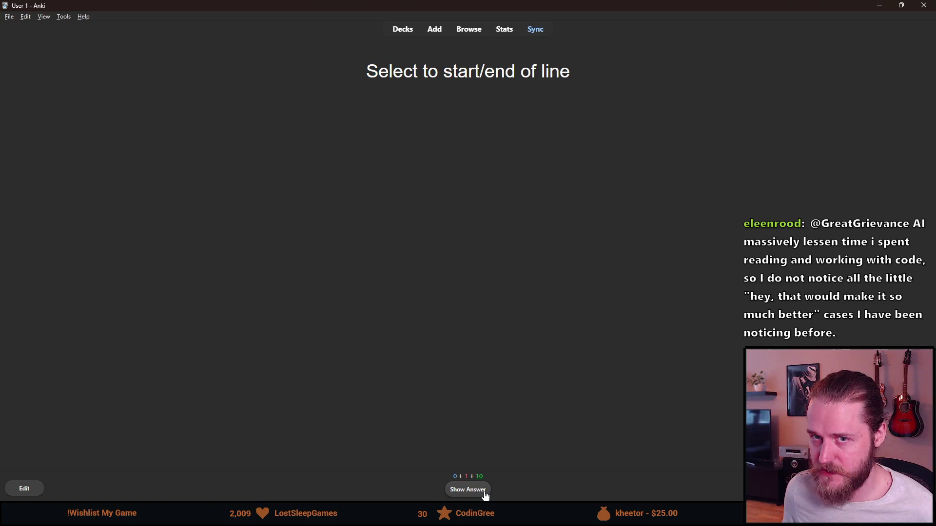
Grade Good the cards from Select to start/end of line through Delete line.
click(480, 496)
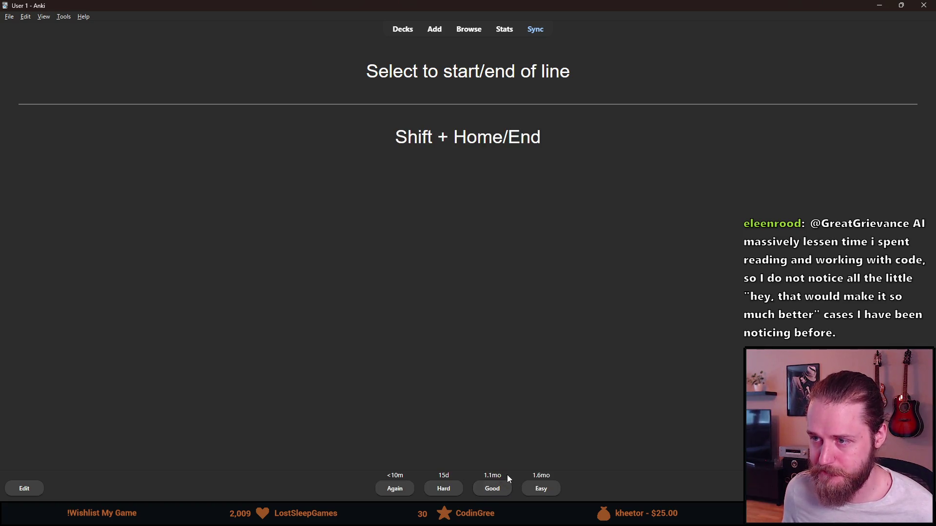
click(495, 491)
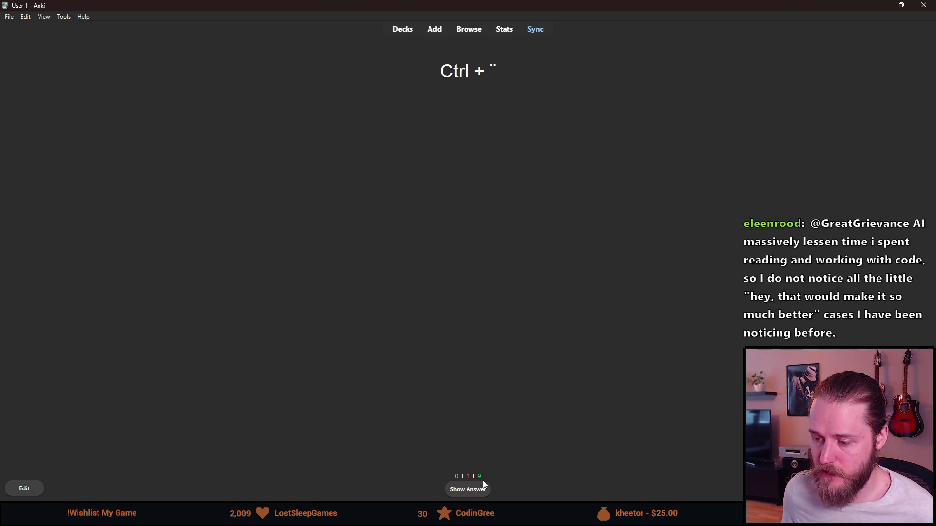
click(473, 496)
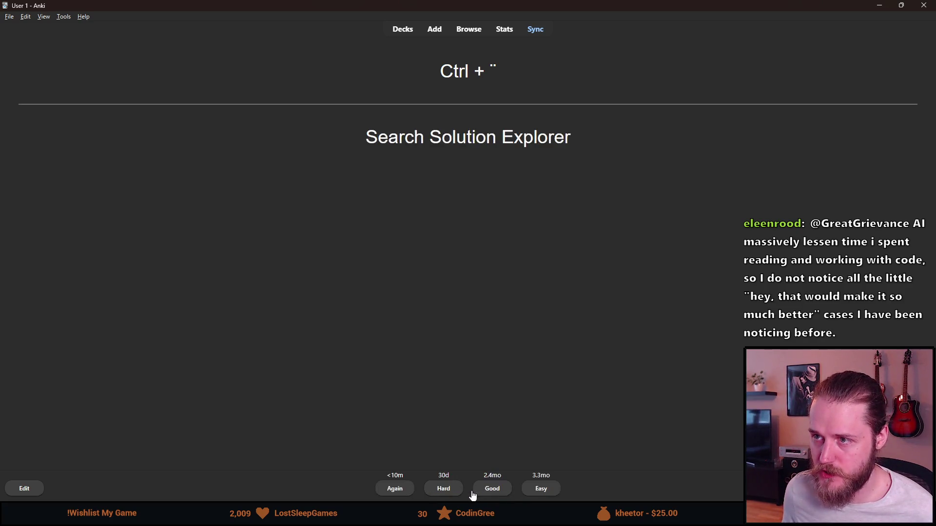
click(481, 495)
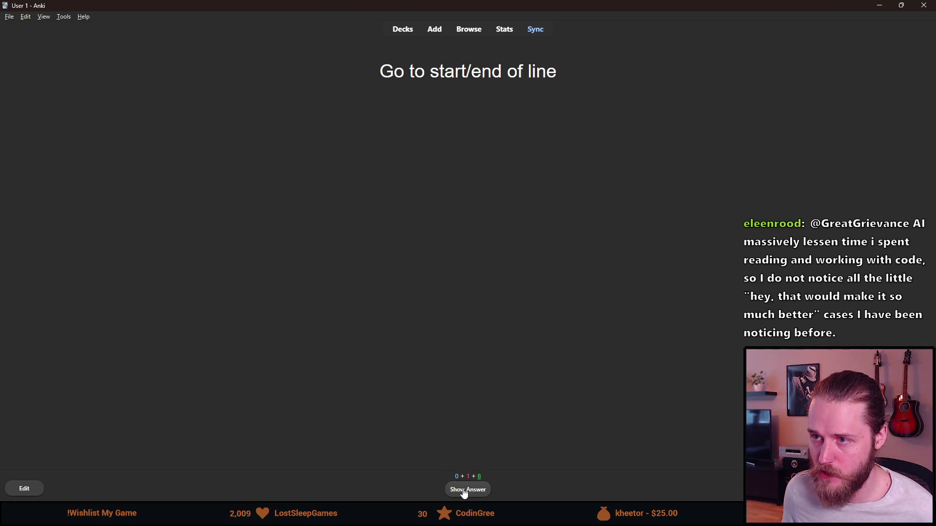
click(465, 493)
click(490, 495)
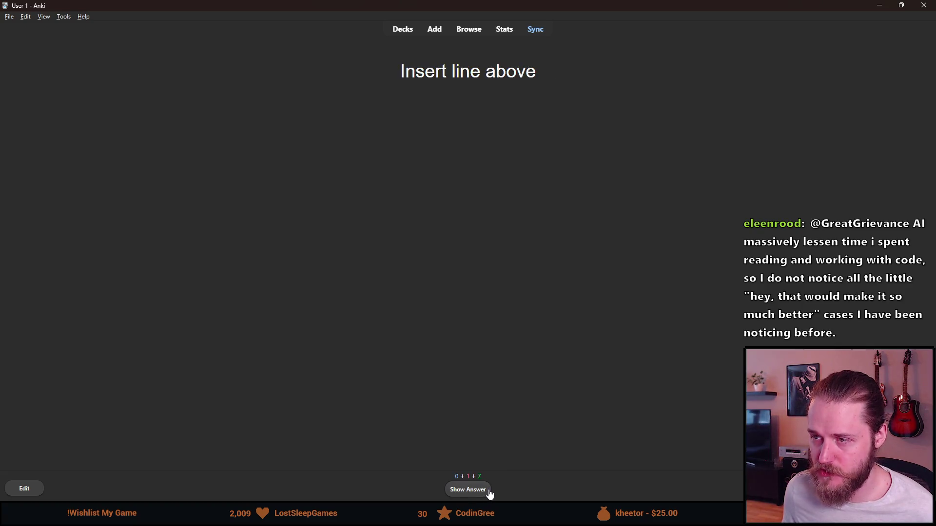
click(484, 495)
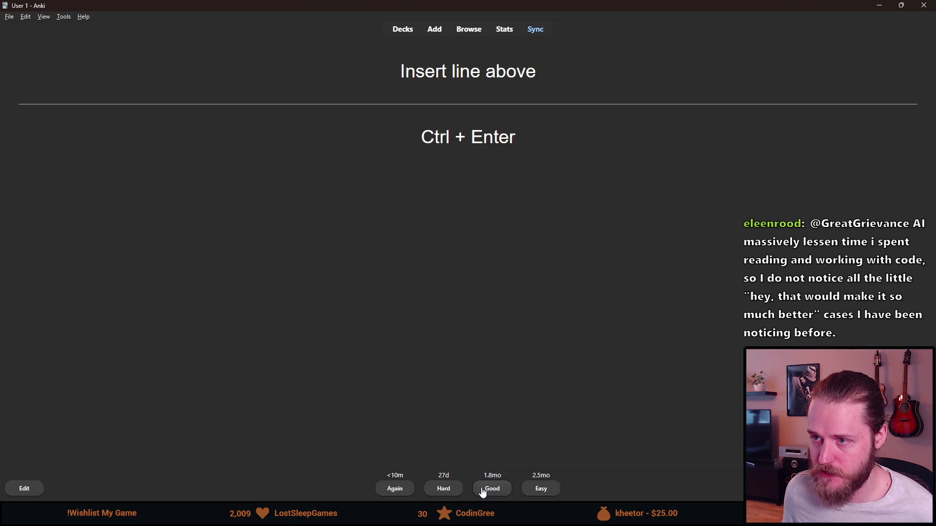
click(483, 496)
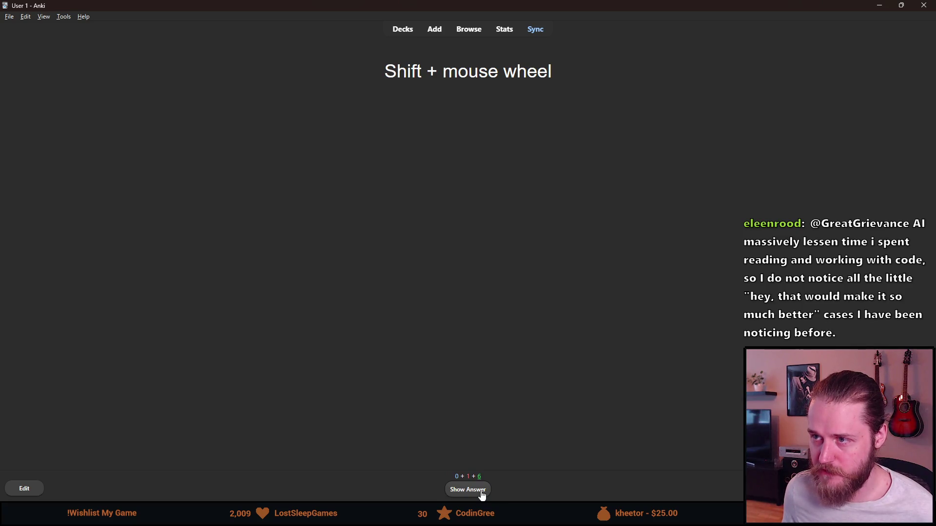
click(482, 495)
click(497, 490)
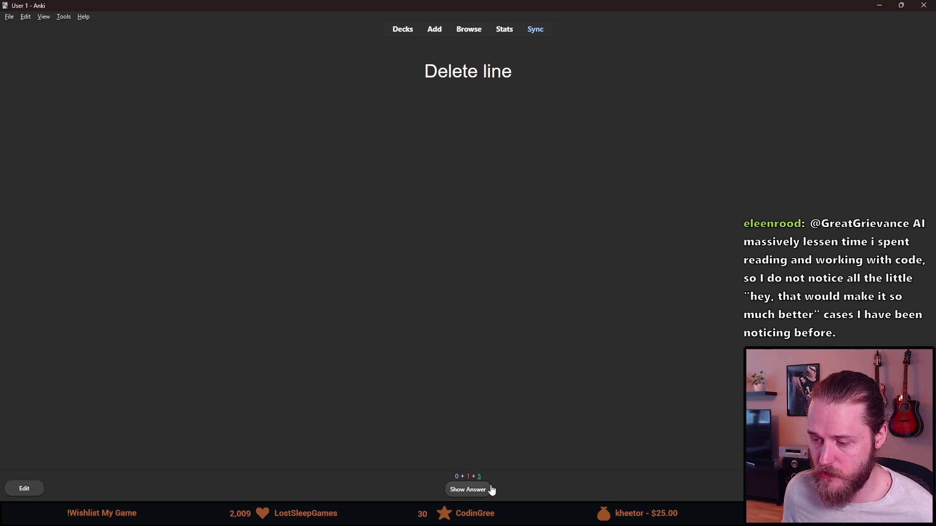
click(492, 491)
click(491, 494)
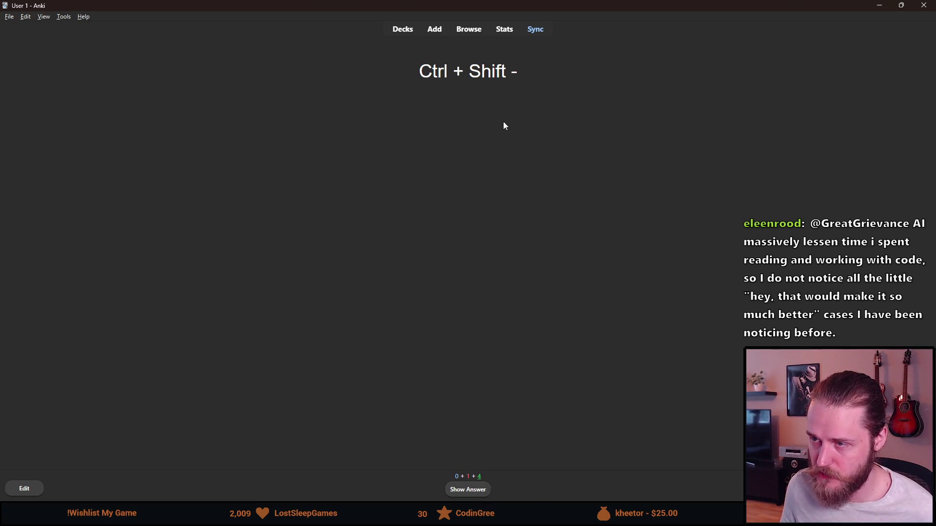
Grade the final cards Good, ending with Ctrl + Shift + F, and return to Visual Studio.
click(479, 496)
click(492, 494)
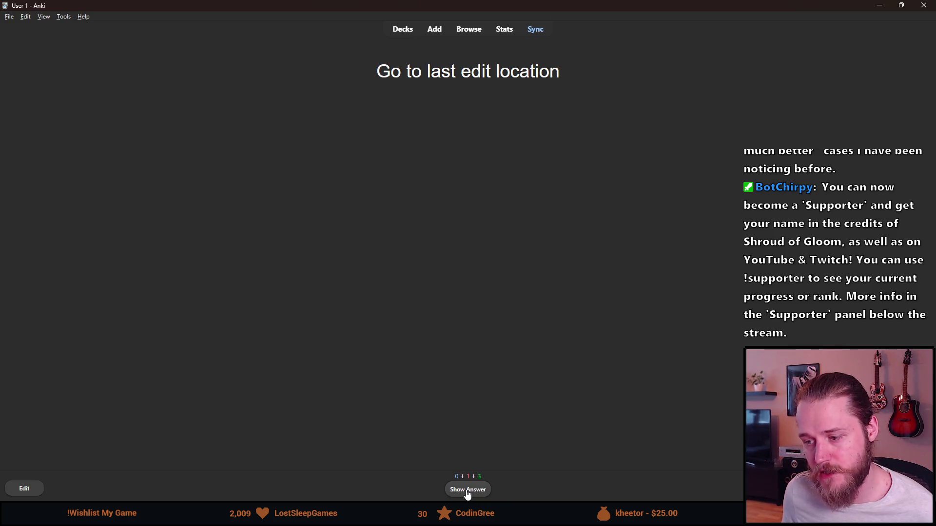
click(467, 495)
click(502, 495)
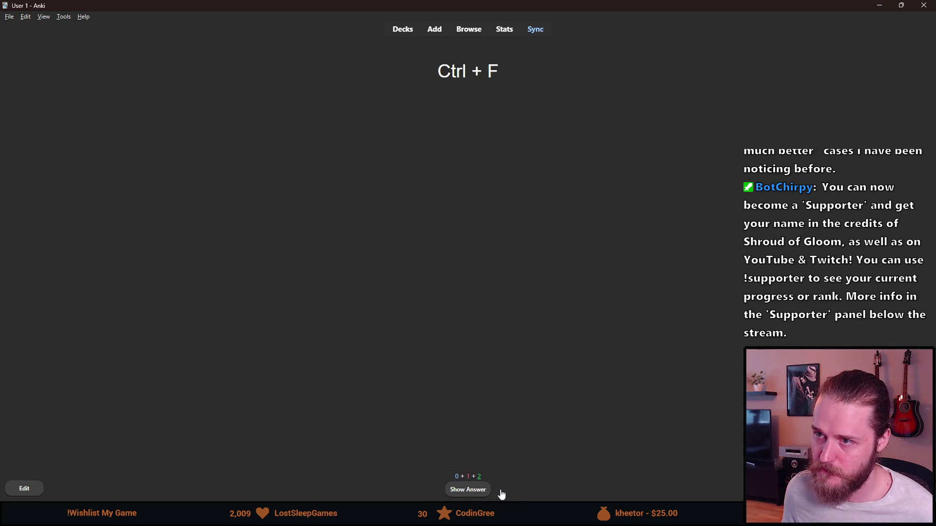
click(488, 491)
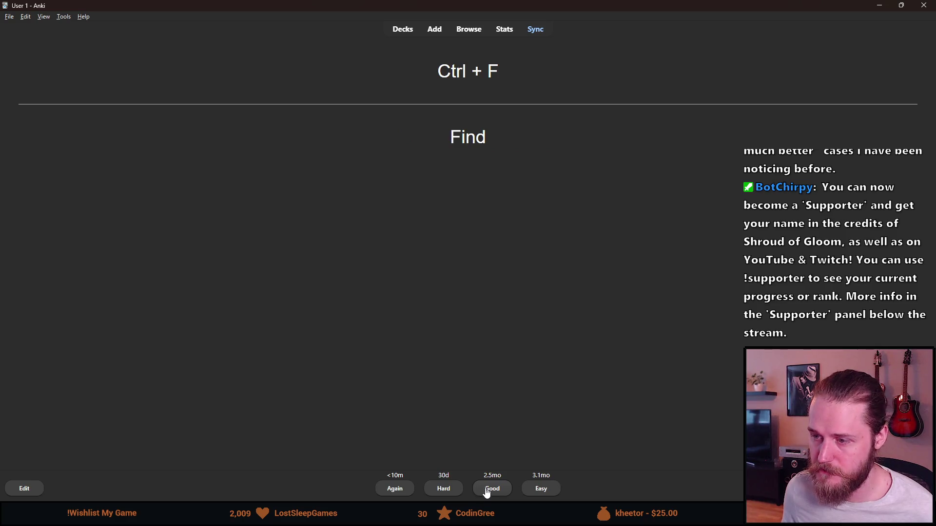
click(483, 493)
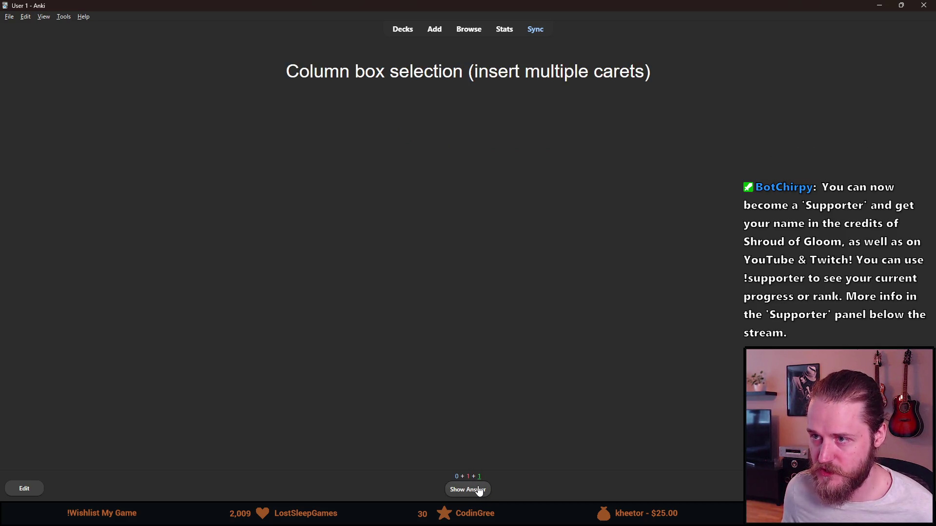
click(480, 491)
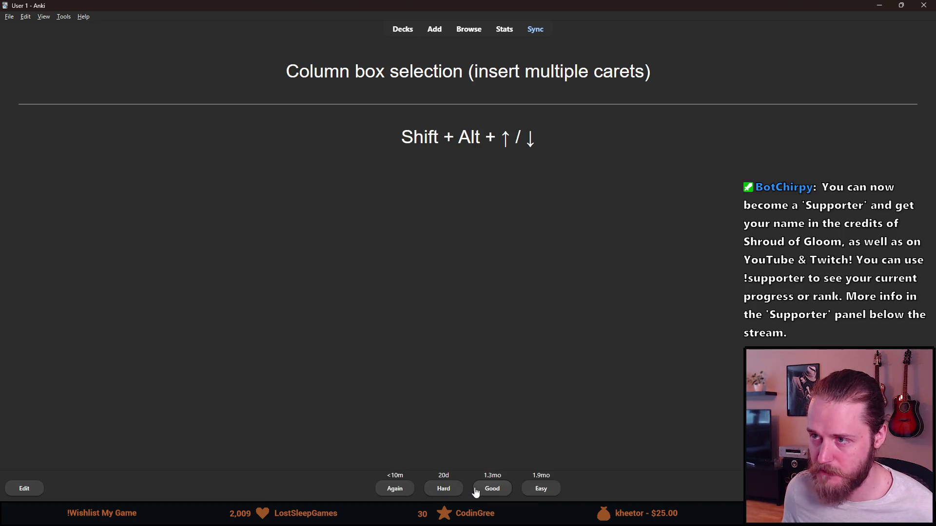
click(490, 495)
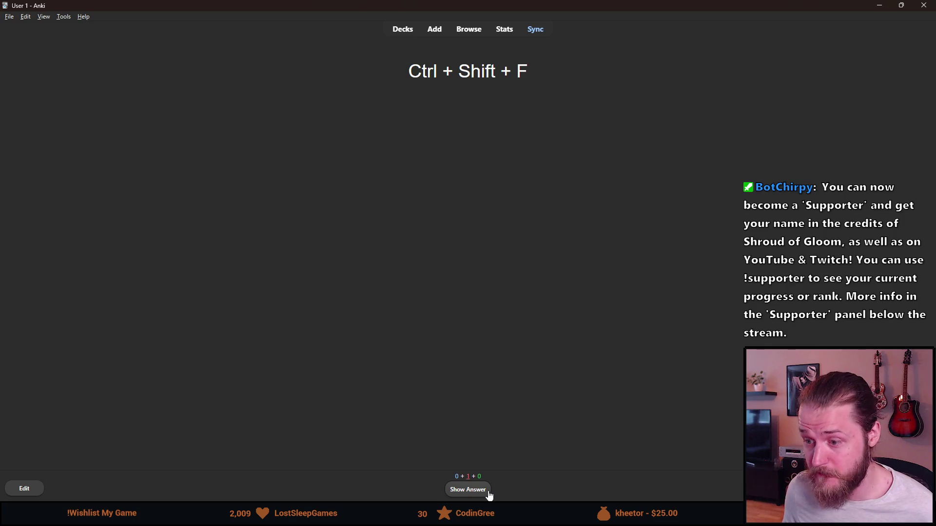
click(490, 495)
click(491, 491)
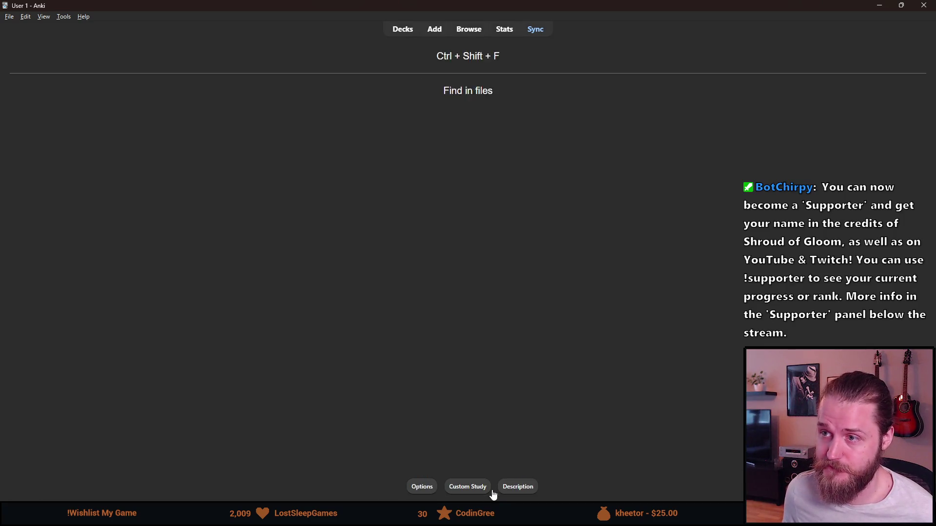
key(alt+Tab)
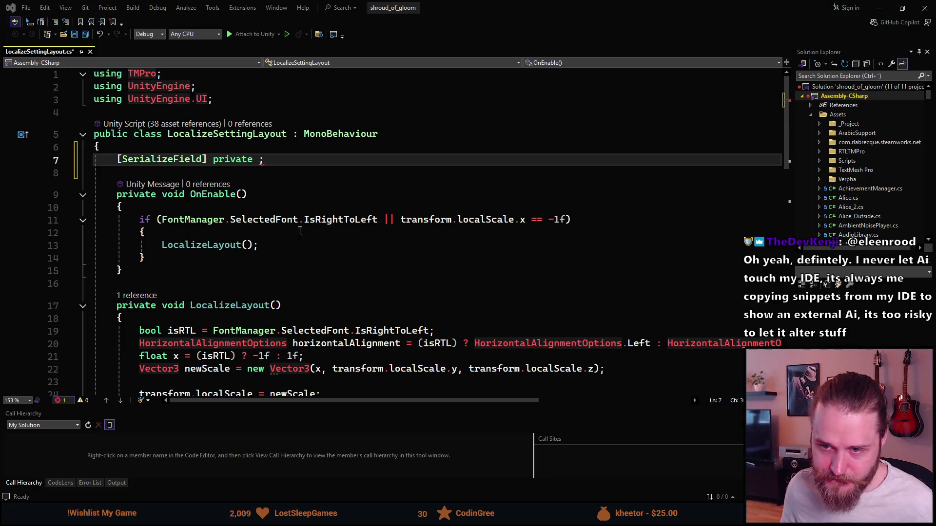
Fill in the field's type and name as 'Locale[] _localeExceptions'.
text(L)
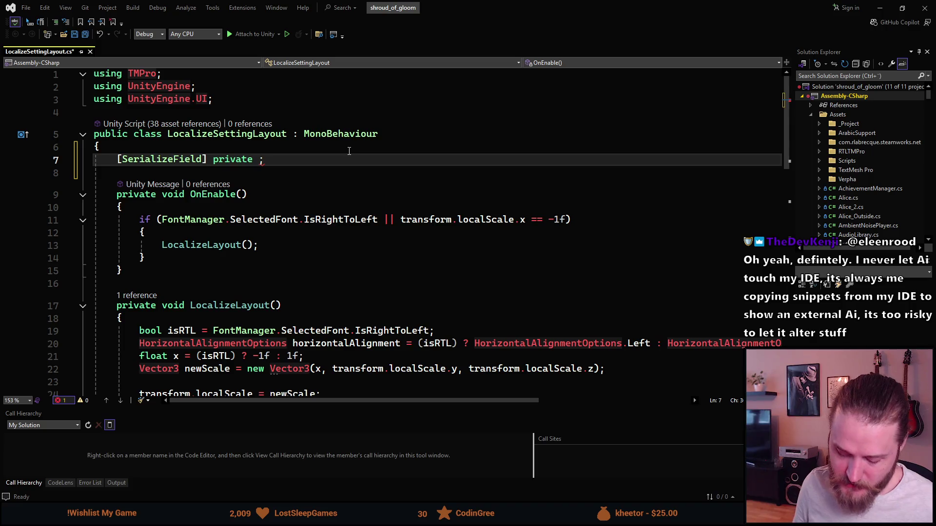
text(ocale)
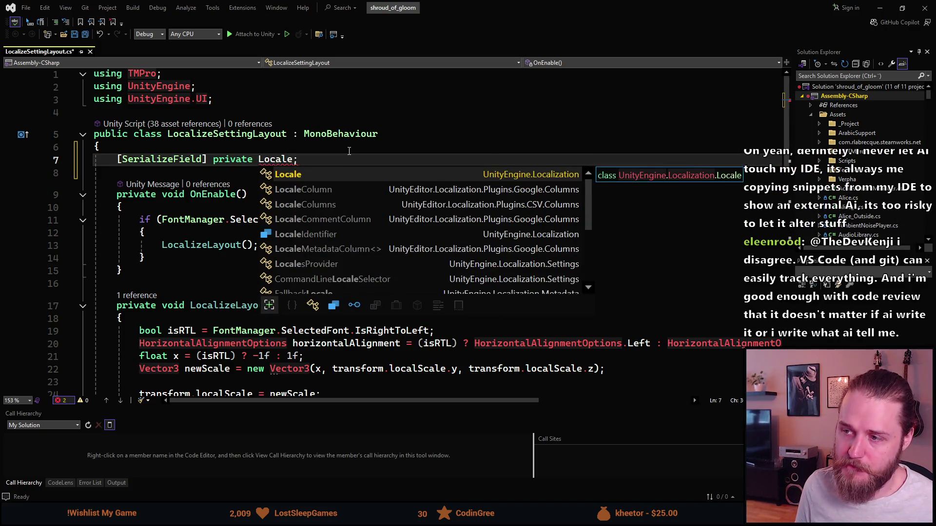
text([])
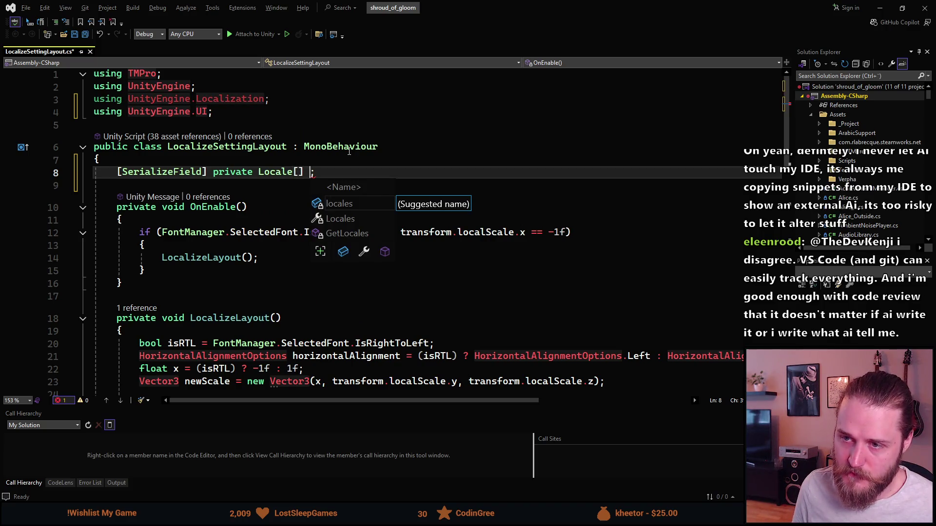
text( _)
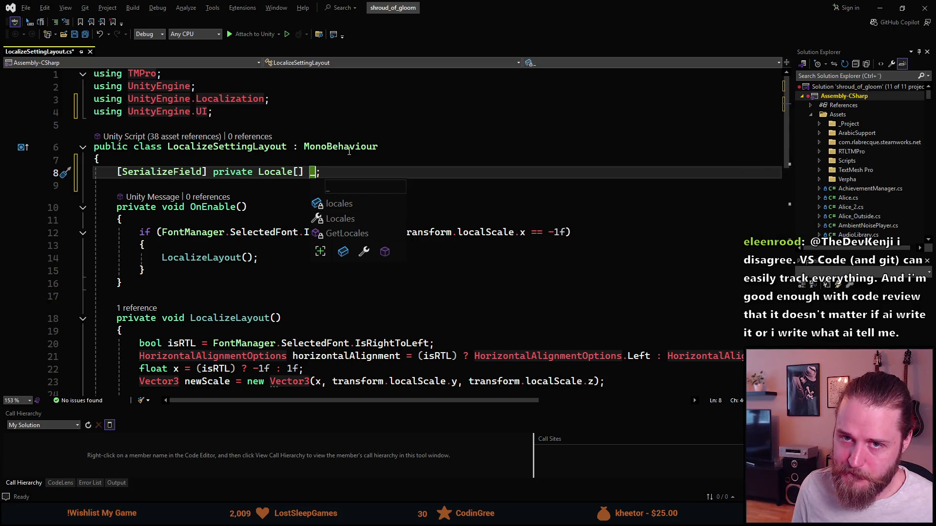
text(locale)
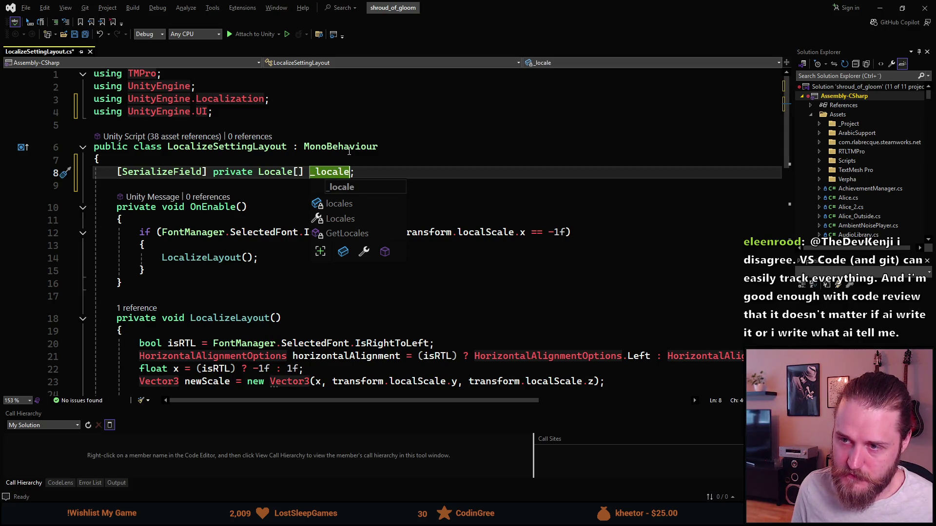
text(Exc)
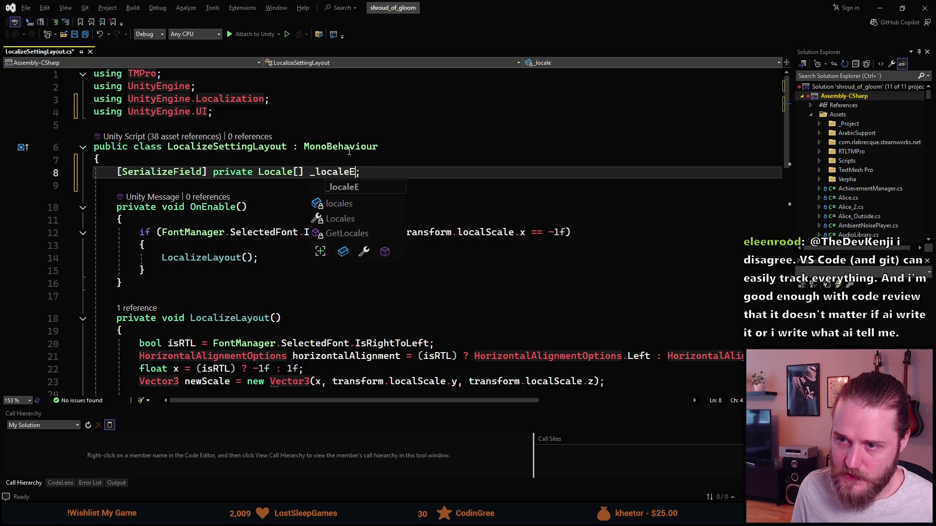
text(eptions)
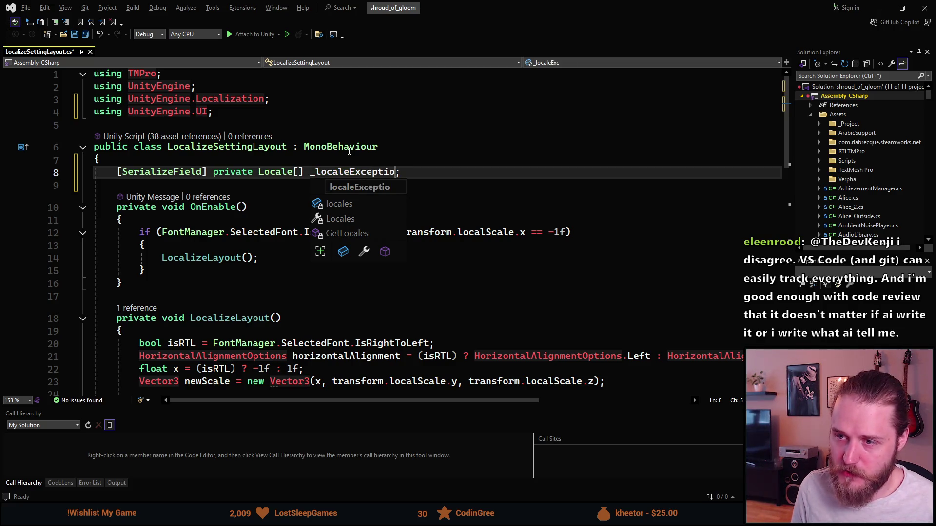
Save the file and open new lines after OnEnable's if block, beginning 'if (_loc'.
key(ctrl+s)
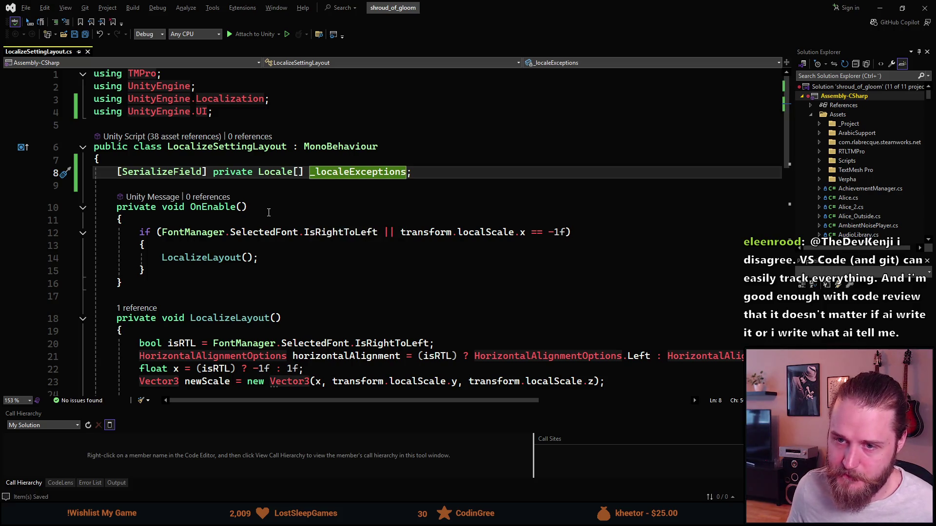
key(Down)
key(Down)
key(Down)
click(212, 267)
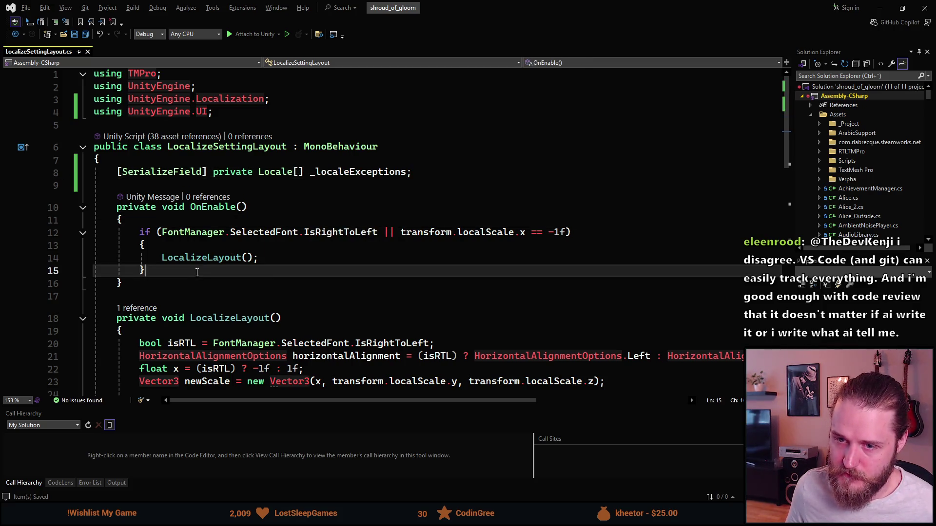
scroll(271, 271, down, 1)
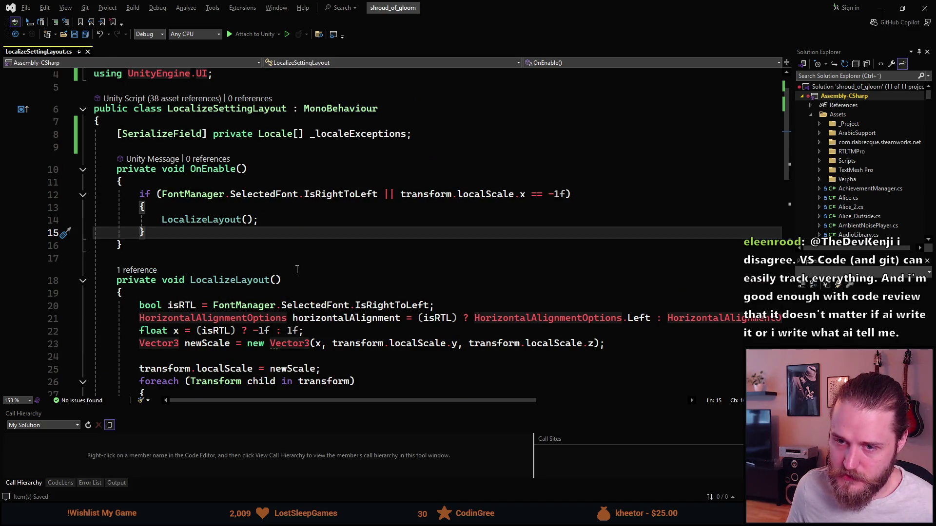
key(Return)
key(Return)
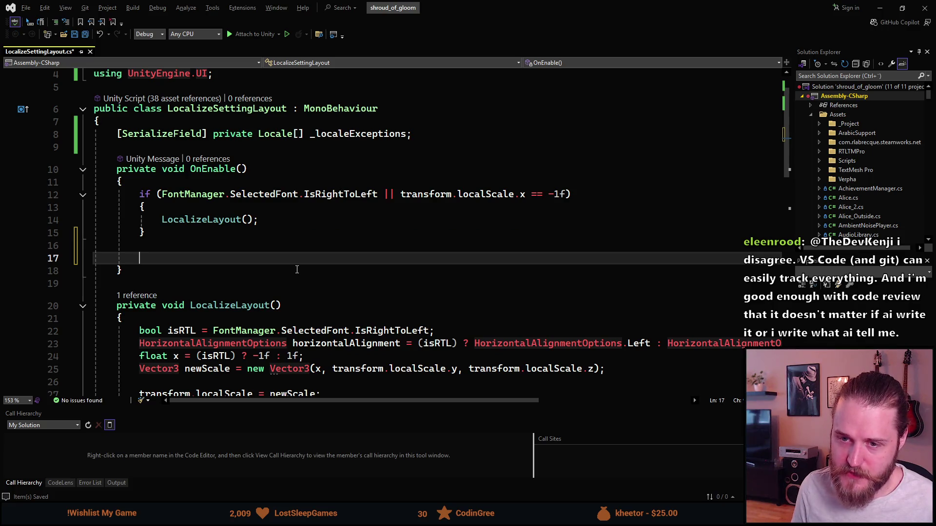
text(if ()
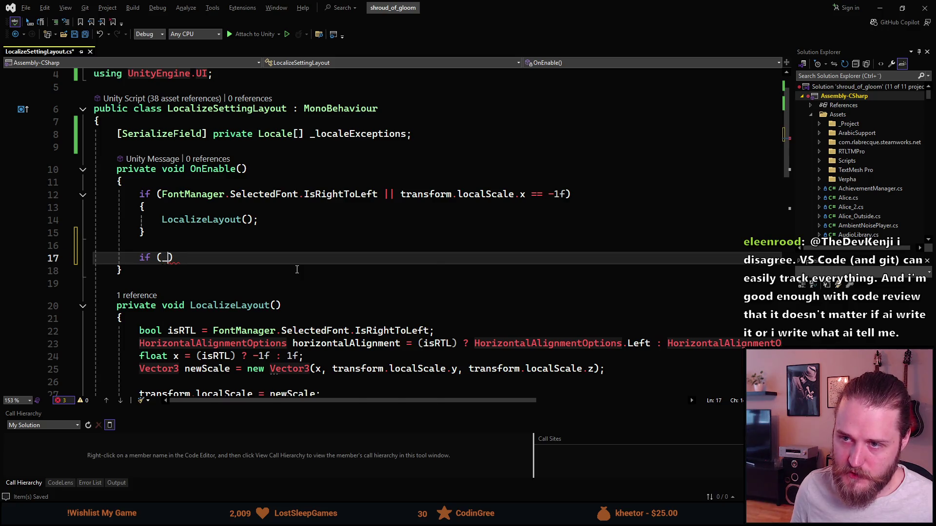
text(_loc)
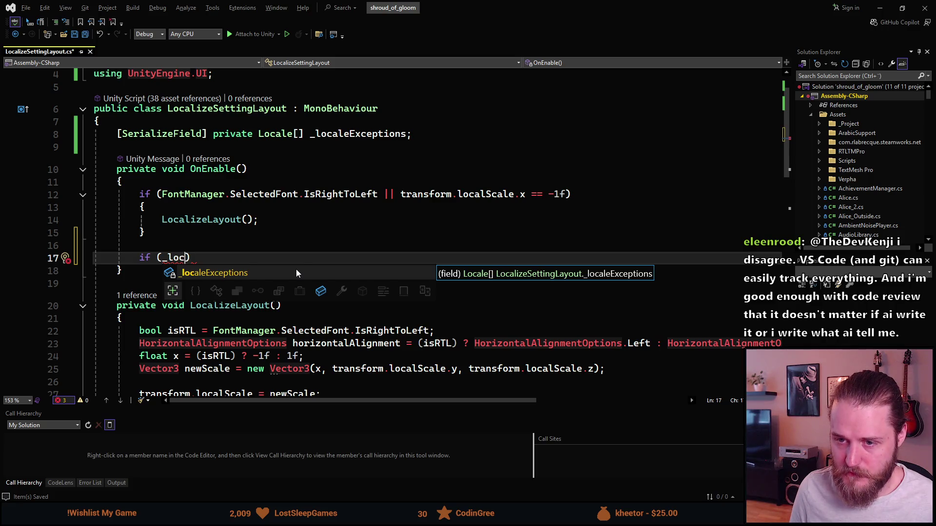
Complete 'if (_localeExceptions != null && _localeExceptions.Length != 0)' and open its braces.
key(Tab)
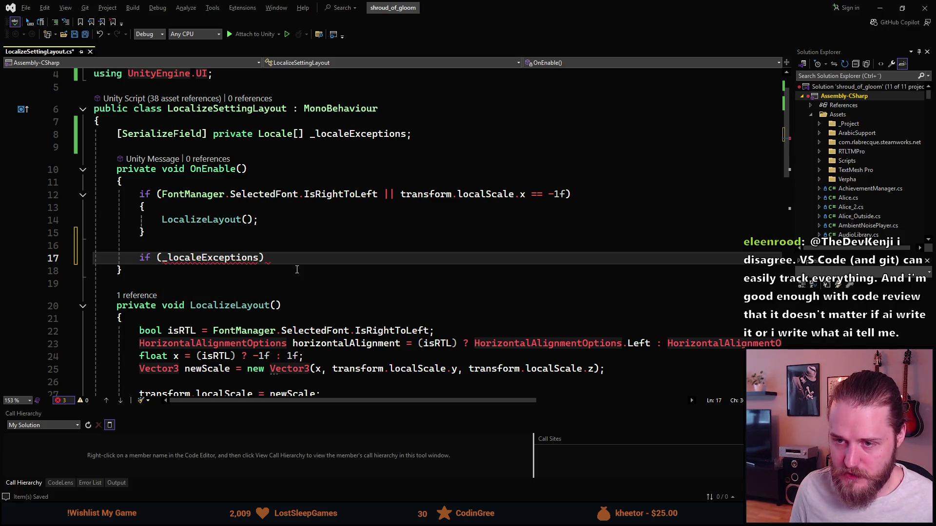
text(!= null )
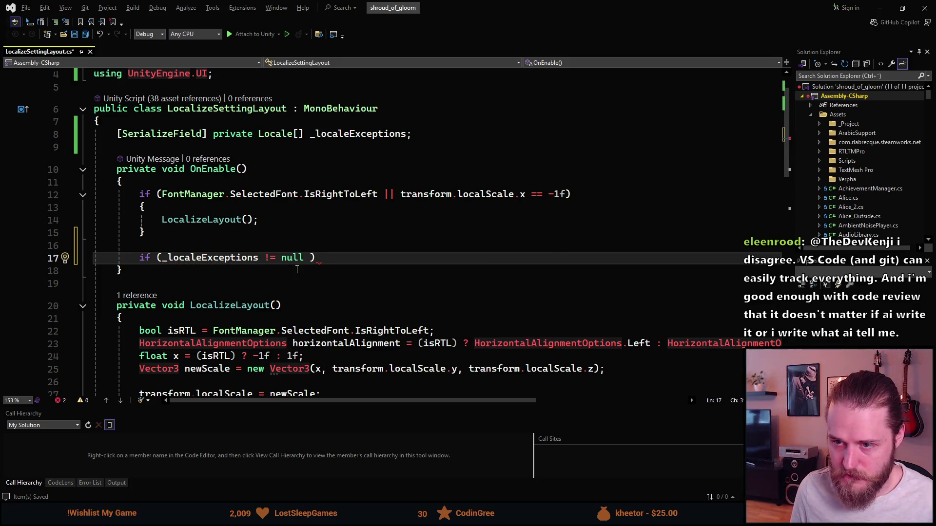
text(&& _l)
key(Tab)
text(.)
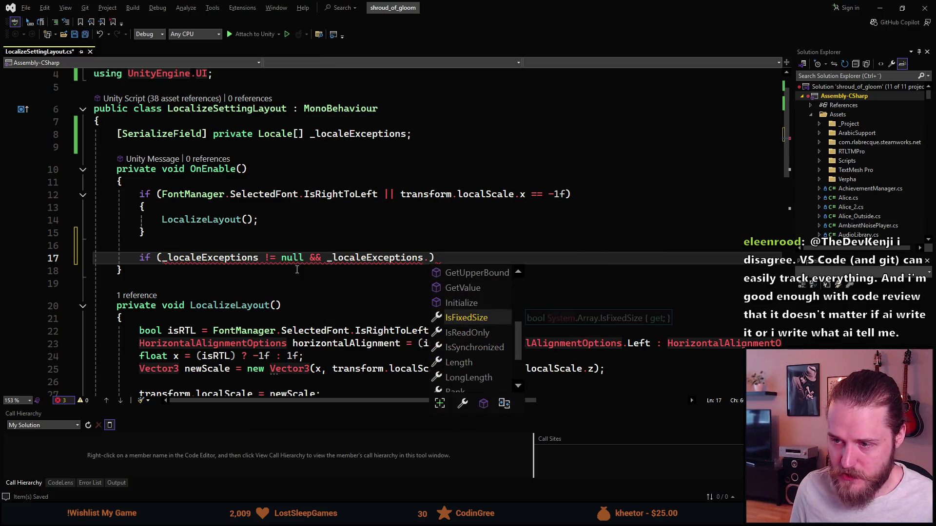
text(L)
key(Tab)
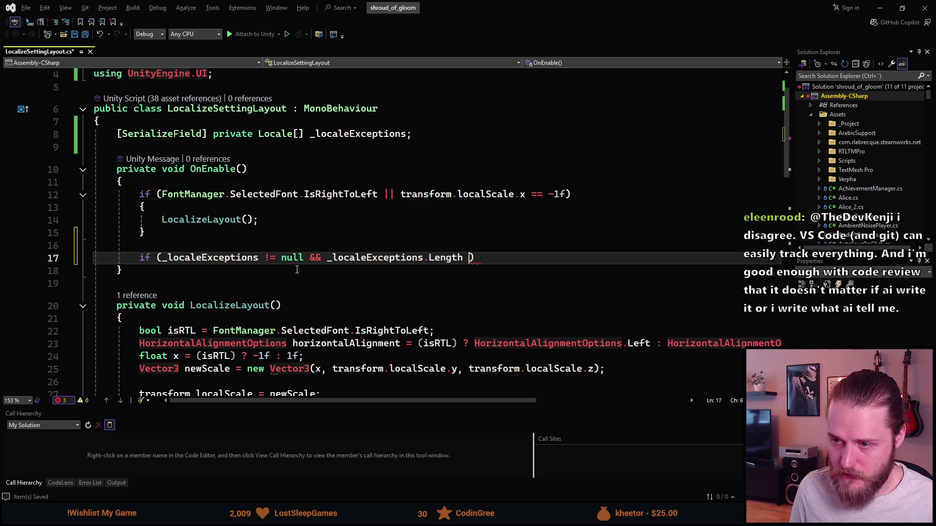
text(!= 9)
key(BackSpace)
text(0)
key(End)
key(Return)
text({)
key(Return)
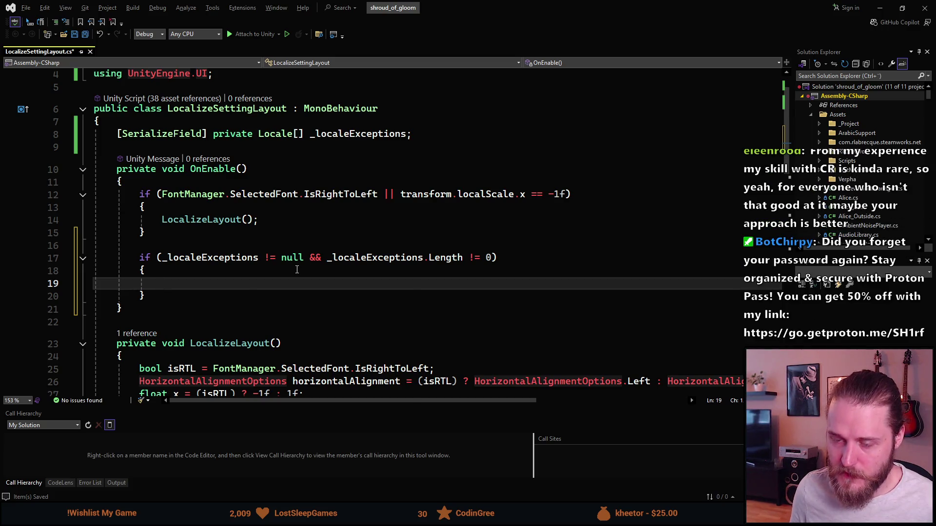
text(Array.)
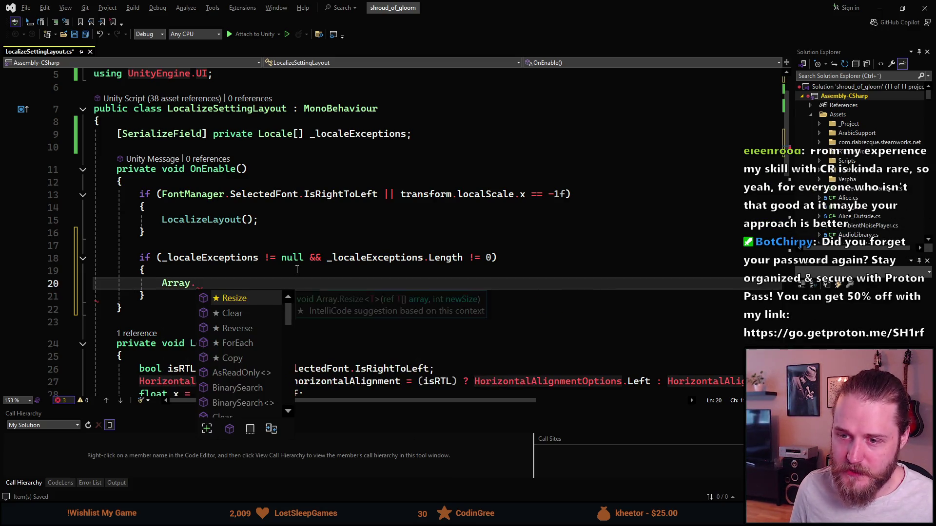
scroll(269, 335, down, 3)
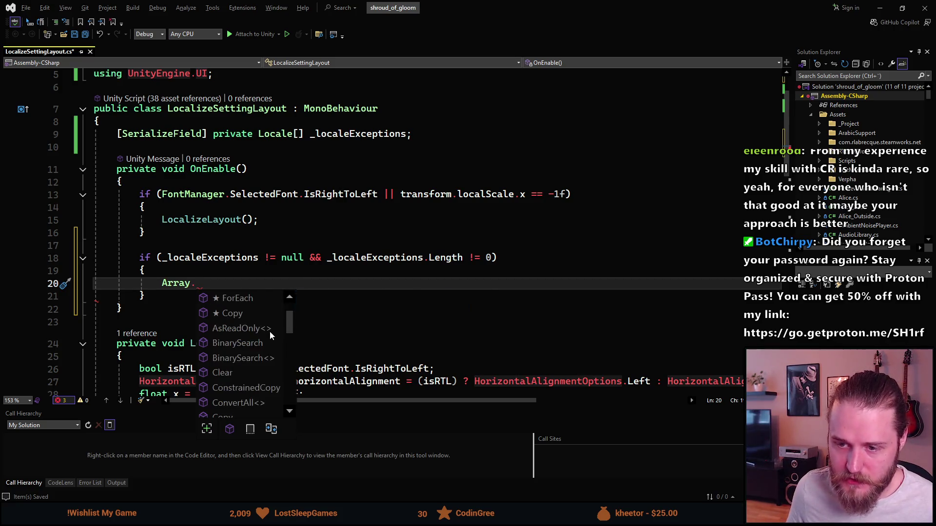
scroll(266, 332, down, 3)
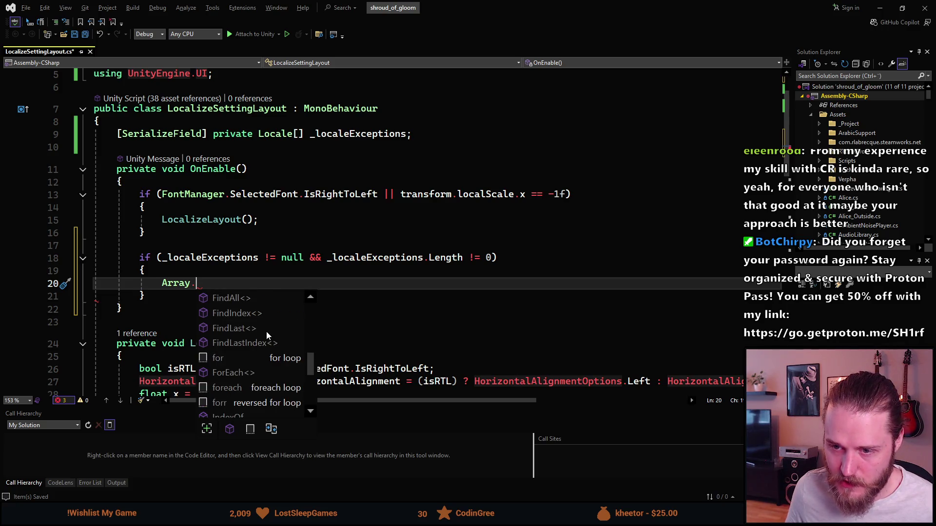
scroll(266, 332, down, 3)
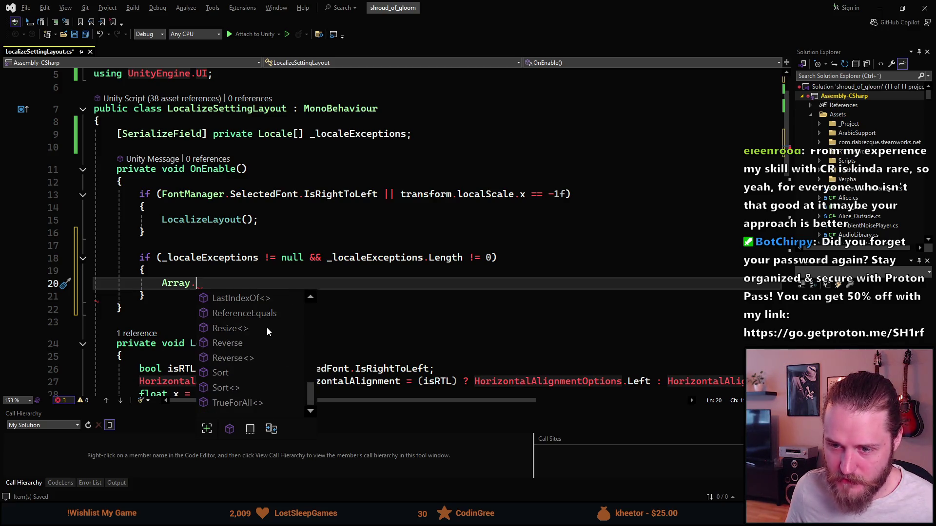
scroll(267, 326, up, 3)
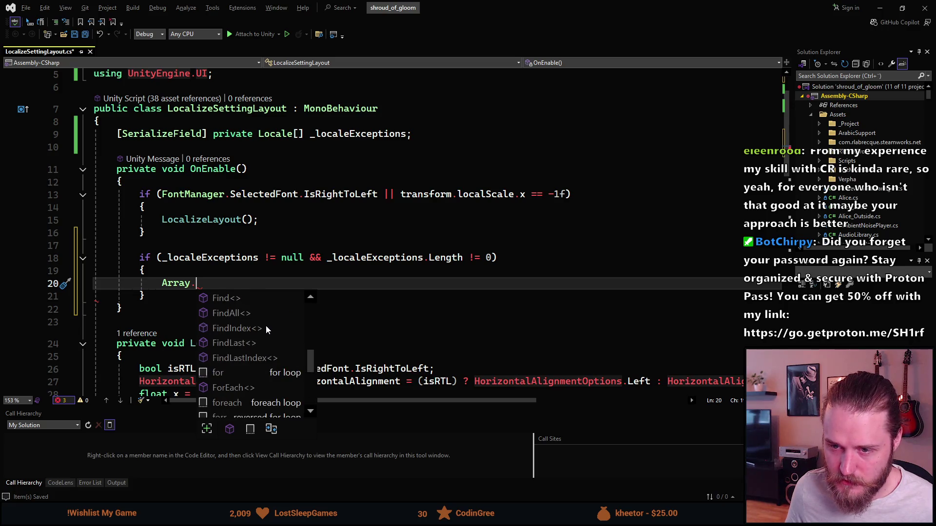
scroll(266, 327, up, 6)
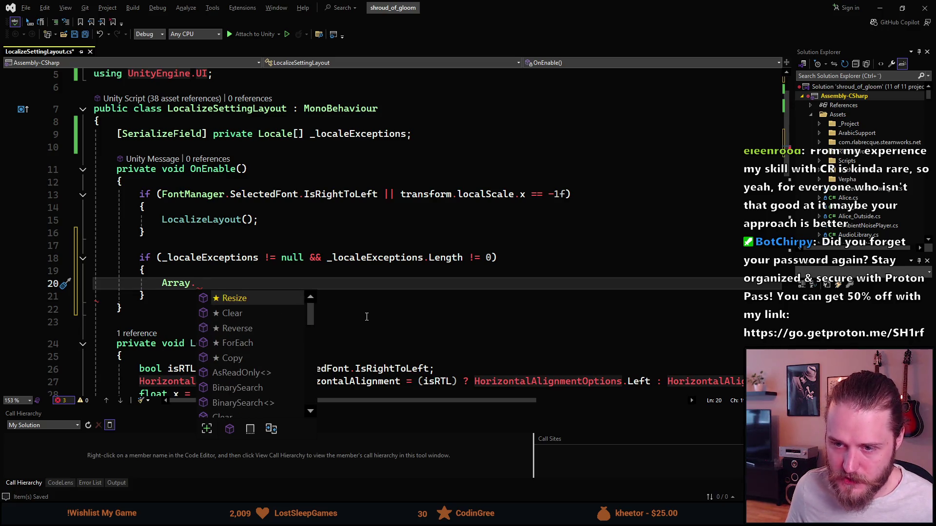
key(ctrl+BackSpace)
key(ctrl+BackSpace)
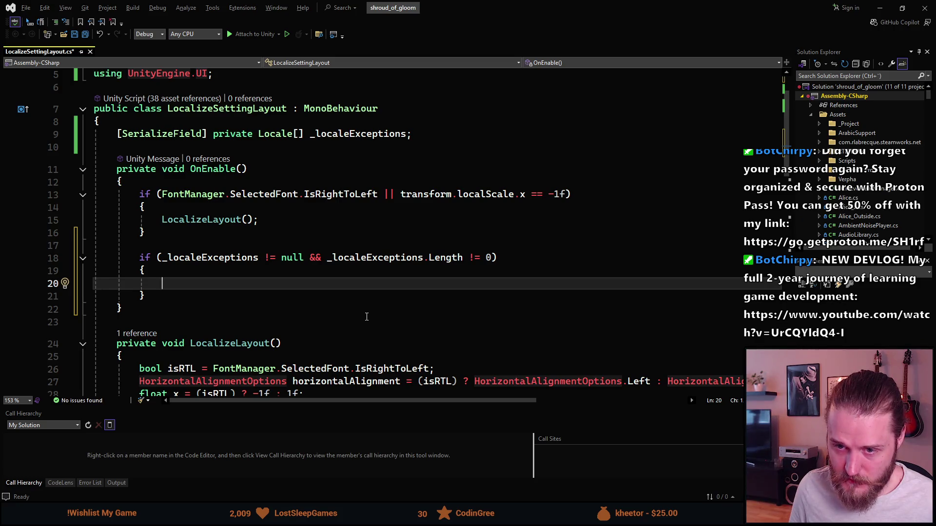
Start 'Locale currentLocale =' and try several LanguageSettings members without success.
text(Locale )
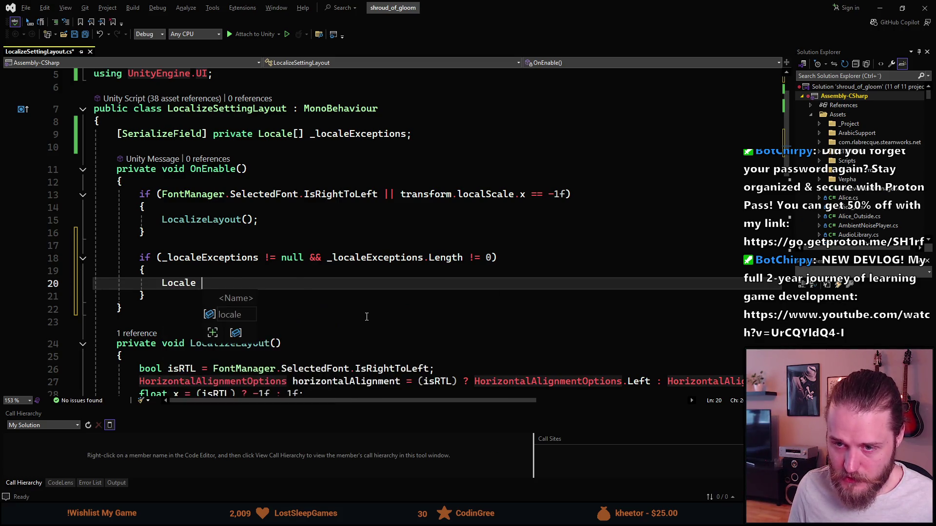
text(currentL)
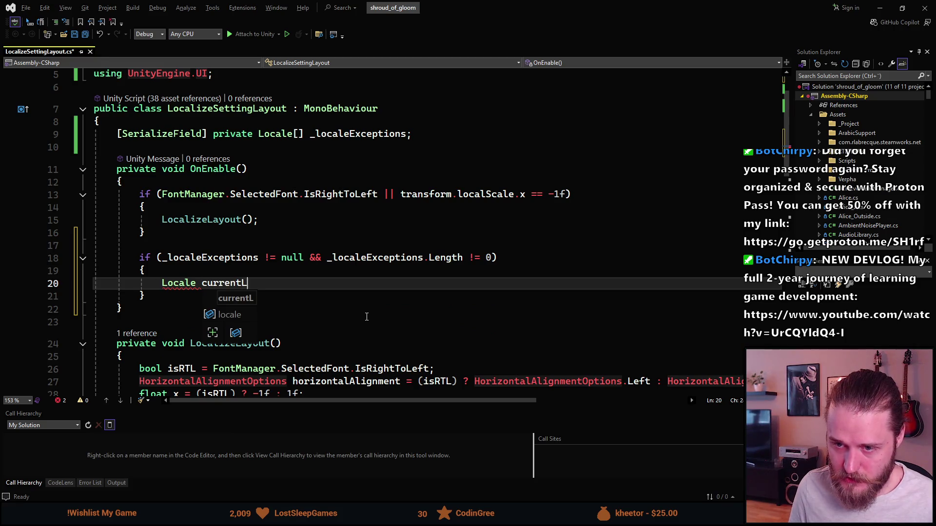
text(ocale = K)
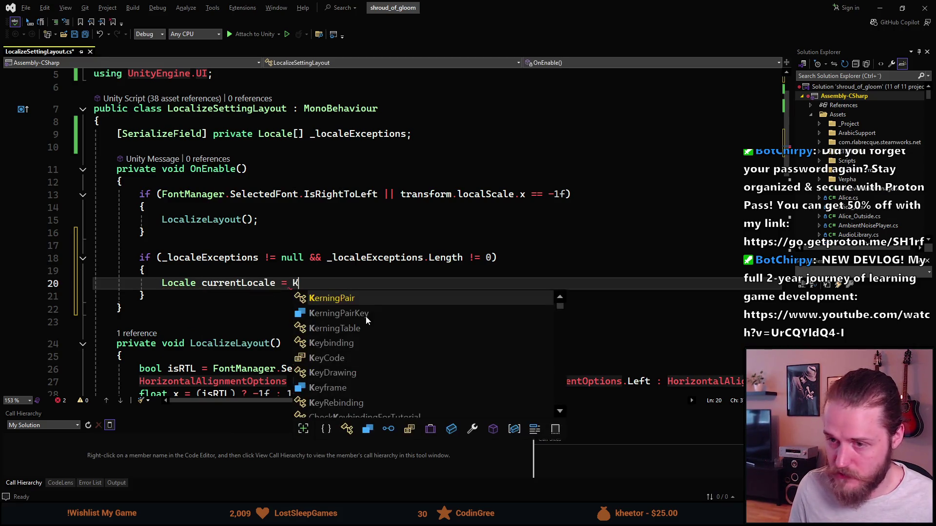
key(BackSpace)
text(LanguageS)
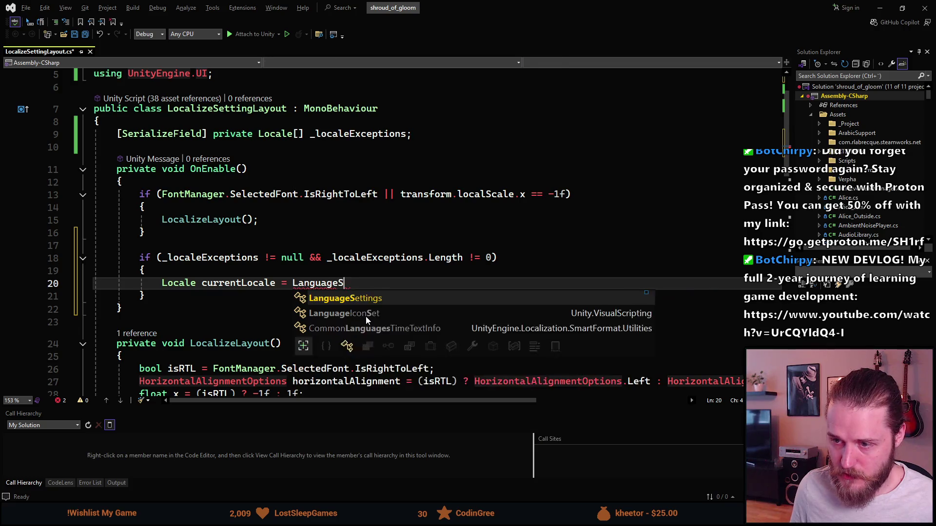
text(.Se)
key(BackSpace)
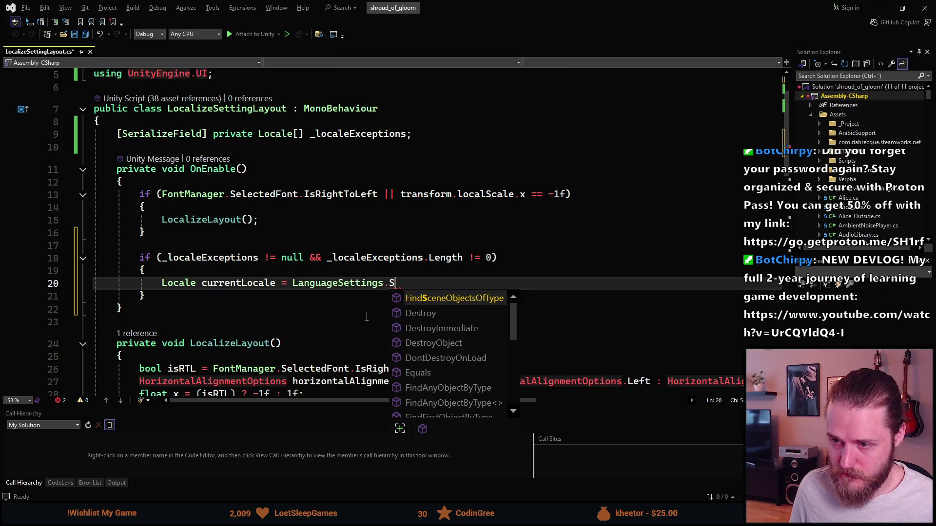
text(el)
key(BackSpace)
key(BackSpace)
key(BackSpace)
key(BackSpace)
text(.Se)
key(BackSpace)
key(BackSpace)
text(Loca)
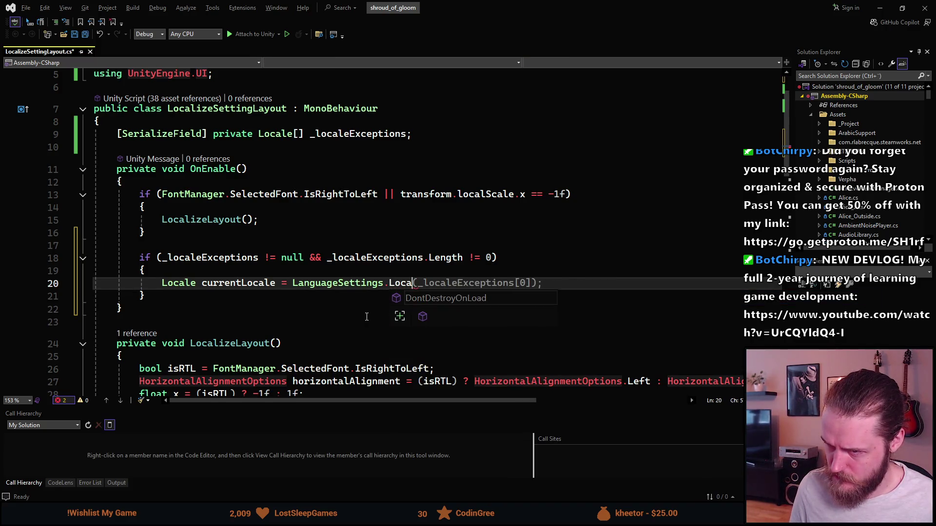
key(BackSpace)
key(BackSpace)
key(BackSpace)
text(.Inst)
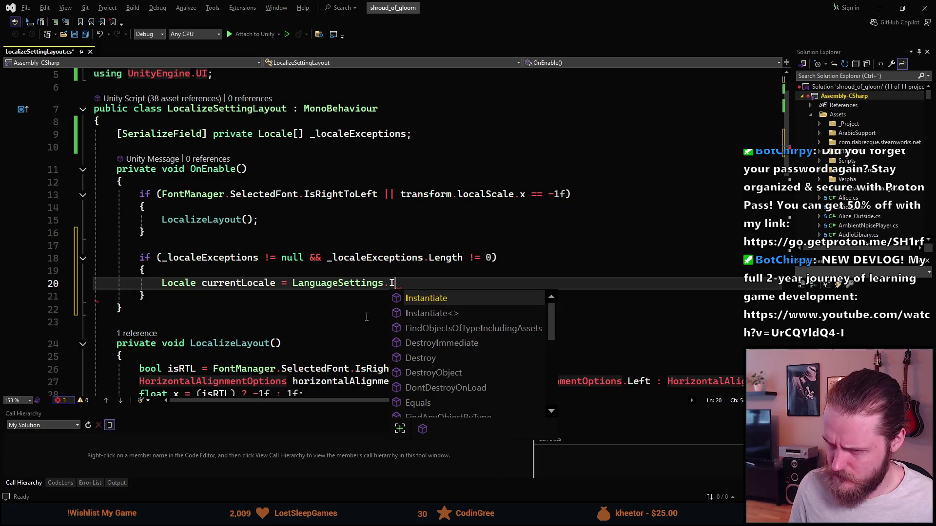
key(BackSpace)
key(BackSpace)
key(BackSpace)
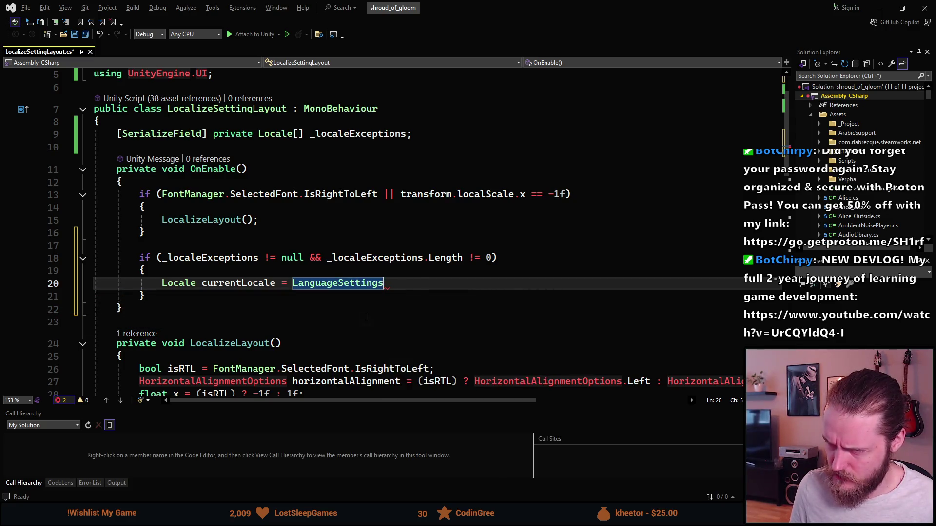
text(.)
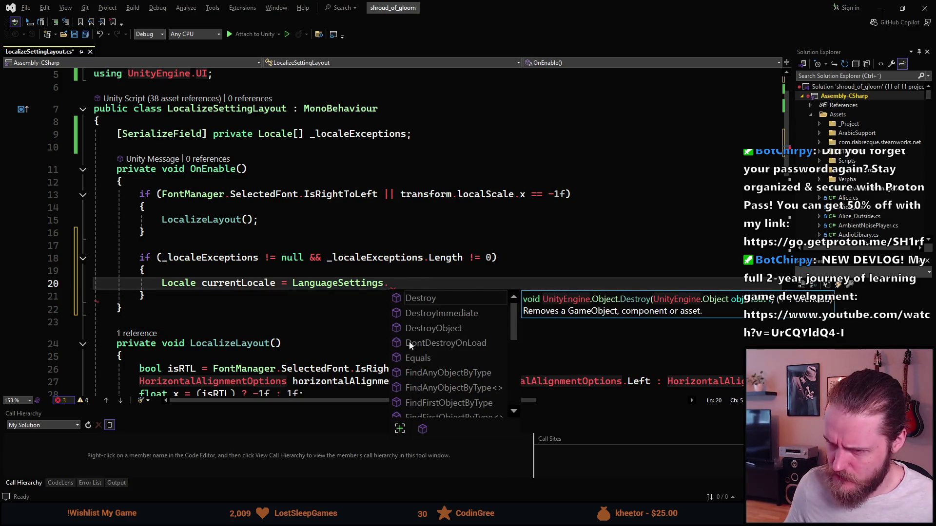
scroll(404, 343, down, 5)
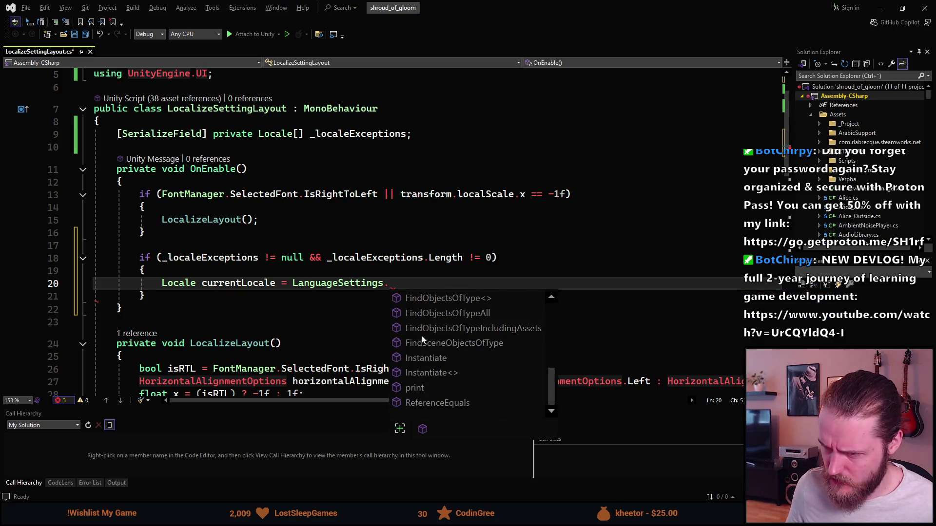
scroll(422, 339, up, 5)
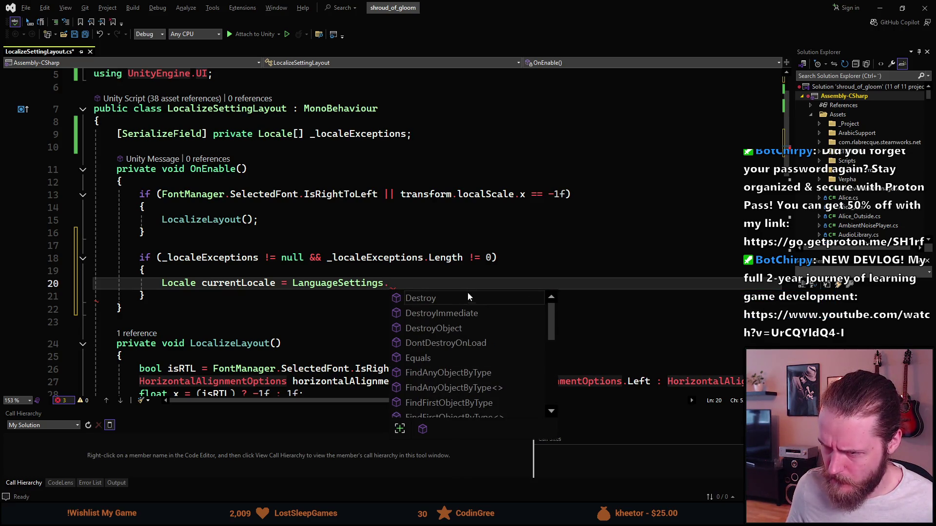
Assign LocalizationSettings.SelectedLocale to currentLocale instead and start a new line.
key(BackSpace)
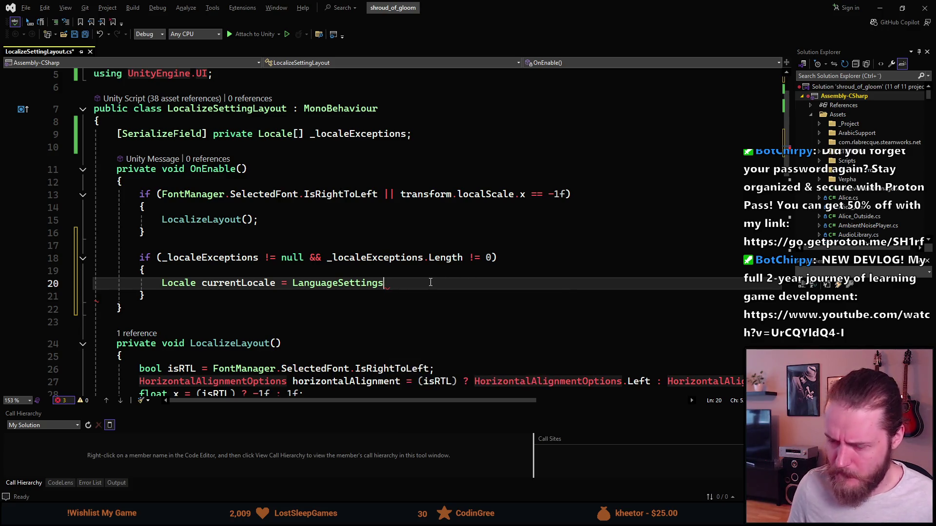
key(ctrl+BackSpace)
text(Localizationb)
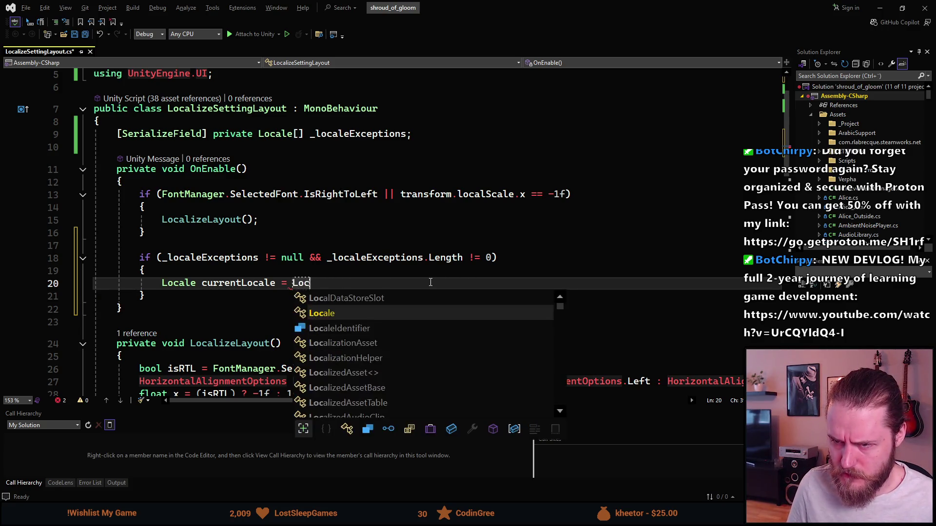
key(BackSpace)
text(Se)
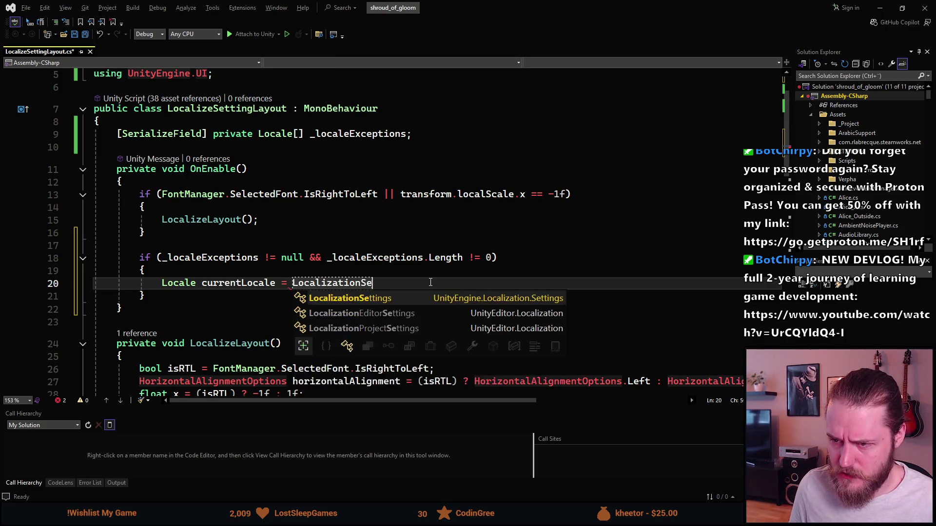
key(Tab)
text(.)
key(Tab)
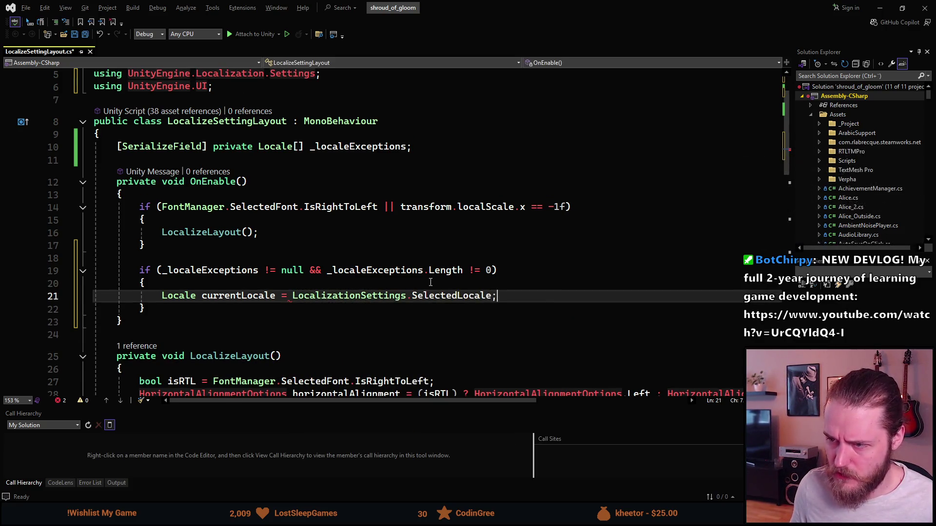
scroll(431, 281, up, 1)
scroll(431, 279, down, 4)
scroll(430, 279, up, 3)
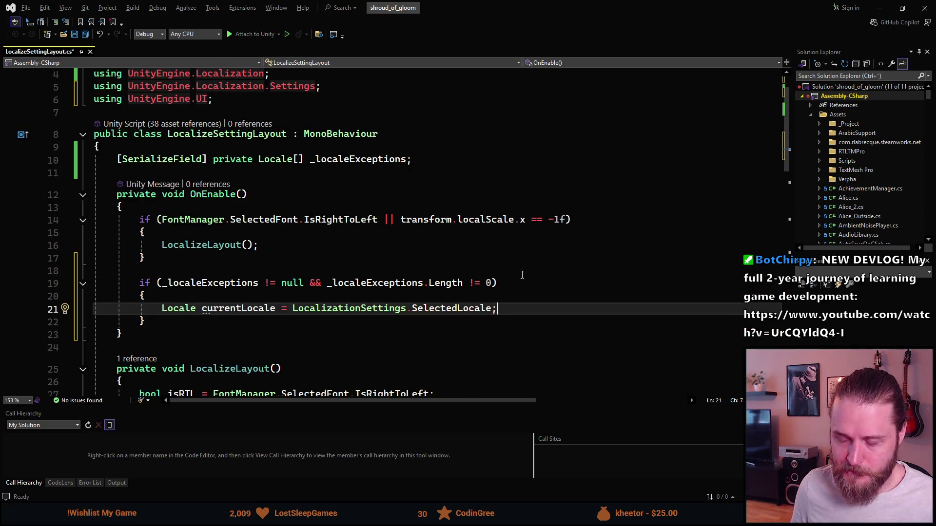
key(Return)
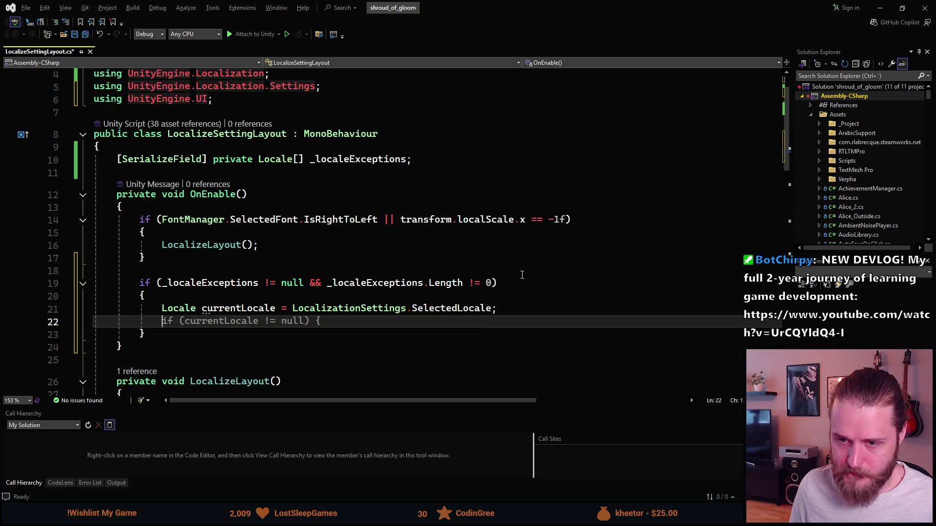
Add 'foreach (var locale in _localeExceptions)' with braces, renaming the loop variable to locale, and save.
key(Return)
text(foreach ()
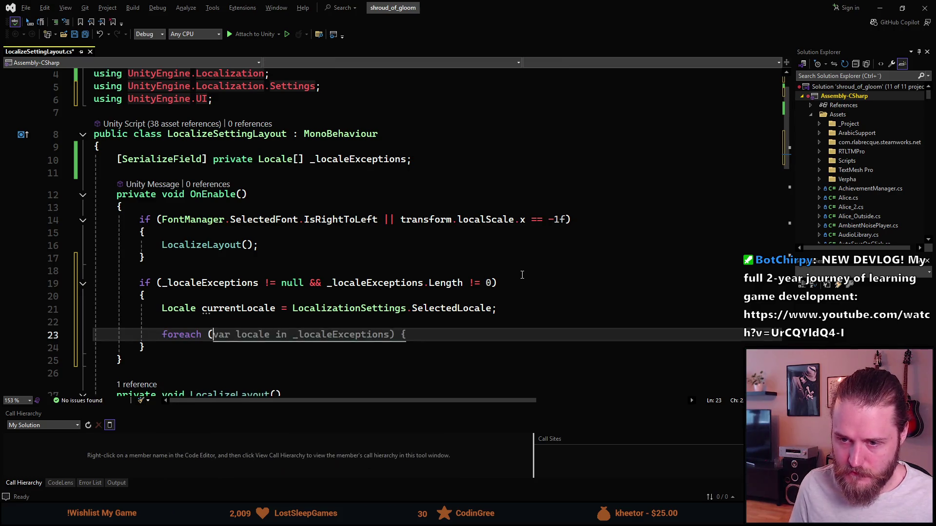
text(var Locale in )
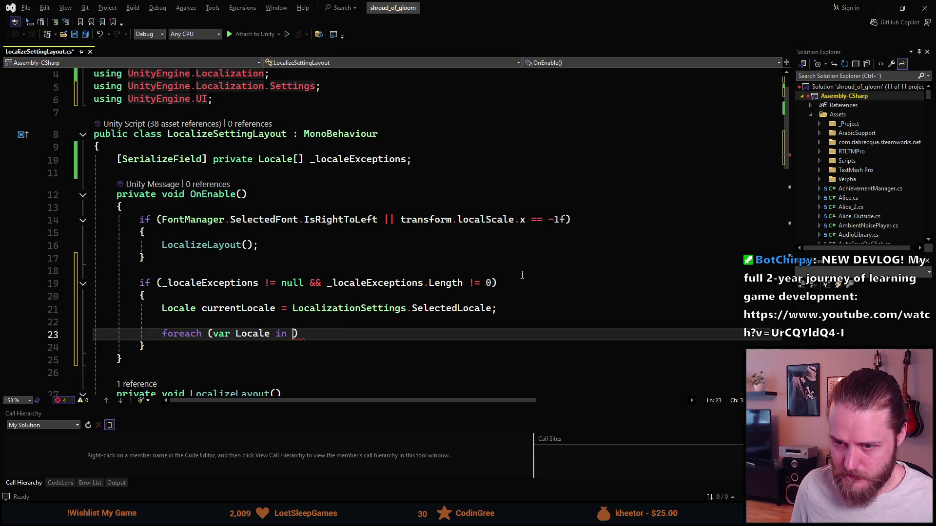
text(_loca)
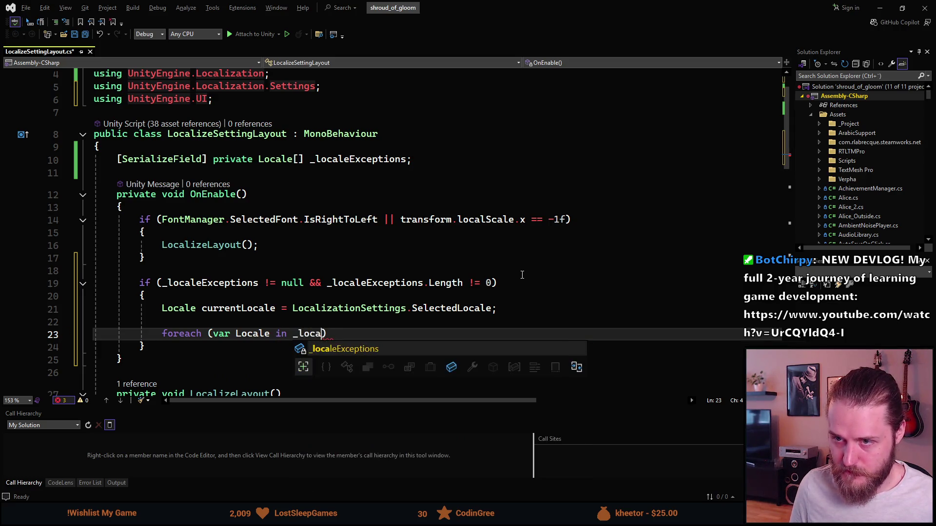
key(Tab)
key(Return)
text({)
key(Return)
text(if ()
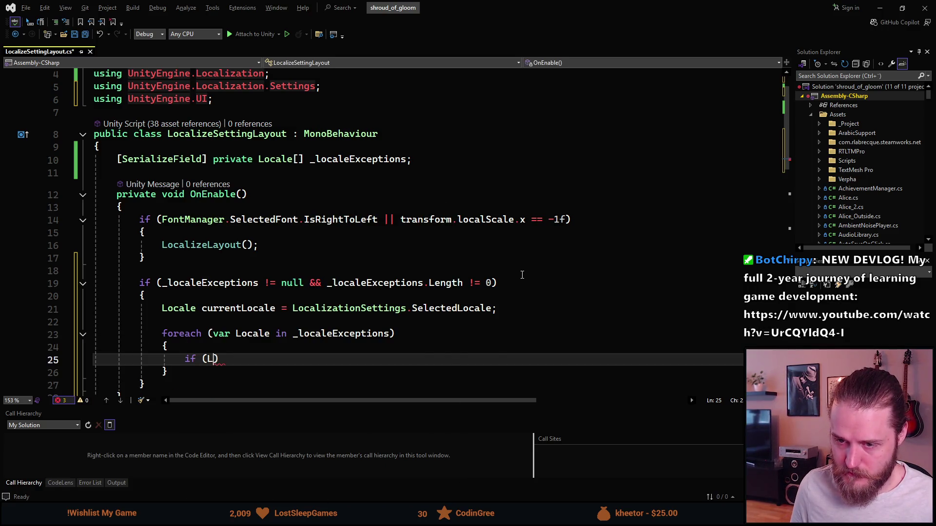
text(Locale)
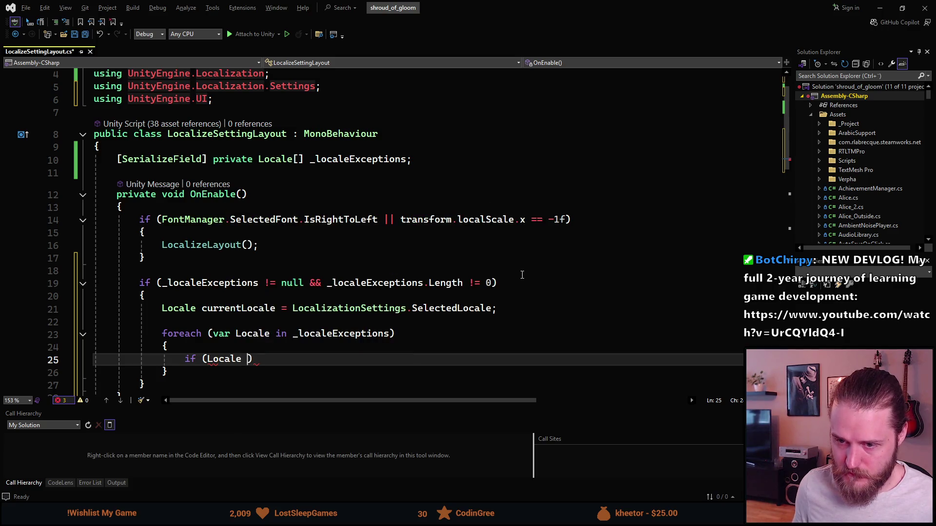
key(ctrl+r)
key(ctrl+r)
text(locale)
key(Return)
key(ctrl+s)
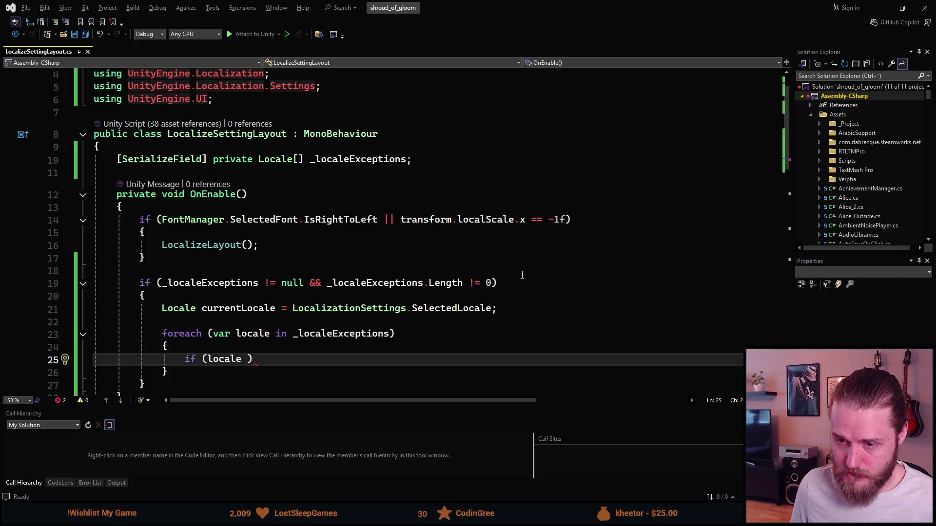
Finish the 'if (locale == currentLocale)' check inside the loop with an empty body.
text(== cur)
key(Tab)
text())
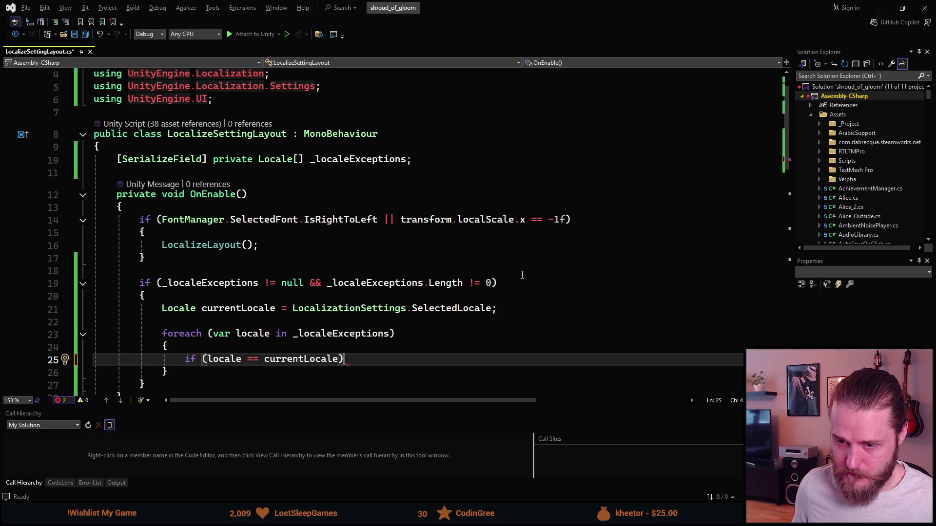
key(Return)
text({)
key(Return)
scroll(509, 255, down, 3)
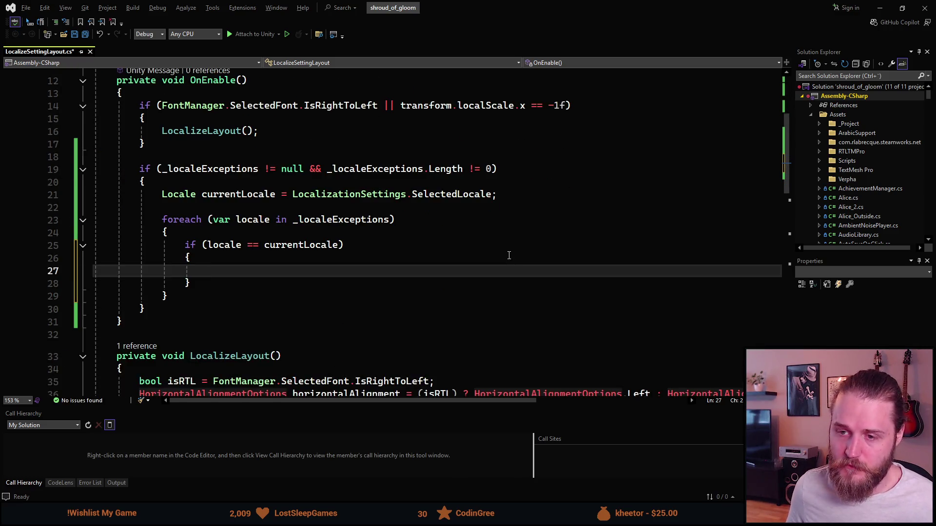
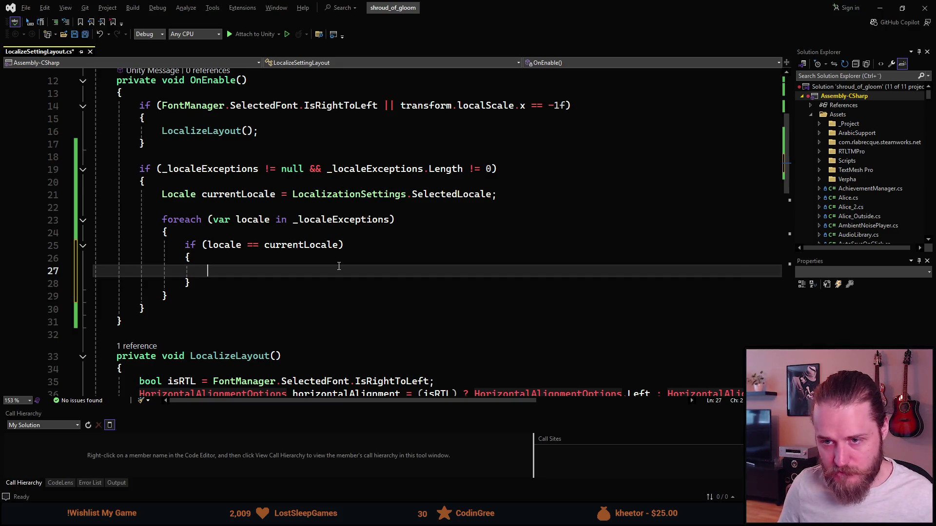
Add a break; statement inside the matching-locale if block.
key(Return)
text(break;)
key(Up)
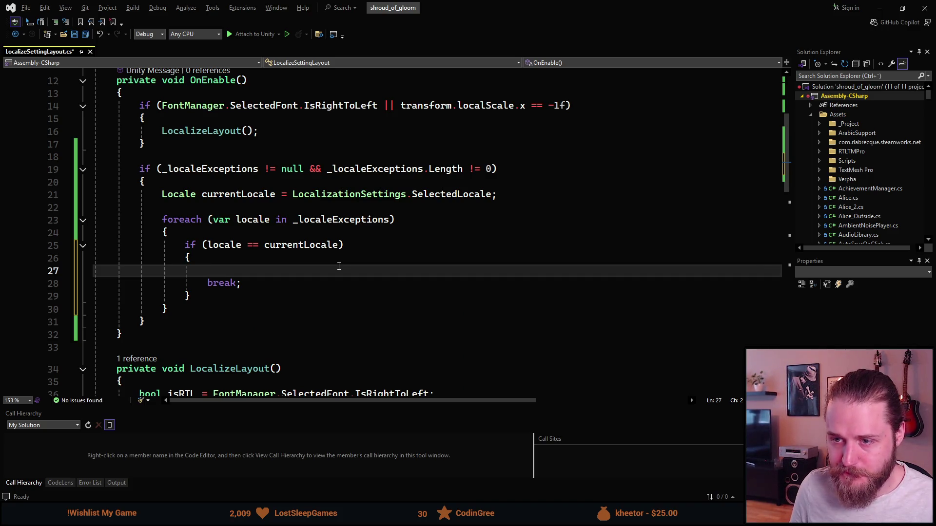
scroll(339, 266, up, 3)
scroll(155, 198, down, 2)
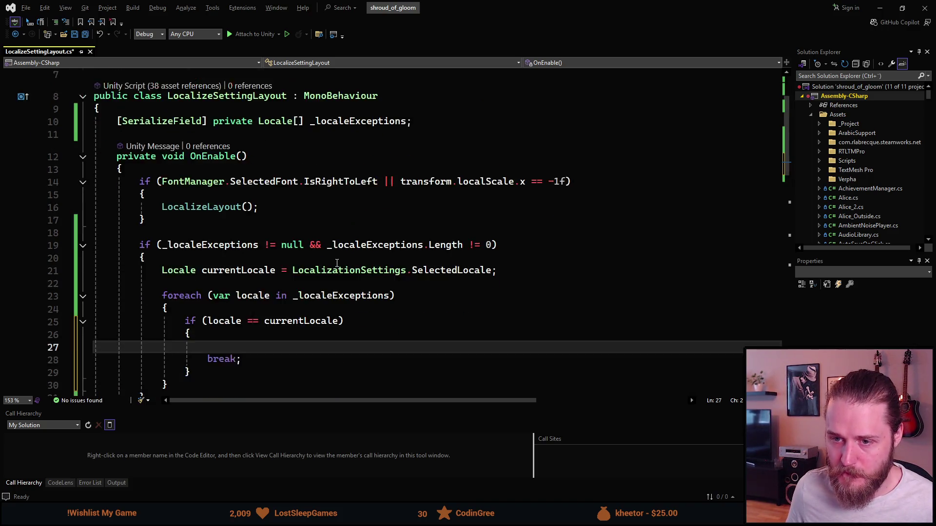
Declare bool isLocaleException = false; above the exceptions check.
click(155, 197)
key(Return)
key(Return)
key(Up)
text(b)
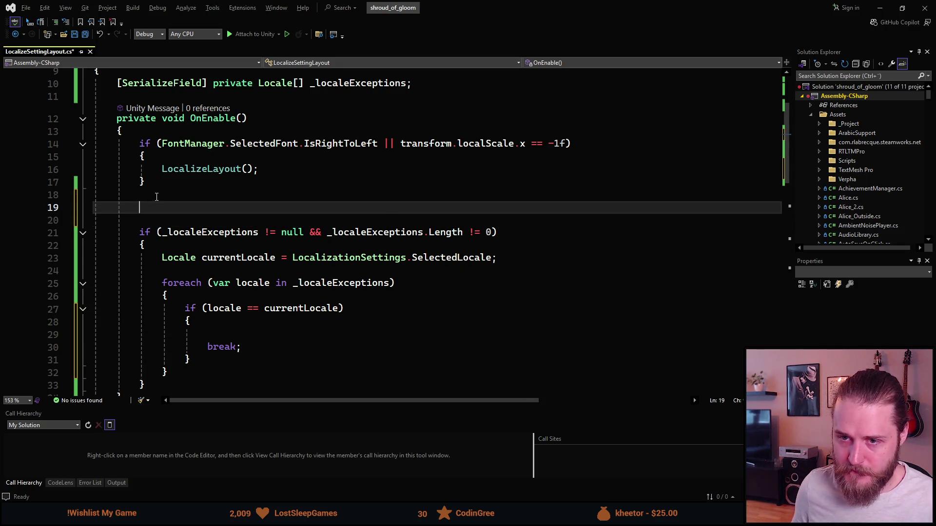
text(ool )
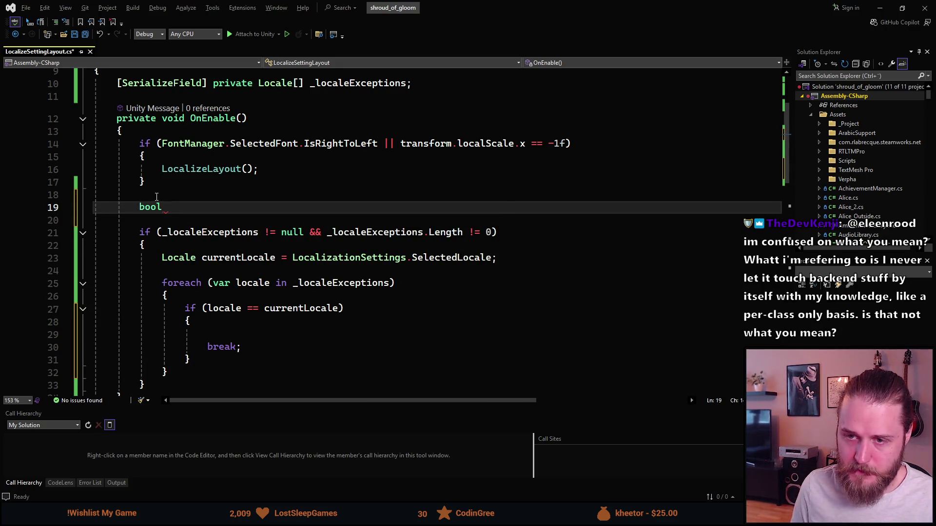
text(isLo)
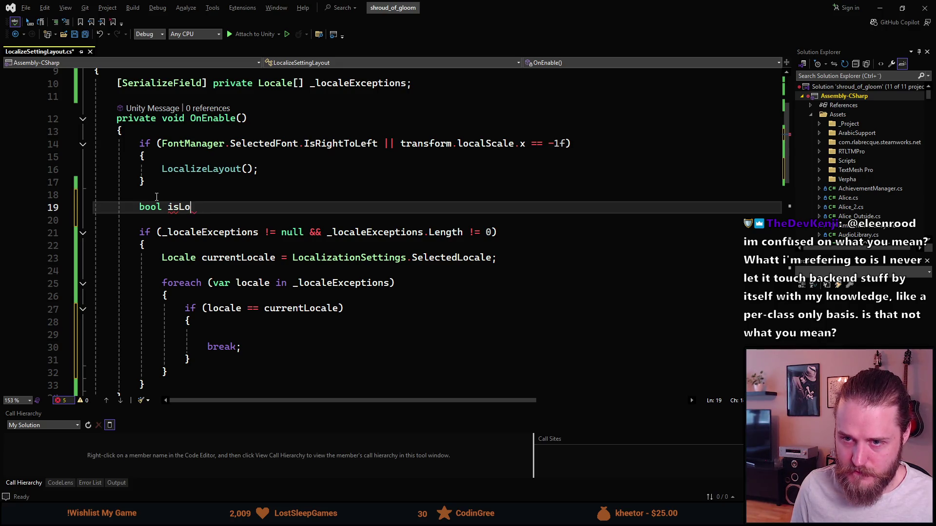
text(caleExceptio)
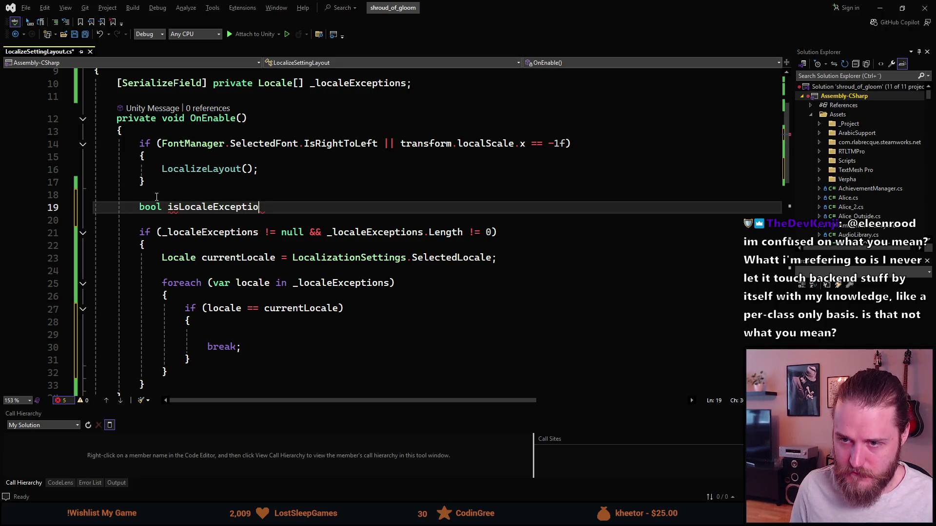
text(n = false;)
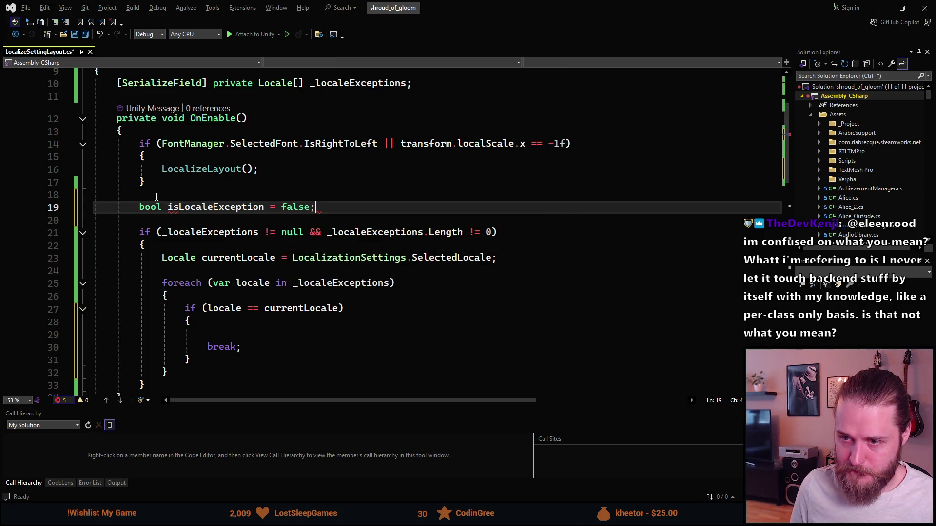
scroll(185, 295, down, 1)
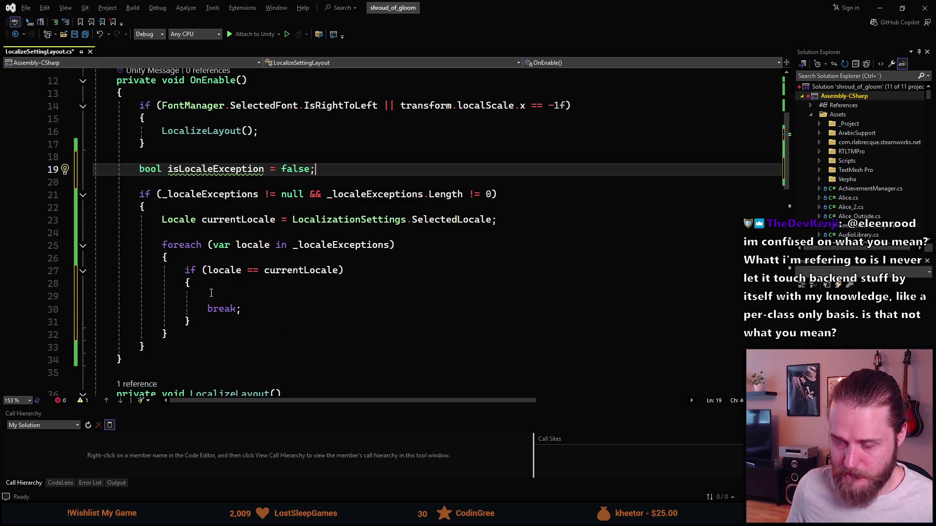
Set isLocaleException = true just before the break, then open a line below the exceptions block.
click(228, 304)
key(Up)
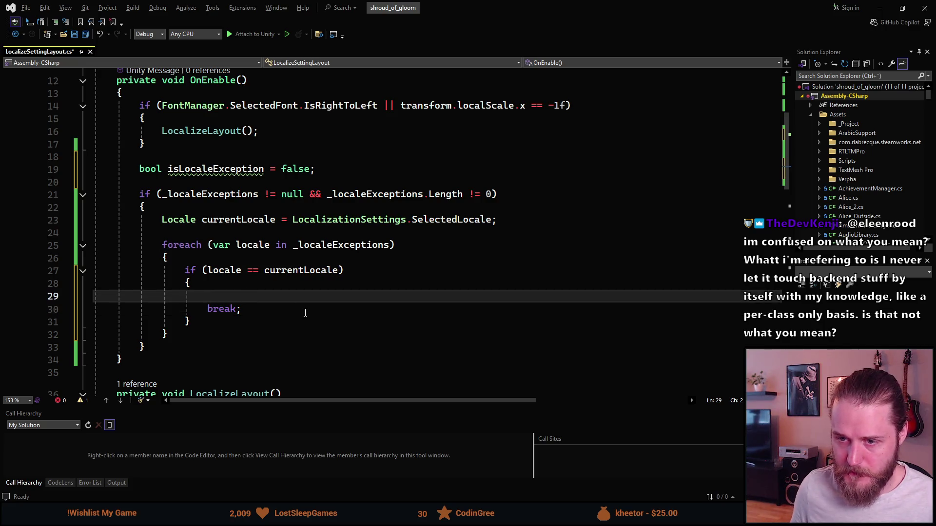
text(isL)
key(Tab)
key(Tab)
scroll(279, 317, down, 1)
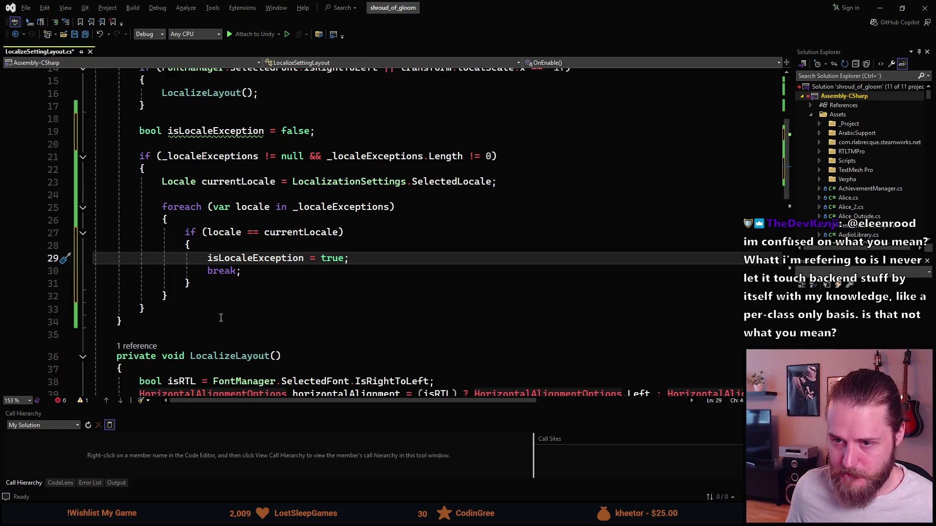
click(190, 297)
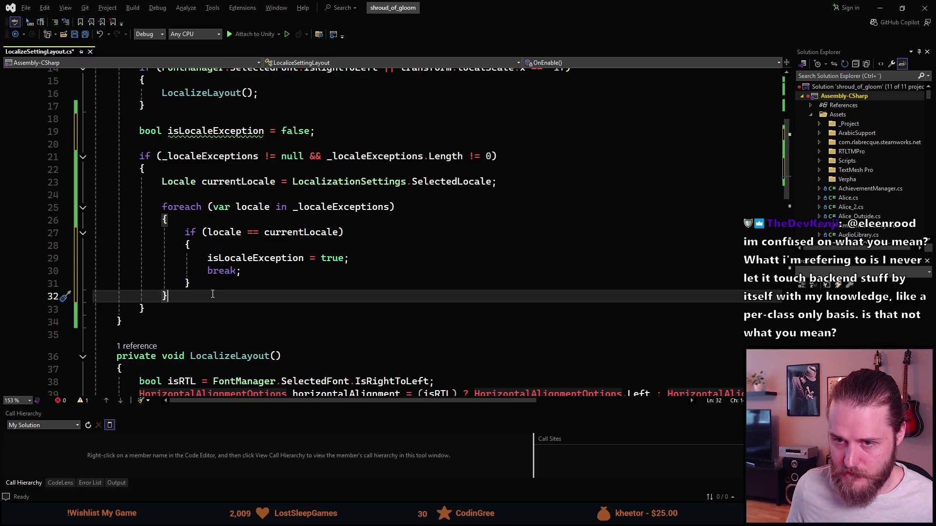
click(181, 309)
key(Return)
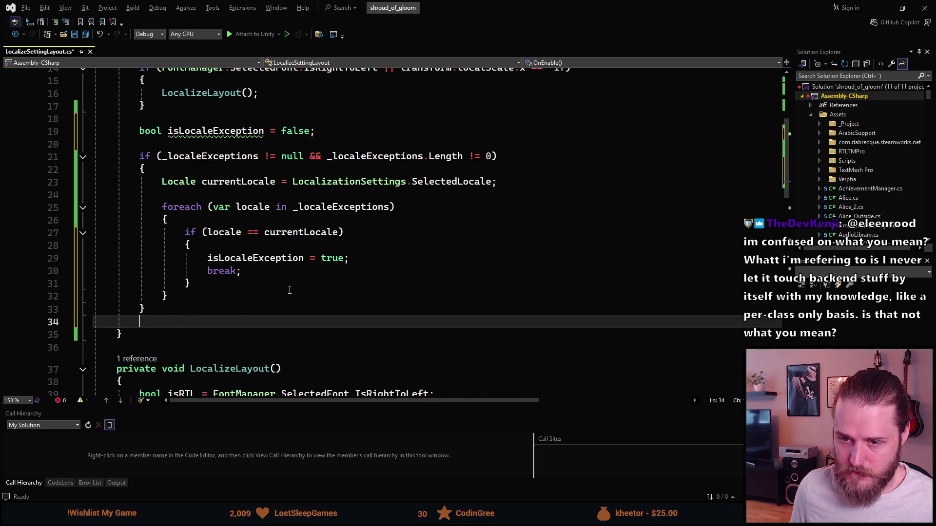
Write a braced foreach loop over the children of transform below the exceptions block.
key(Return)
text(foreach )
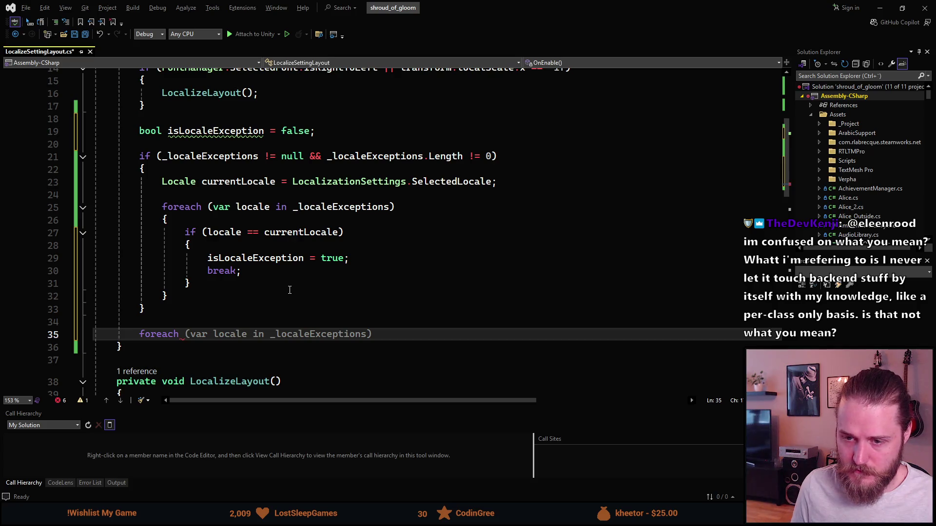
text((var child)
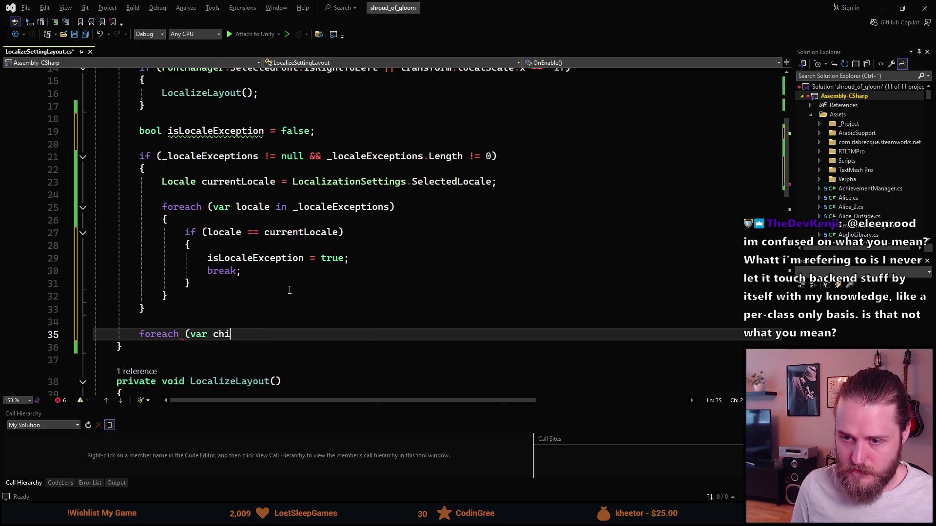
text( in Tras)
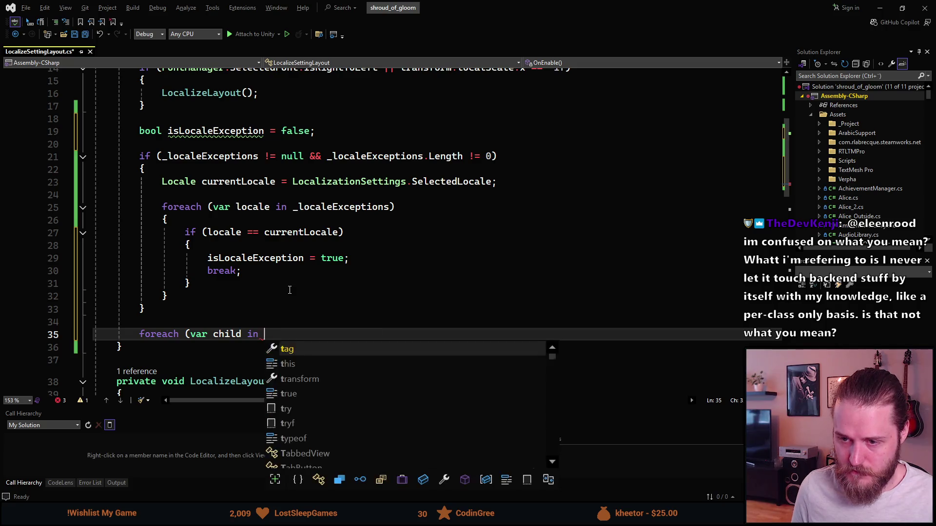
key(BackSpace)
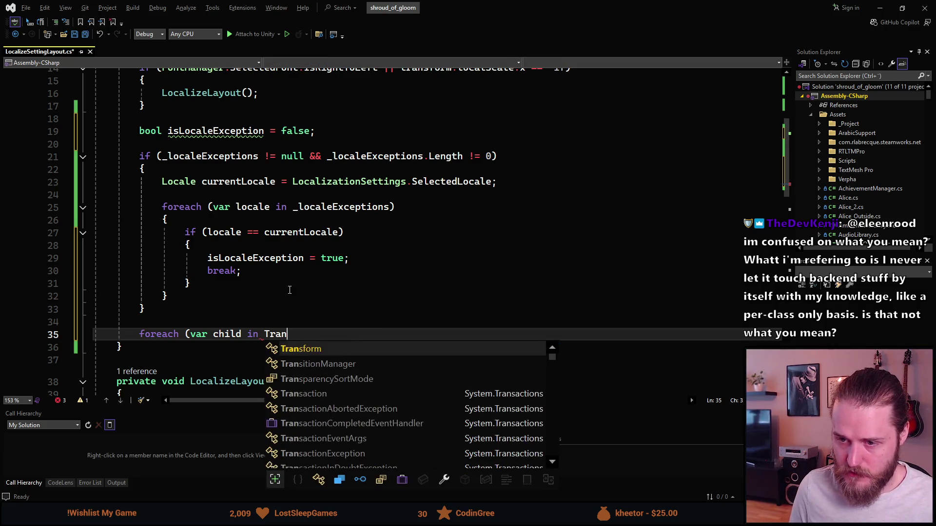
text(n)
key(Tab)
text())
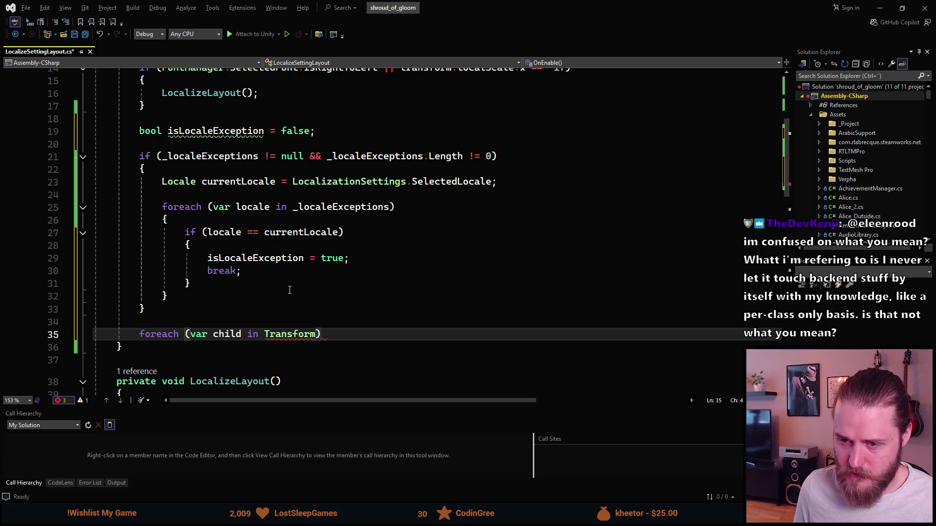
text({)
key(Return)
double_click(314, 334)
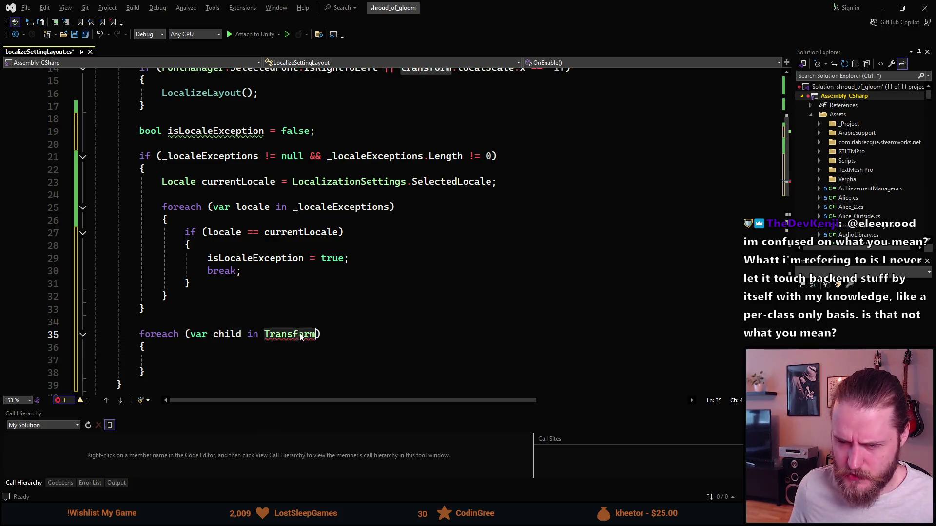
text(tran)
key(Tab)
Fill the loop body with child.gameObject.SetActive(isLocaleException) and type the loop variable as Transform.
scroll(271, 351, down, 1)
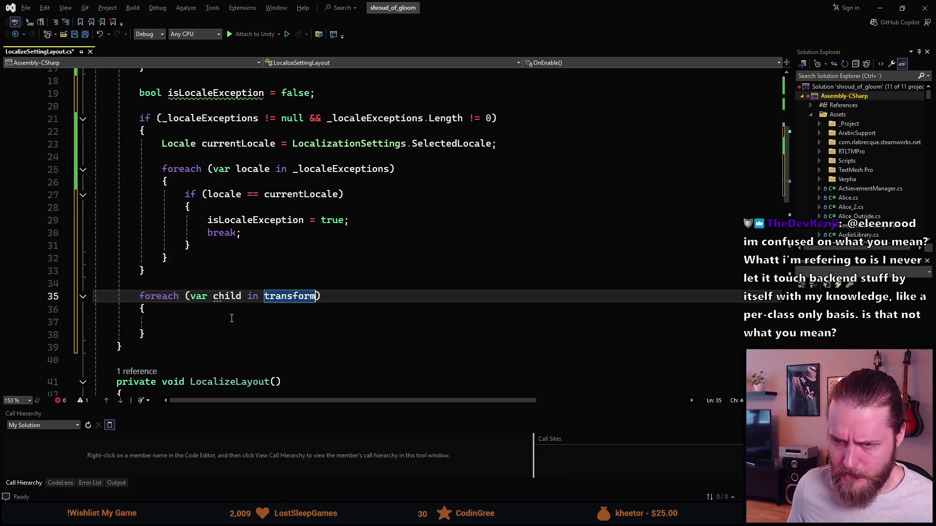
click(219, 323)
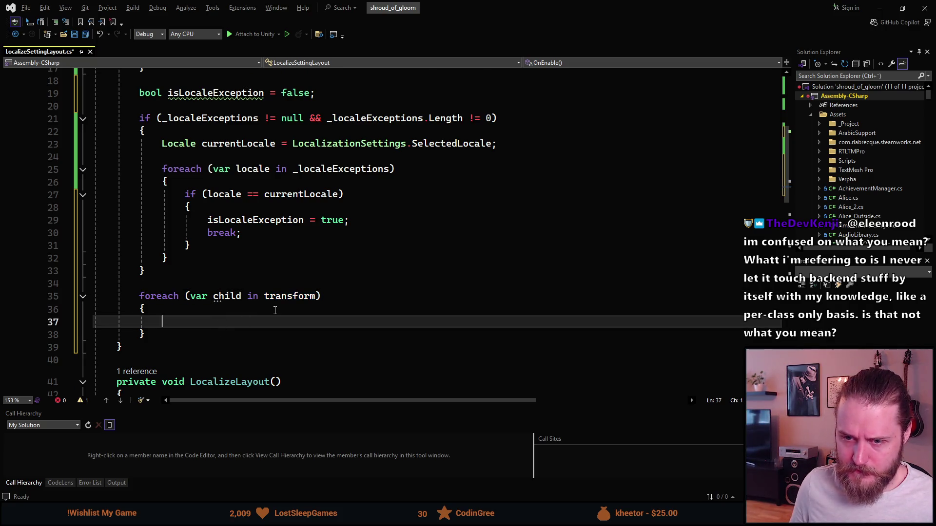
text(child.gam)
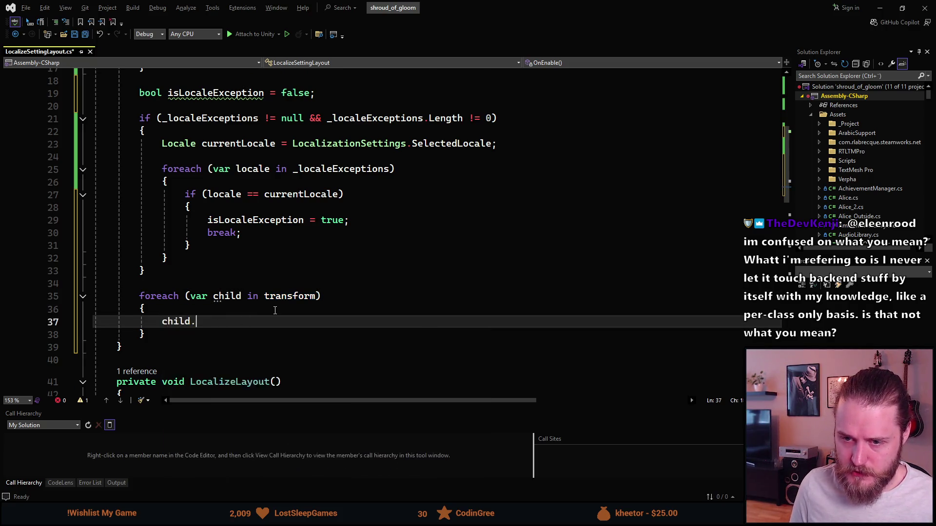
text(eObject.)
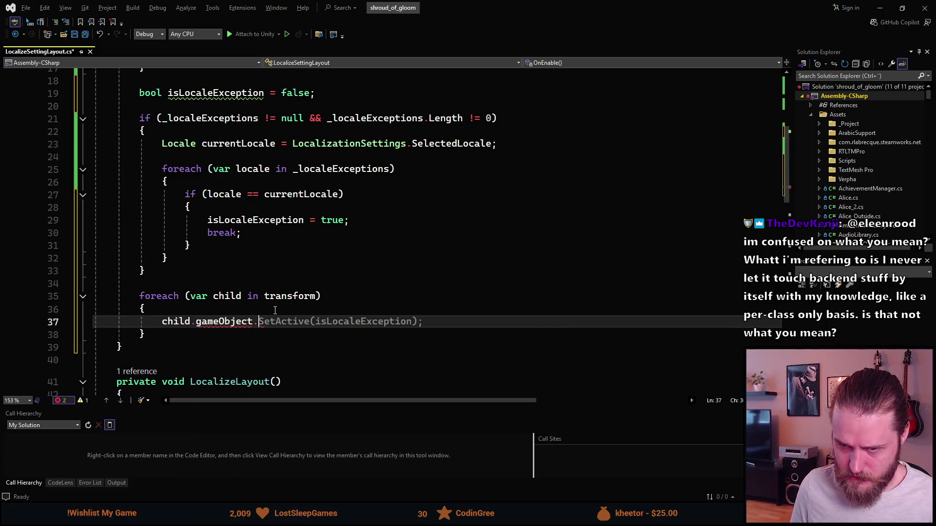
key(Tab)
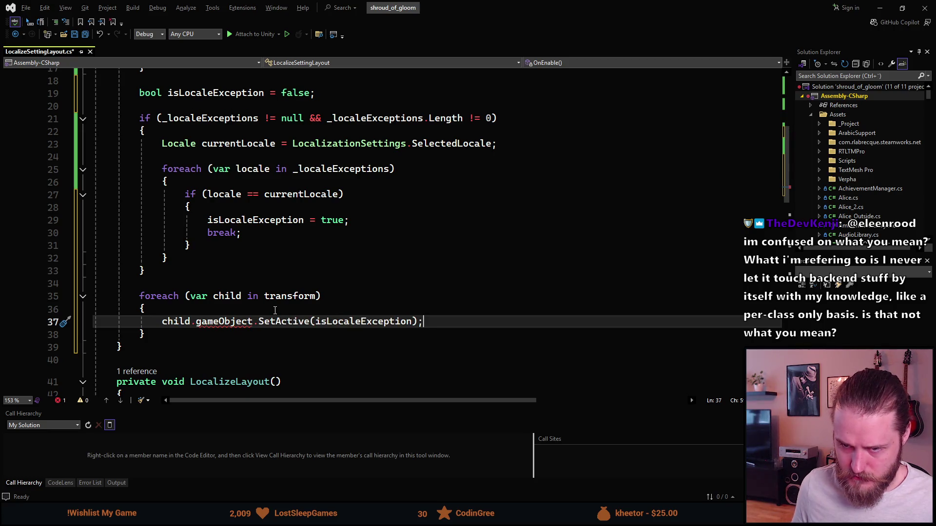
double_click(194, 294)
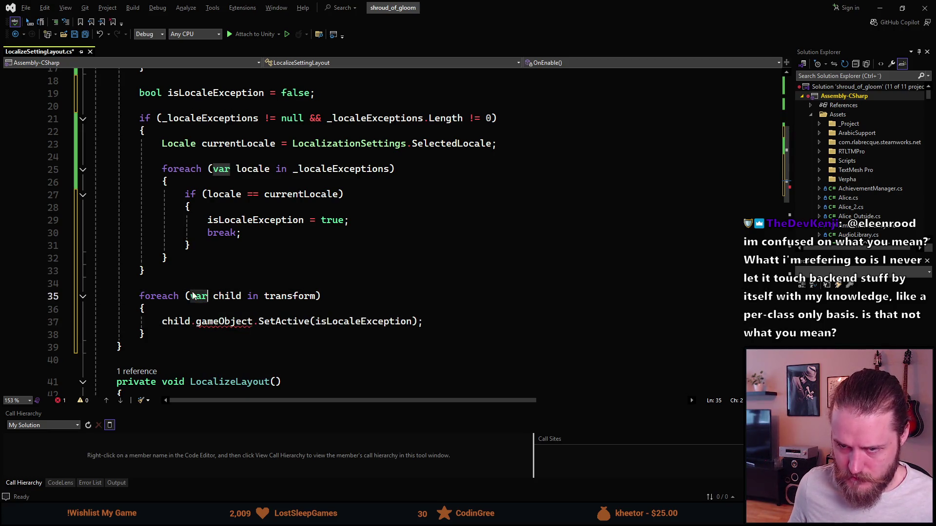
text(Transform)
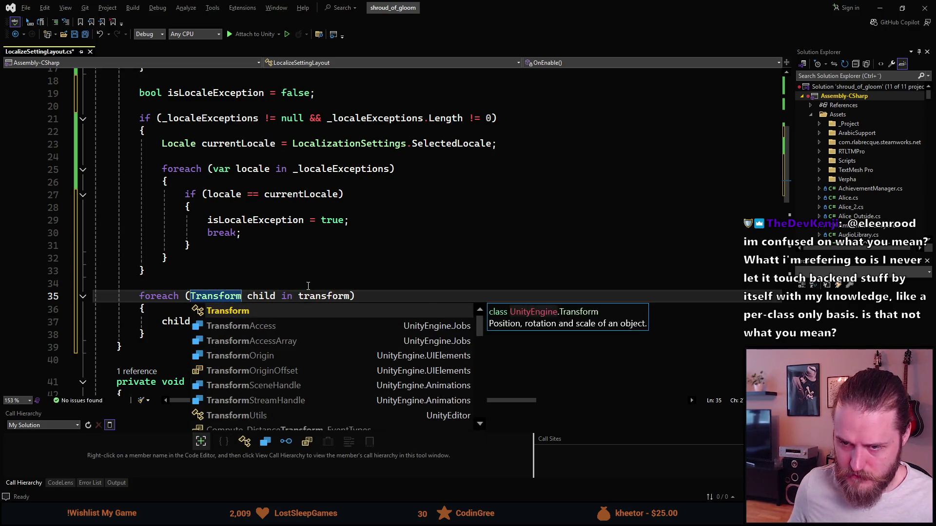
click(310, 282)
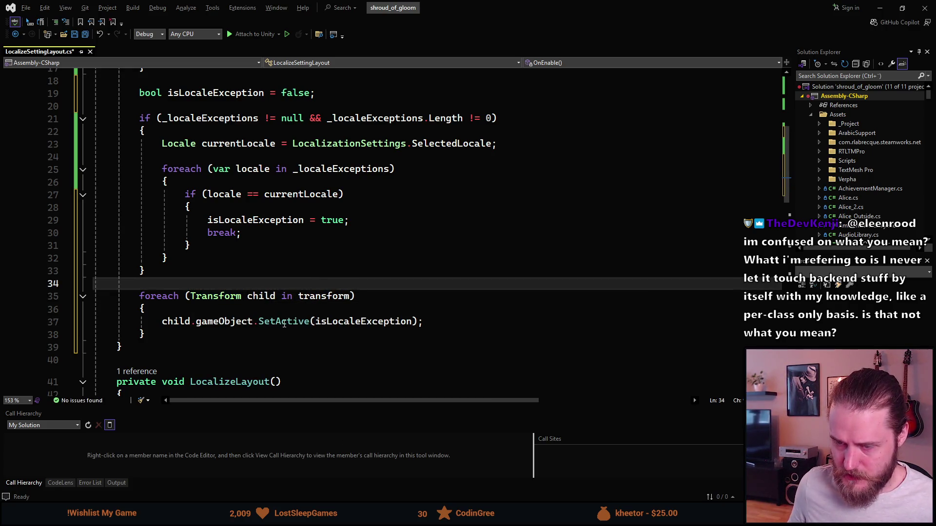
Negate the argument so the call reads SetActive(!isLocaleException).
double_click(334, 323)
text(!)
double_click(335, 322)
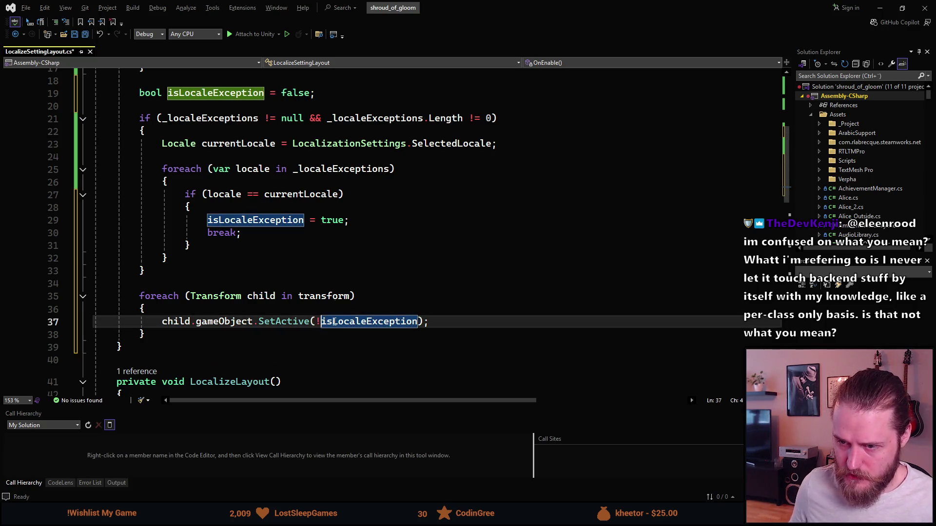
click(438, 326)
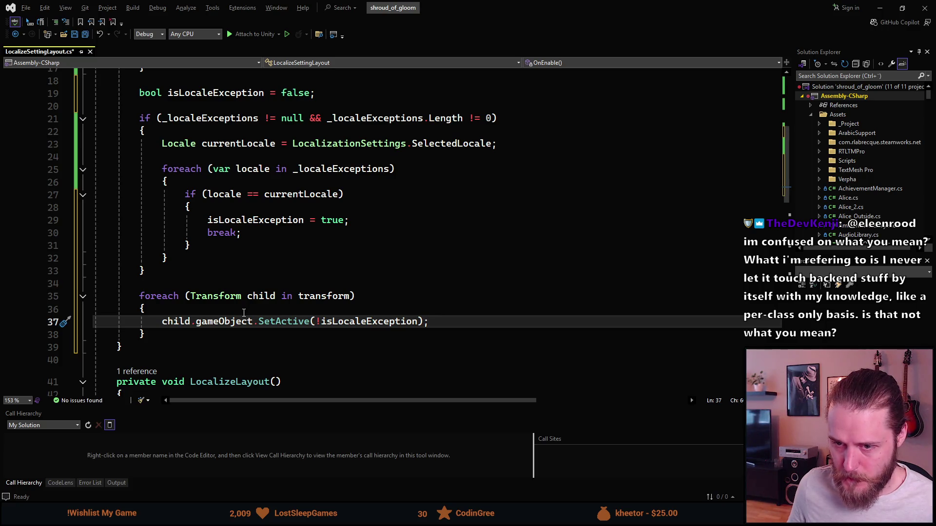
scroll(244, 312, down, 1)
scroll(243, 313, up, 1)
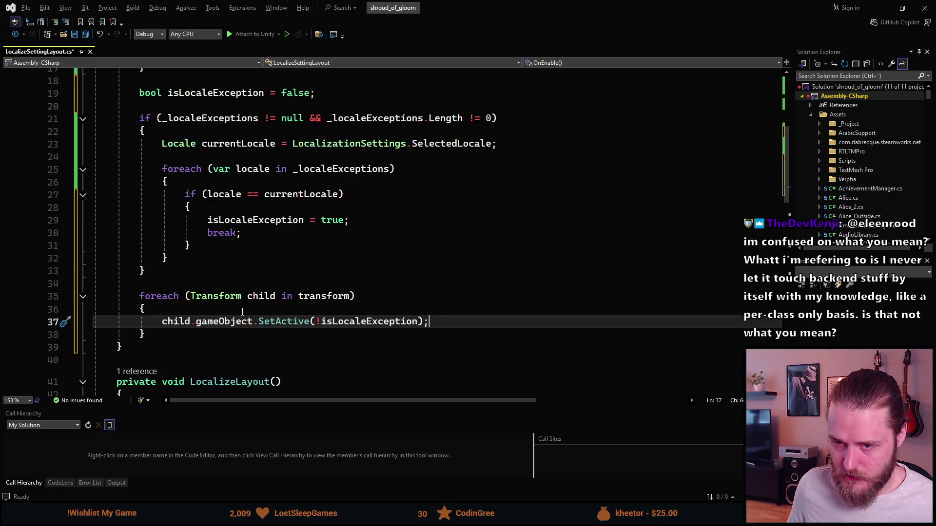
click(183, 335)
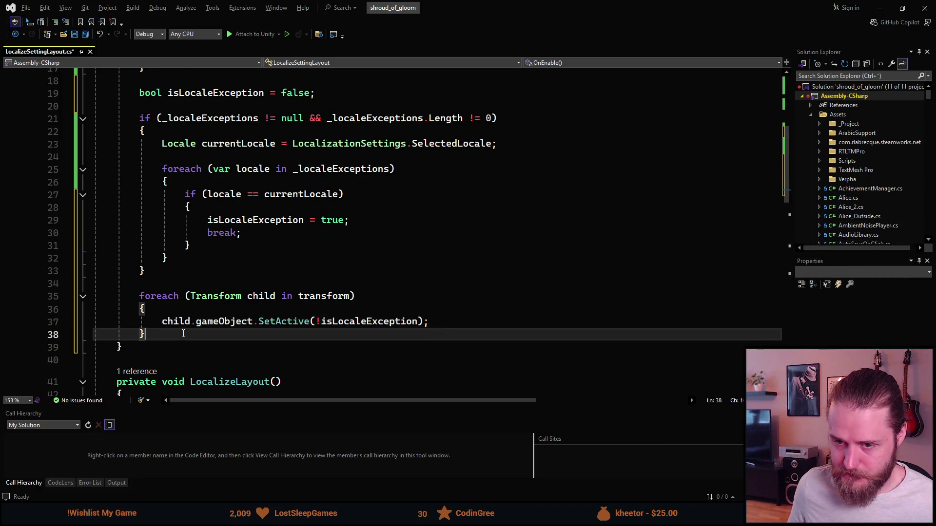
Add an empty if () statement below the child loop.
key(Return)
key(Return)
text(if ()
key(Left)
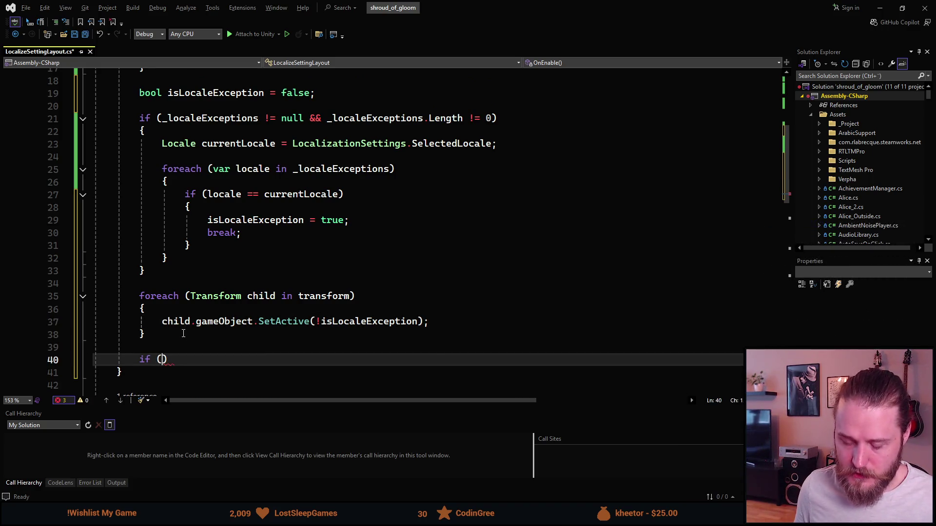
text(Layout)
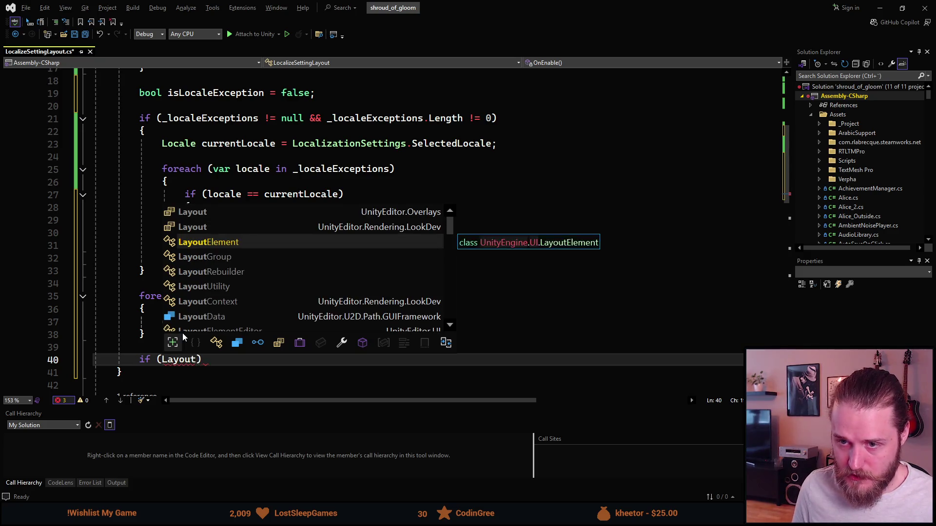
key(Tab)
key(ctrl+BackSpace)
text(Get)
key(ctrl+BackSpace)
Above the if, declare LayoutElement layoutElemt = GetComponent<LayoutElement>();.
key(ctrl+Return)
key(Return)
key(Up)
text(Layout)
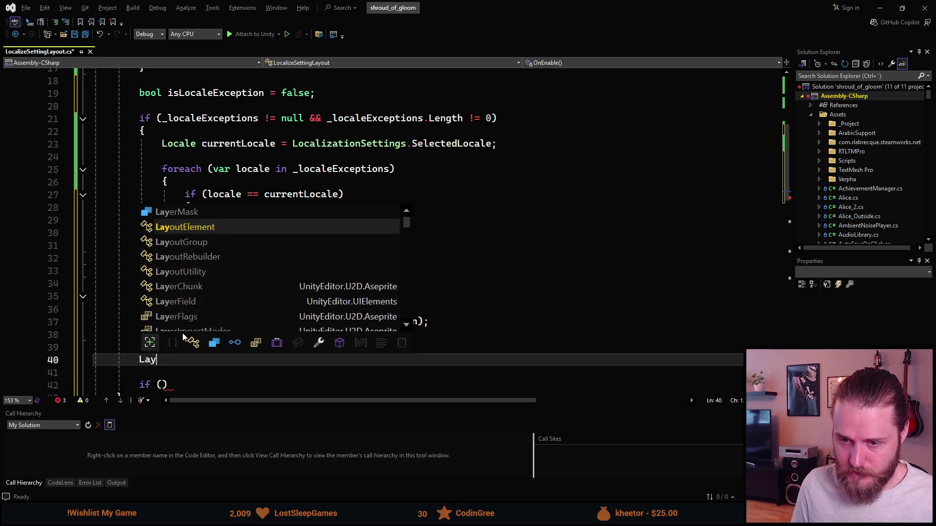
key(Tab)
text(layoutE)
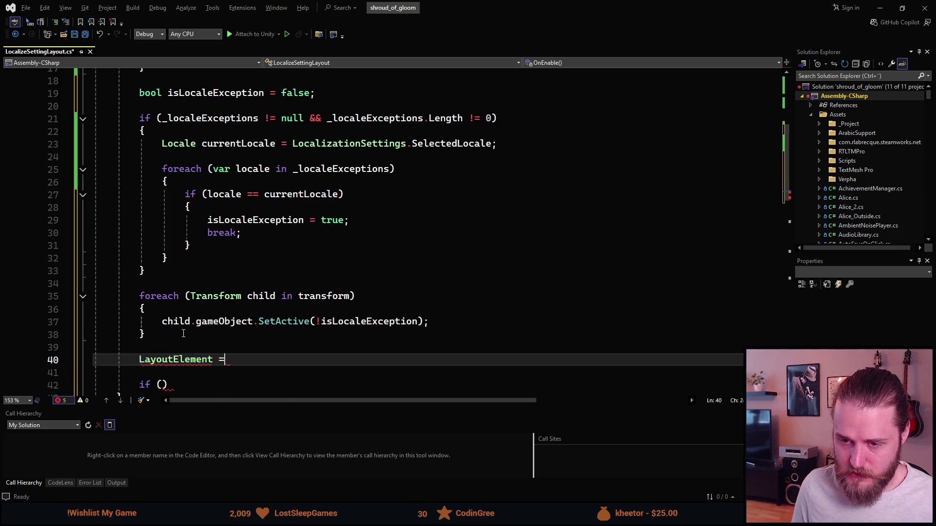
text(lemt = get)
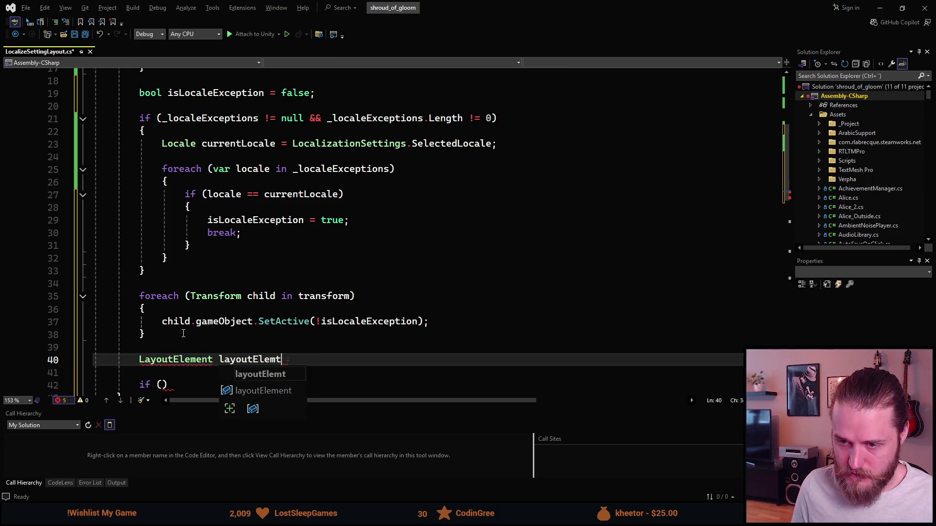
key(Tab)
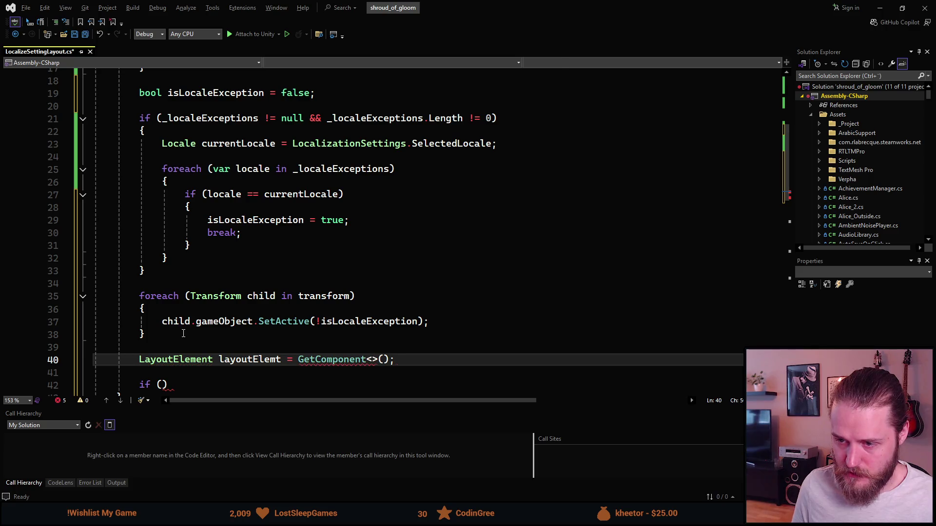
text(Layout)
key(Tab)
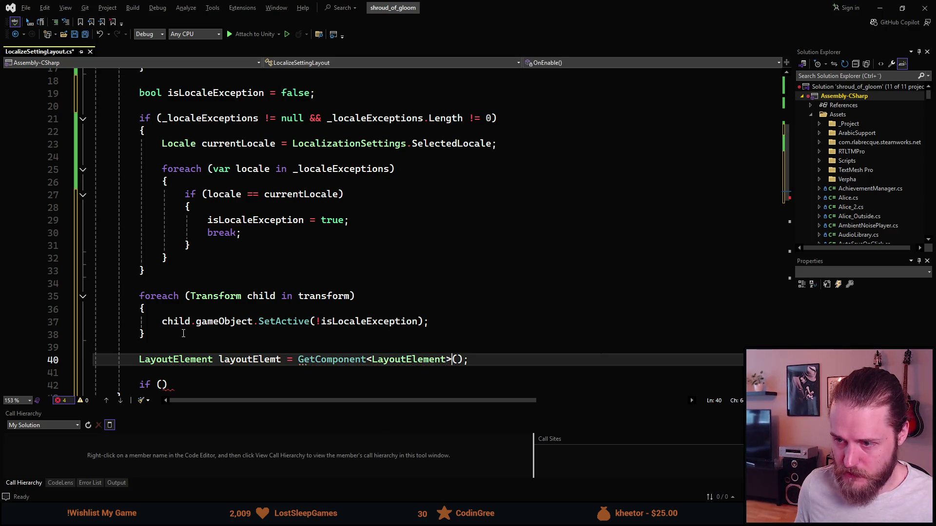
scroll(183, 333, up, 3)
scroll(194, 295, down, 4)
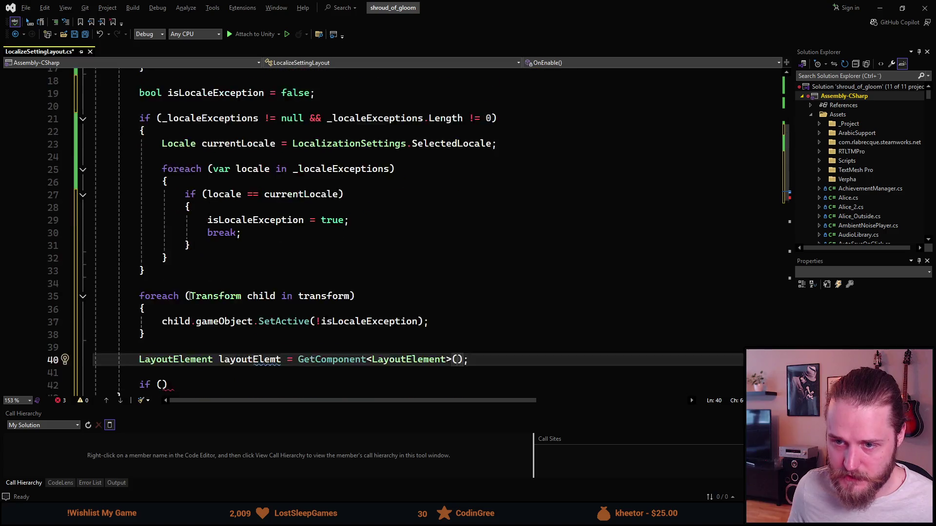
key(Down)
key(Down)
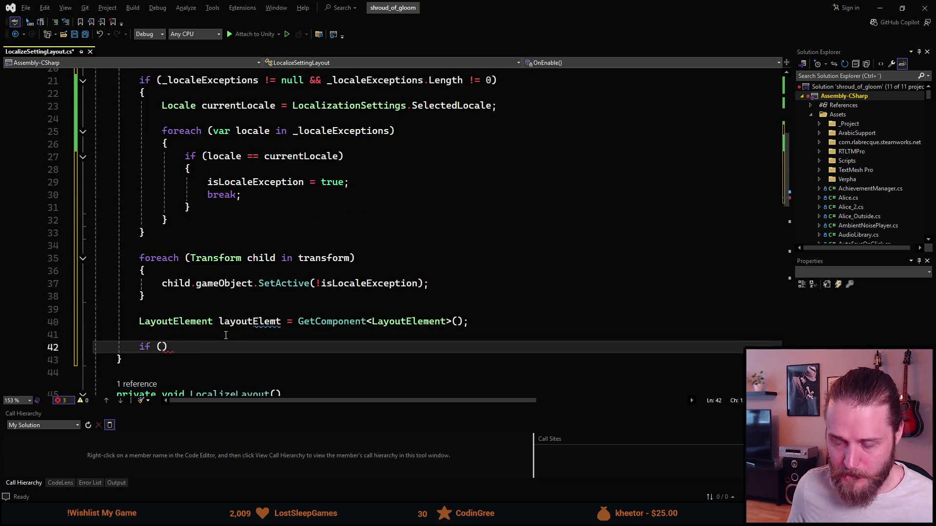
scroll(226, 335, up, 4)
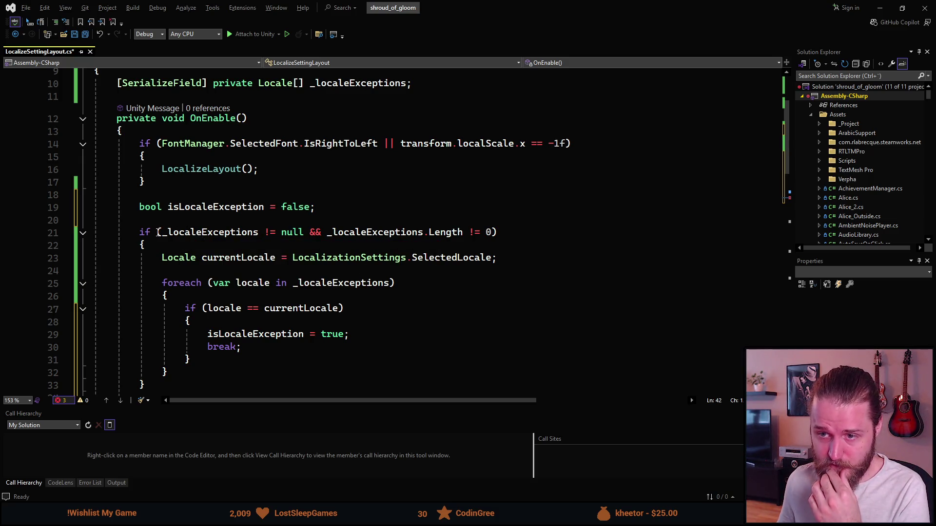
Add an else { return; } branch after the locale-check block.
click(142, 206)
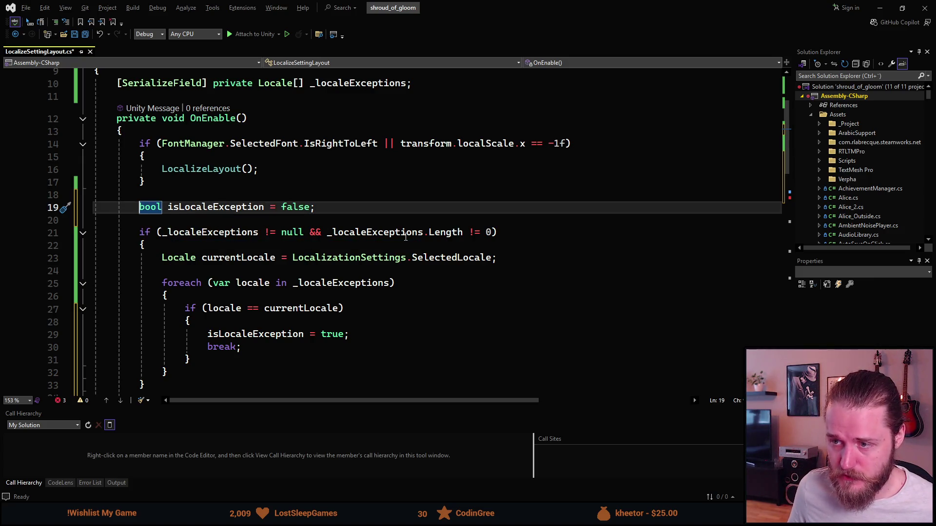
scroll(177, 379, down, 2)
click(160, 304)
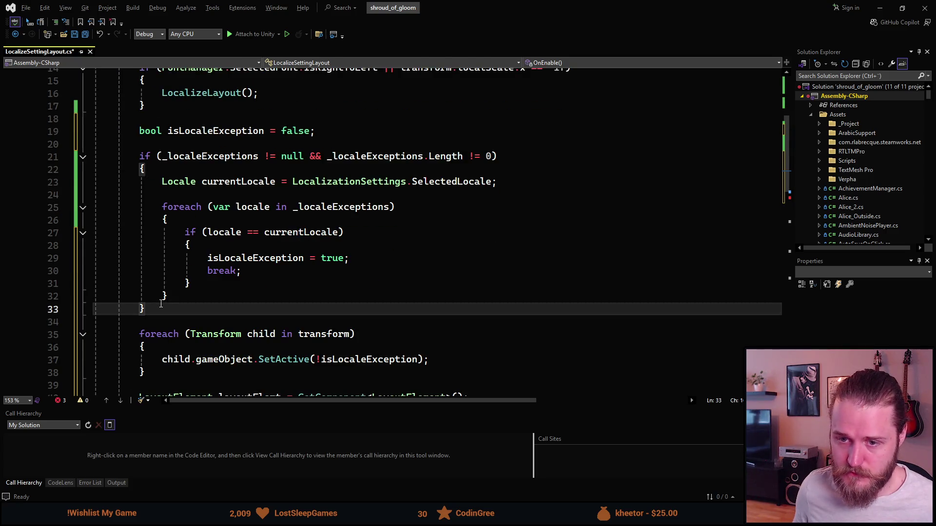
key(Return)
text(else)
key(Tab)
key(Tab)
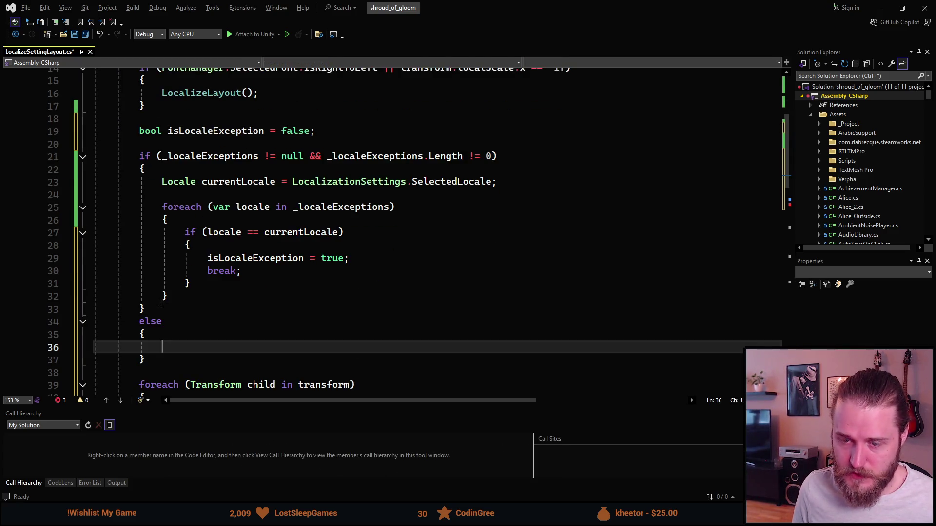
text(return;)
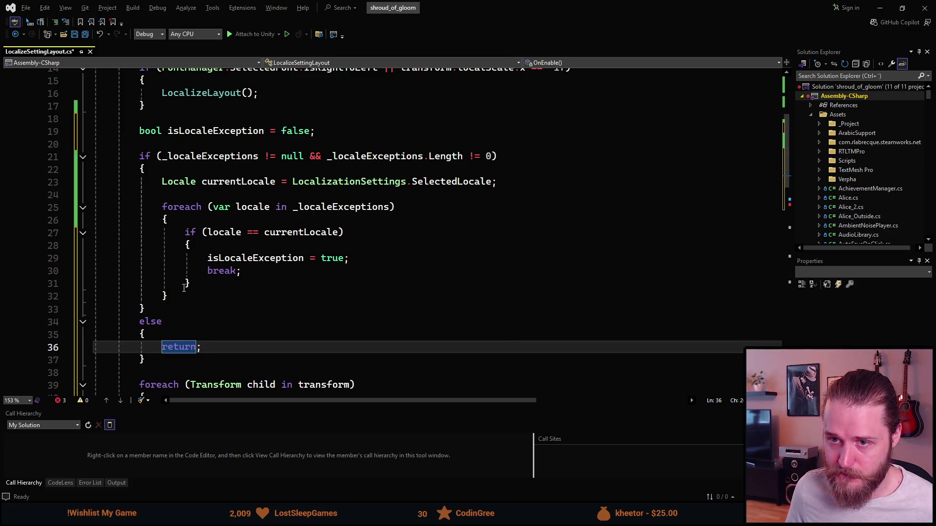
Copy the _localeExceptions condition above the bool declaration and flip != null to == null.
scroll(185, 286, up, 1)
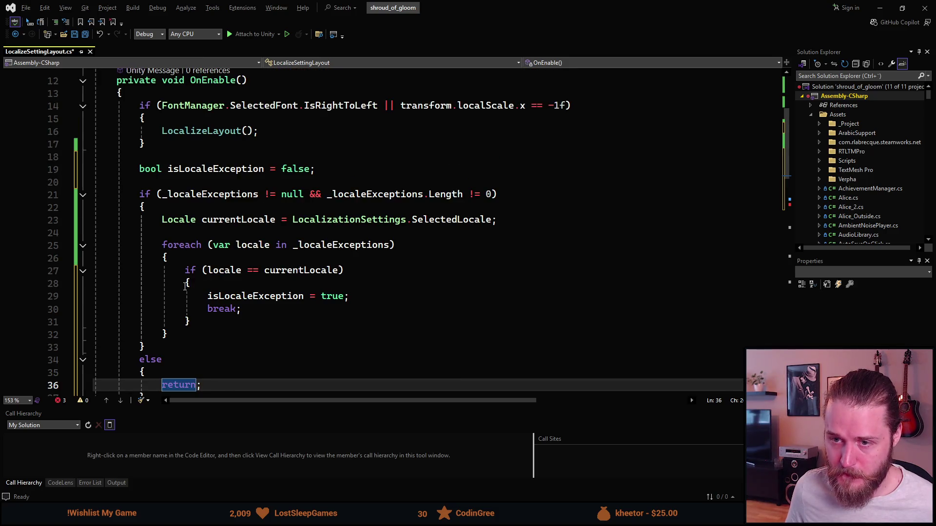
click(166, 154)
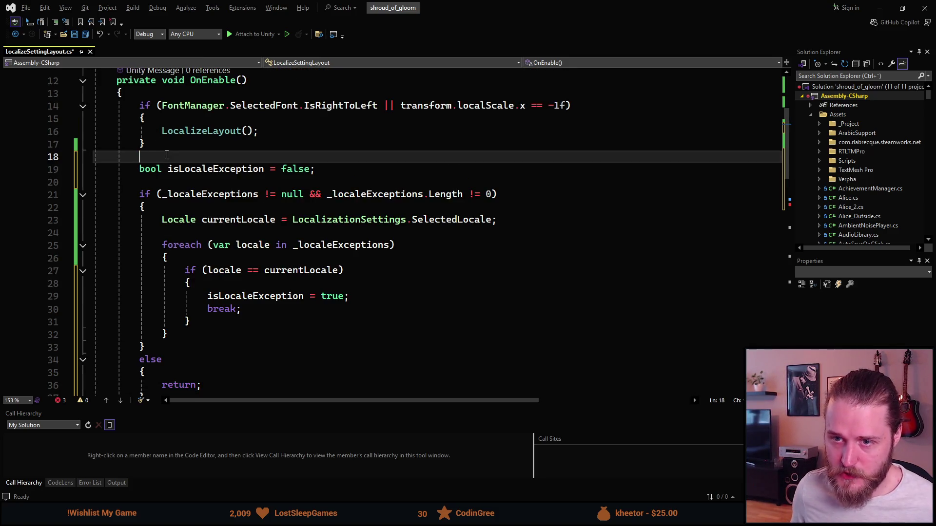
mouse_move(141, 194)
mouse_down()
mouse_move(266, 194)
mouse_move(299, 183)
mouse_move(504, 194)
mouse_up()
key(ctrl+c)
click(221, 148)
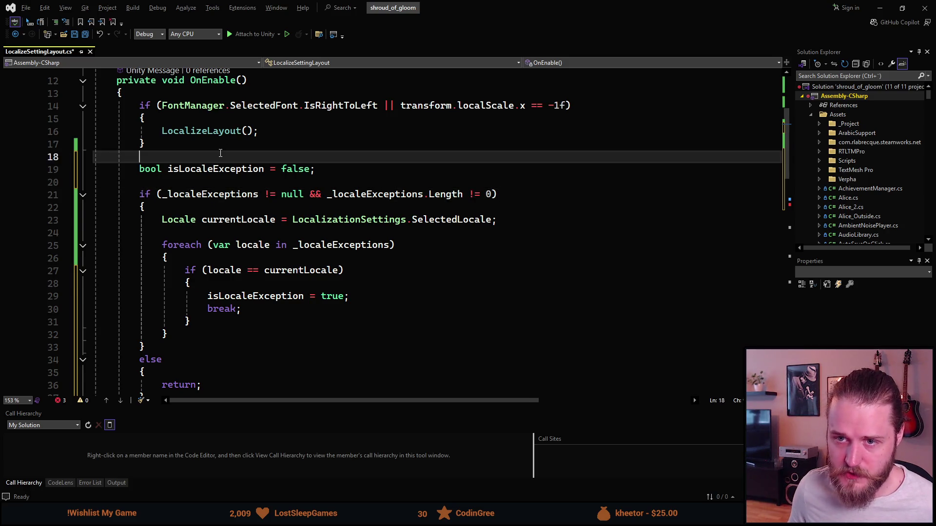
key(Return)
key(Return)
key(ctrl+v)
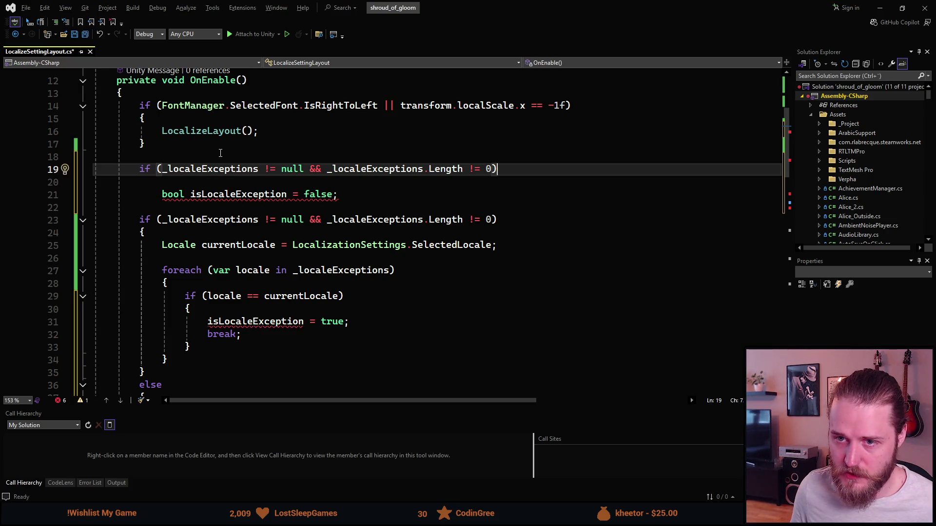
key(Left)
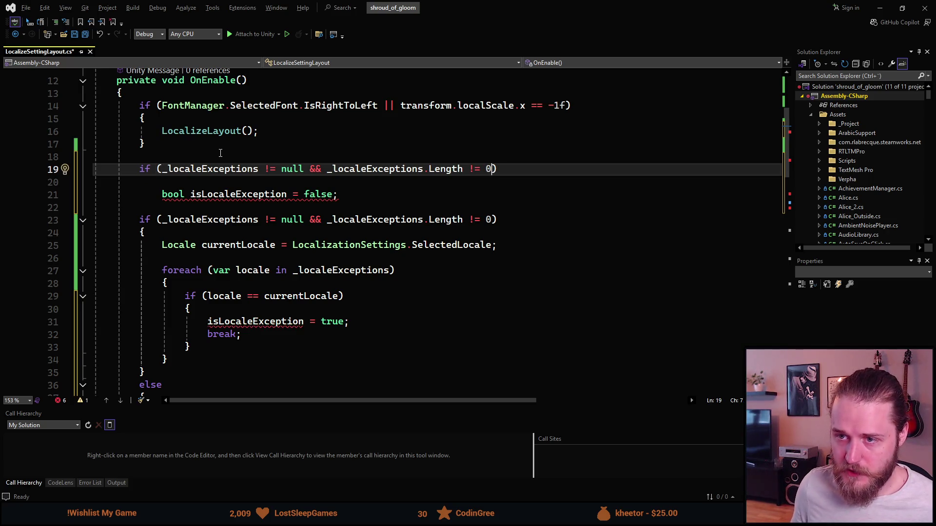
key(BackSpace)
text(=)
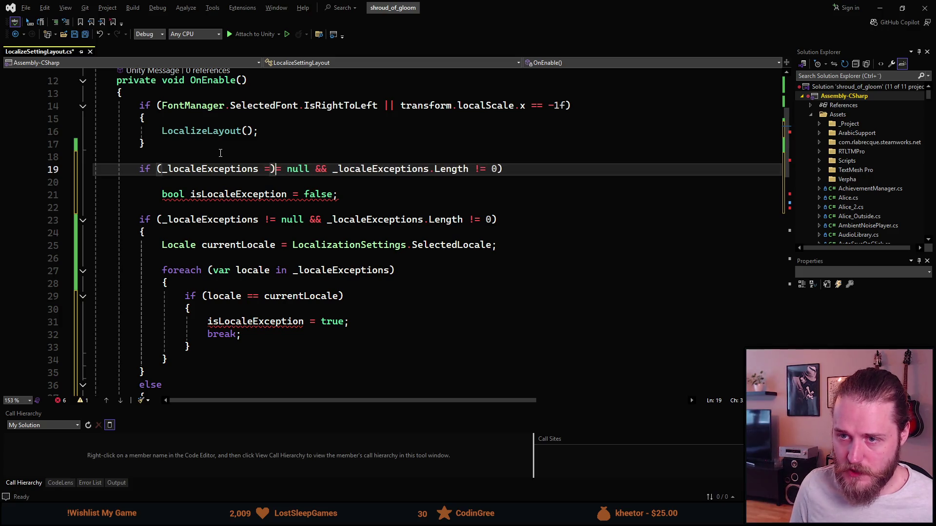
Change the copied condition to _localeExceptions == null || Length == 0.
key(ctrl+Right)
key(ctrl+Right)
scroll(219, 154, up, 4)
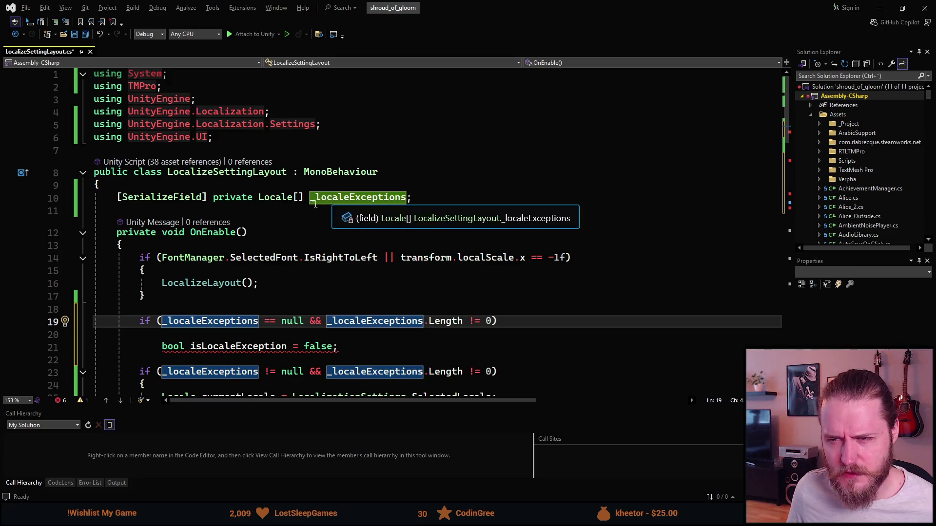
scroll(326, 205, down, 2)
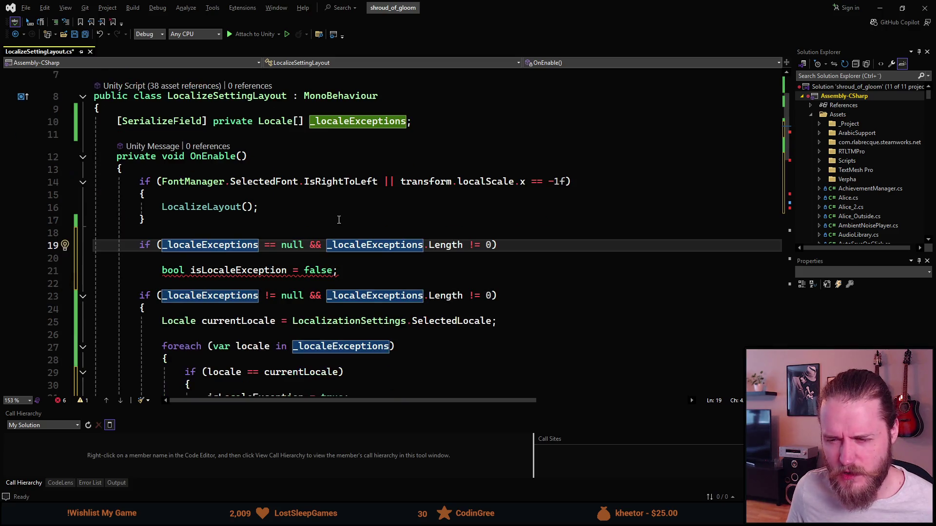
click(473, 245)
key(BackSpace)
text(=)
key(ctrl+Left)
key(ctrl+Left)
key(ctrl+Left)
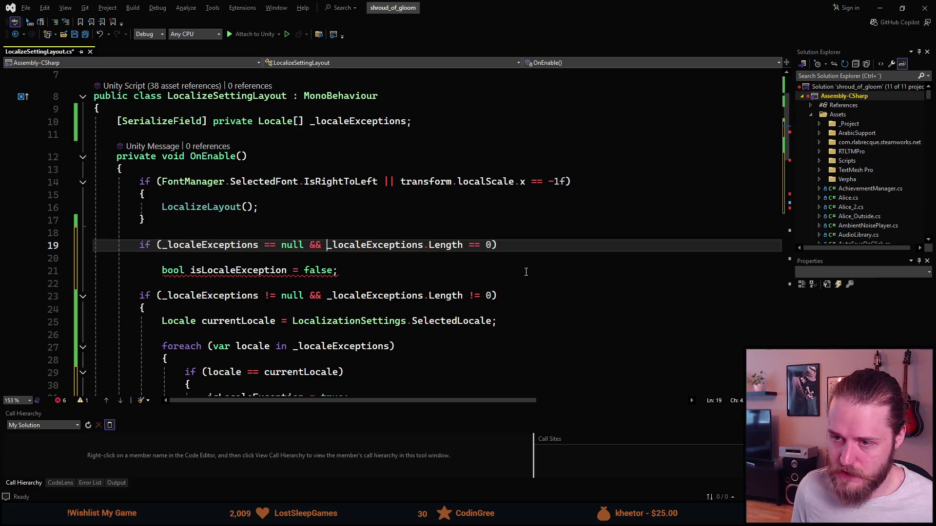
key(Delete)
key(Delete)
key(Delete)
text(||)
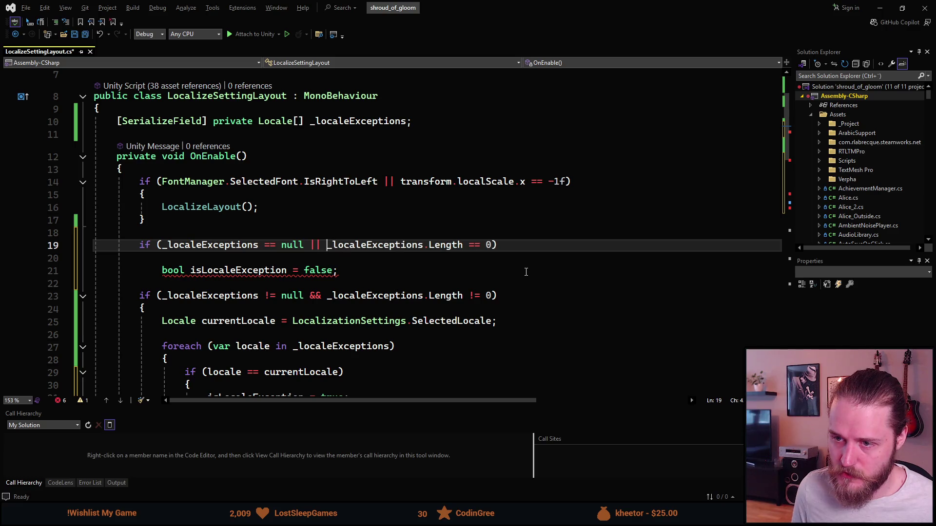
Append { return; } to the new guard and unindent the isLocaleException declaration.
key(End)
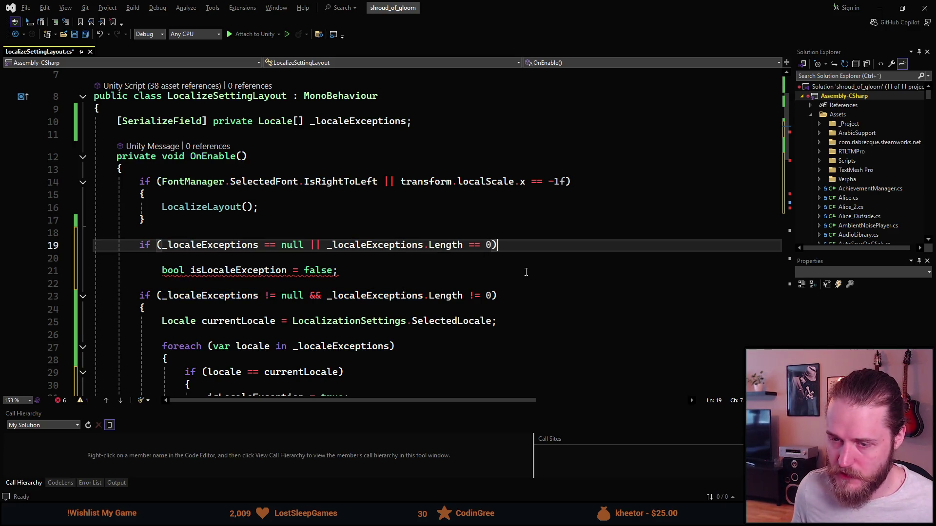
text({ returmn)
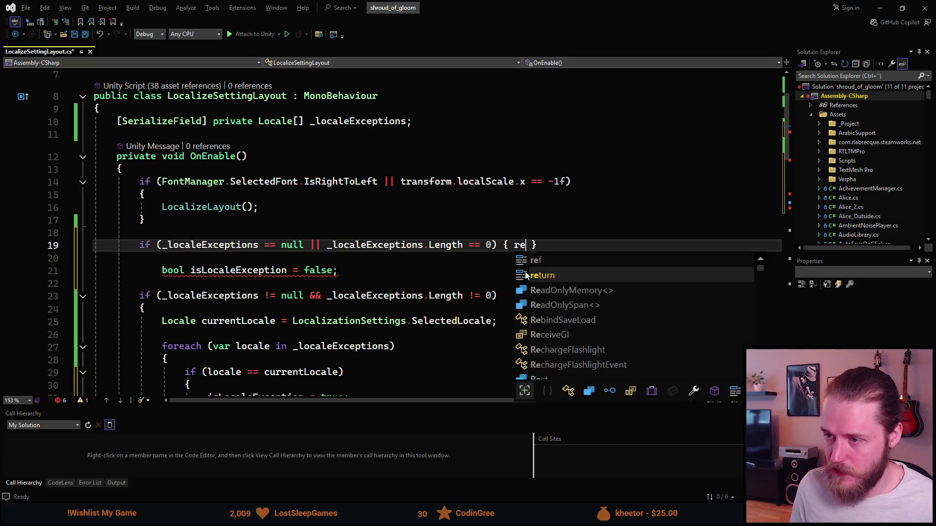
key(BackSpace)
key(BackSpace)
text(n)
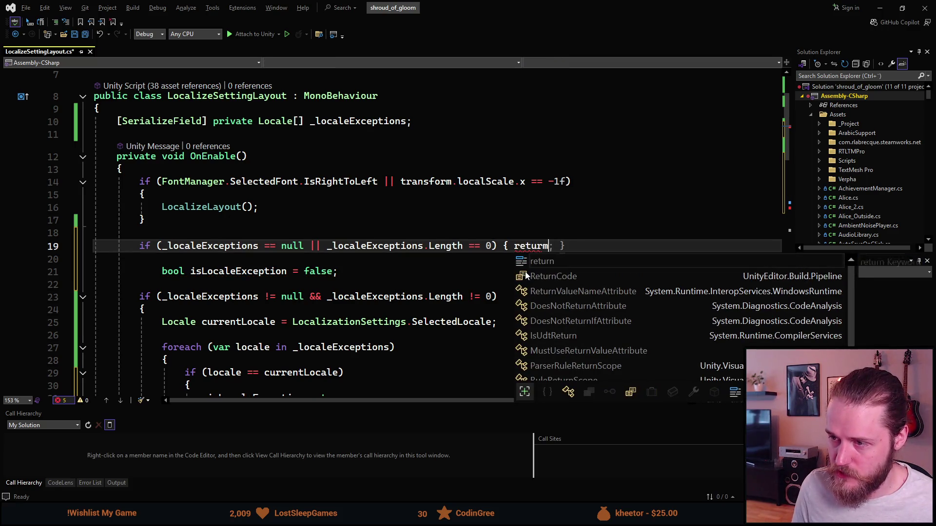
text(;)
key(End)
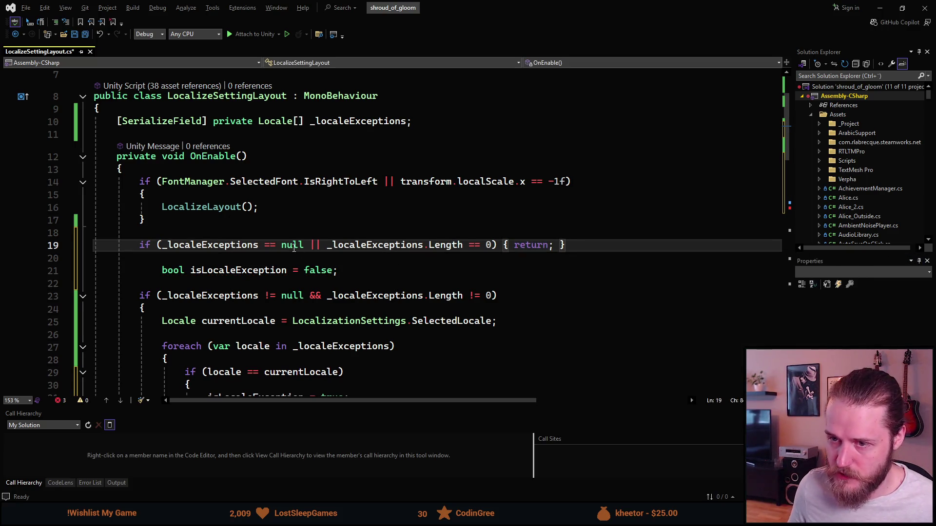
click(162, 272)
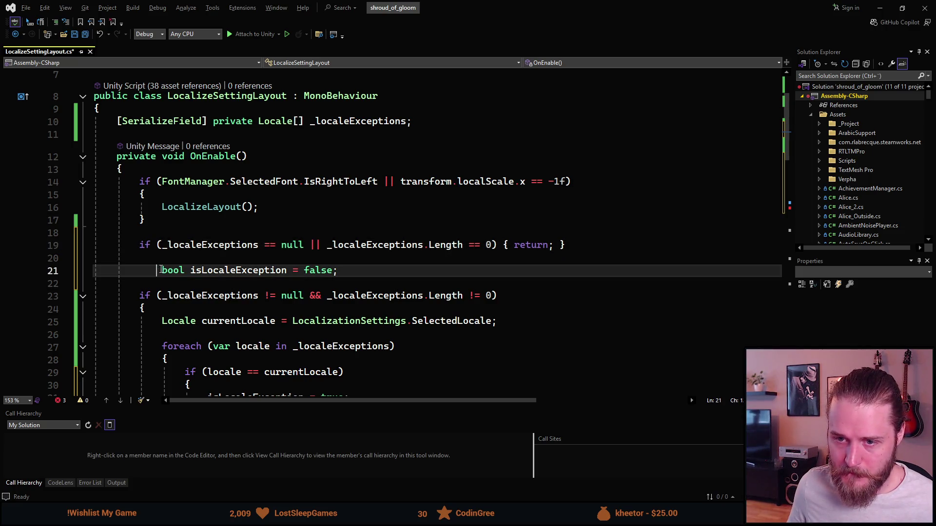
key(shift+Tab)
scroll(165, 244, down, 2)
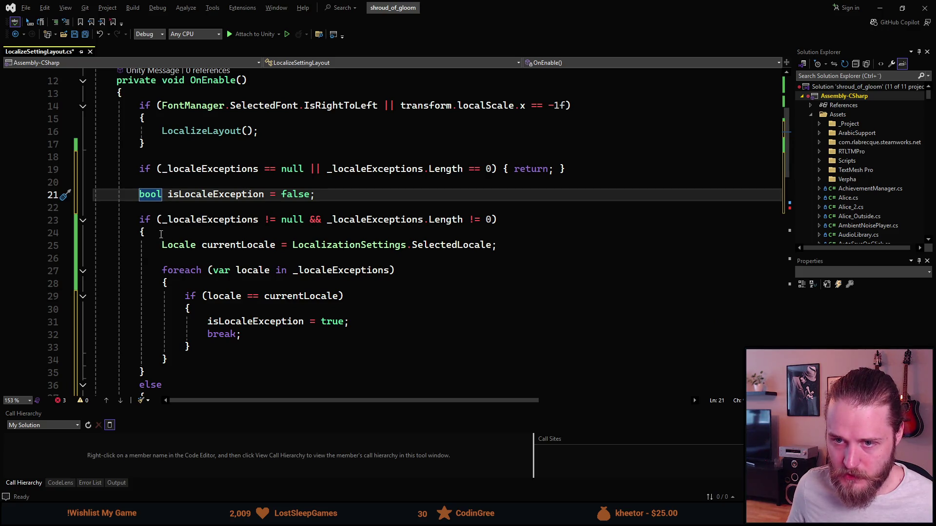
Delete the old locale-check condition, its stray brace and the else block, then close the foreach.
drag(161, 233, 127, 226)
key(Delete)
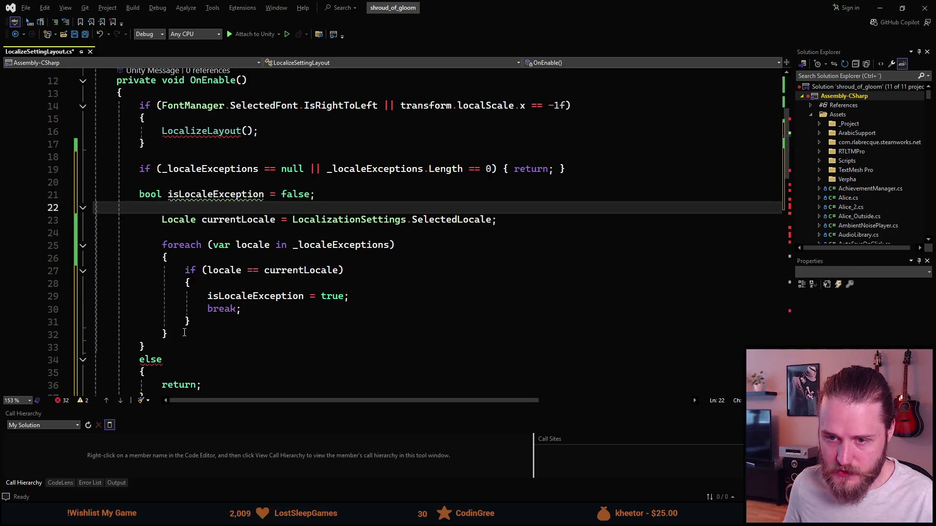
triple_click(138, 336)
key(Delete)
scroll(166, 338, down, 2)
shift+click(148, 308)
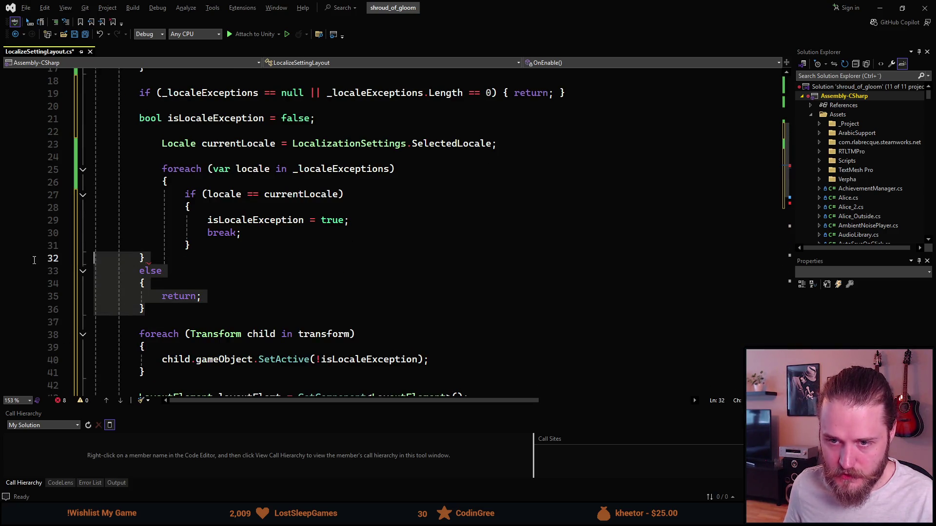
key(Delete)
key(BackSpace)
key(Return)
key(BackSpace)
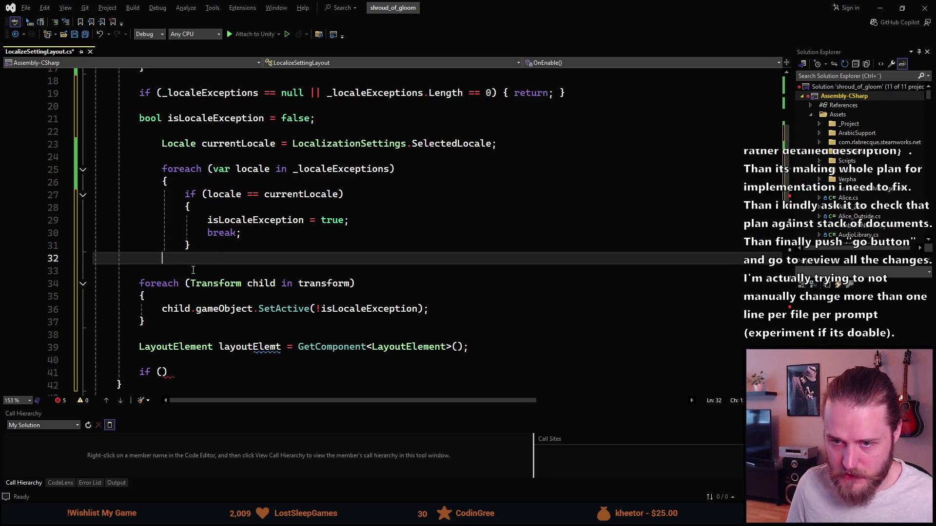
text(})
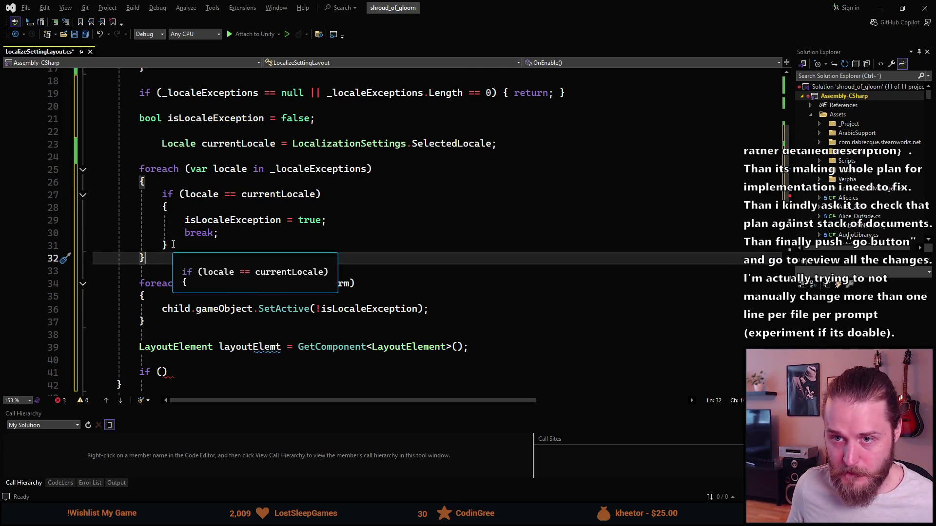
Fix the currentLocale line's indentation and move it above the isLocaleException declaration.
scroll(178, 234, up, 1)
click(162, 184)
key(BackSpace)
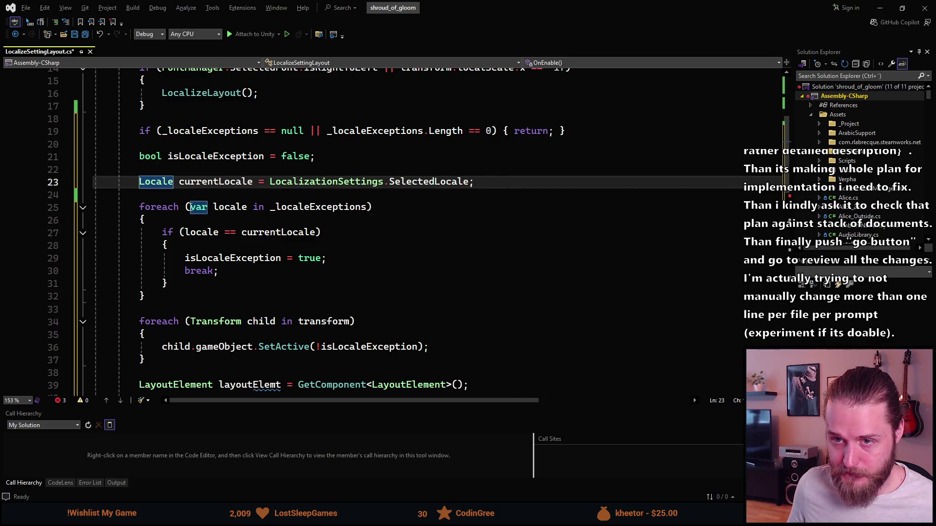
key(alt+Up)
key(Down)
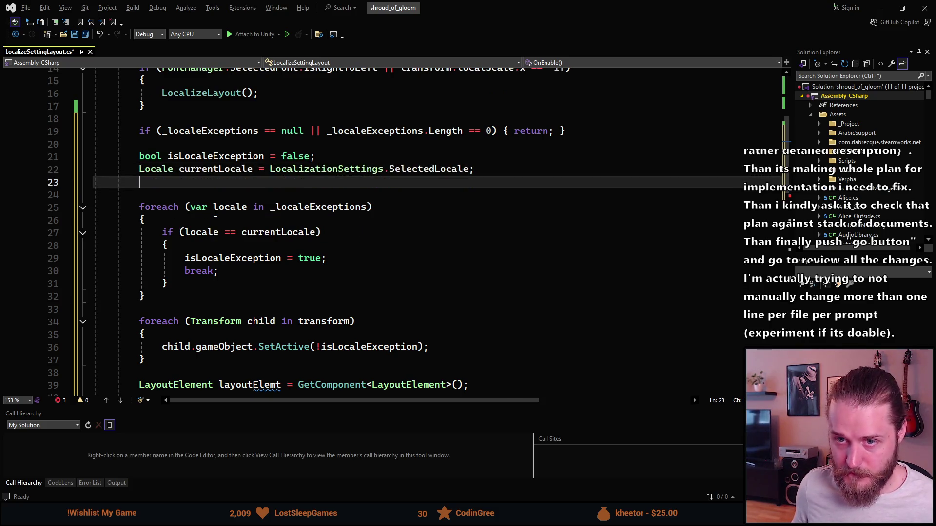
key(BackSpace)
key(alt+Up)
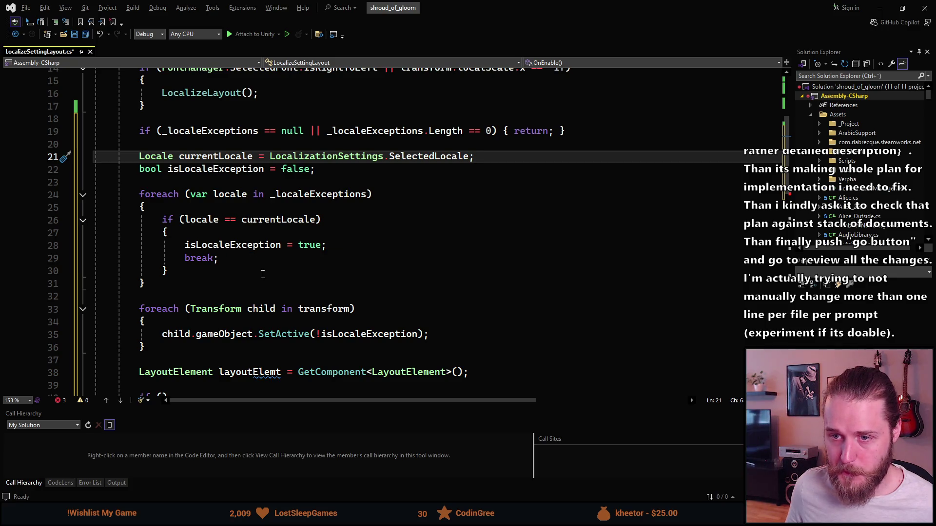
Rename the variable layoutElemt to layoutElement.
scroll(192, 282, down, 1)
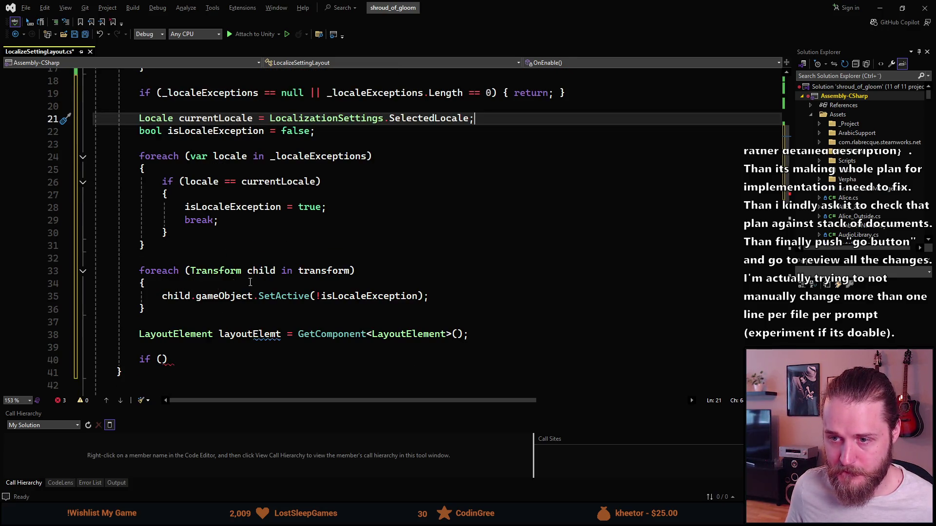
click(274, 335)
text(ent)
key(BackSpace)
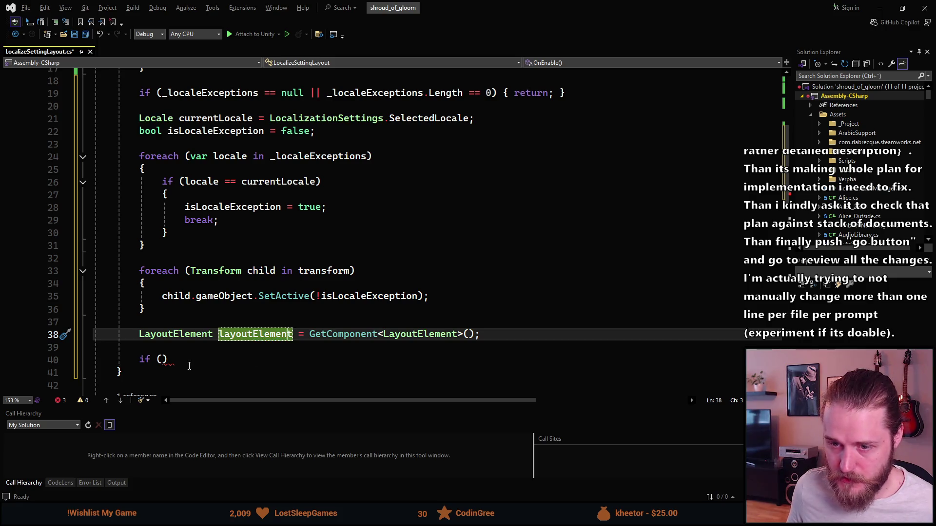
Fill the empty if with the condition layoutElement != null and open its braces.
click(163, 361)
text(lay)
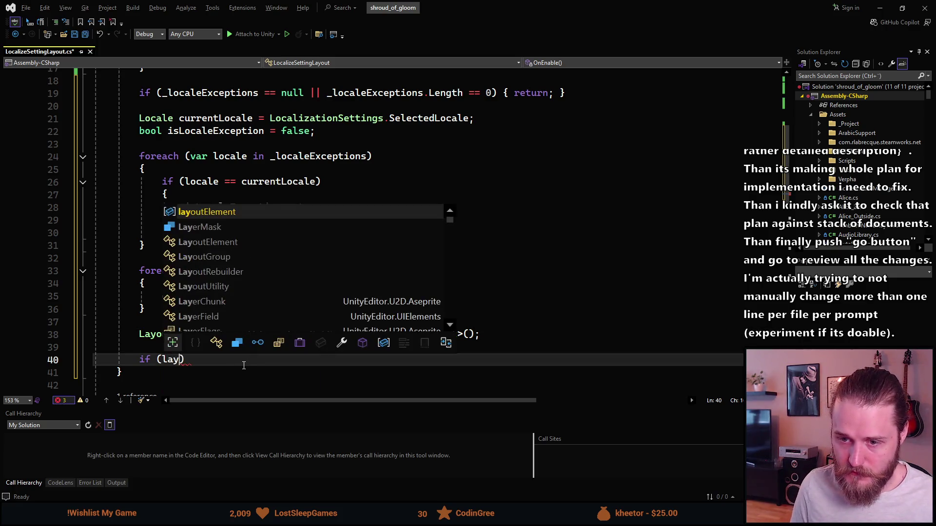
key(Tab)
text(!= null))
key(Return)
text({)
key(Return)
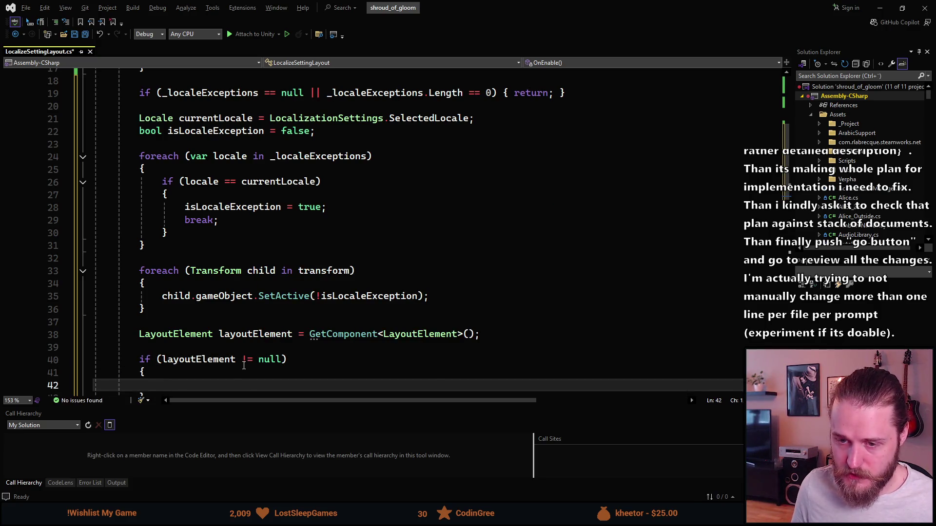
Inside the null check, assign layoutElement.ignoreLayout = isLocaleException;.
text(la)
key(Tab)
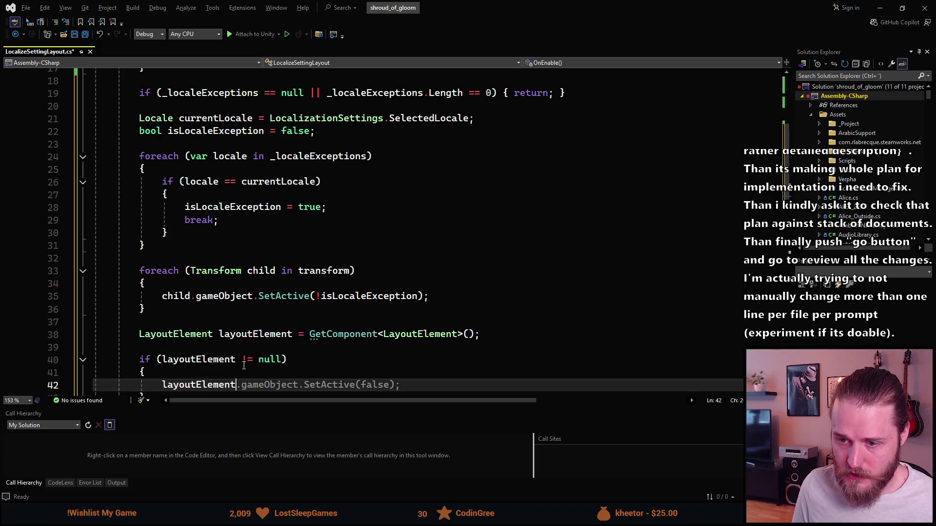
text(.)
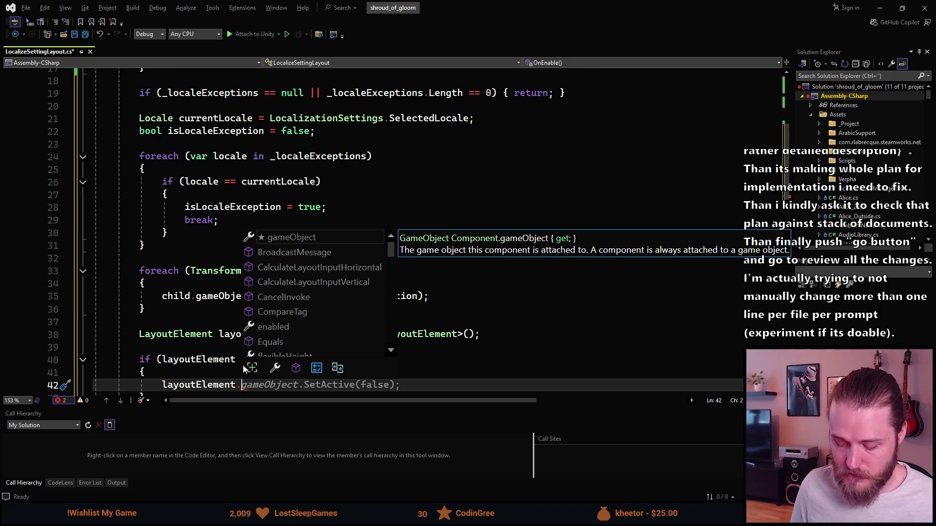
text(ign)
key(Tab)
text(= )
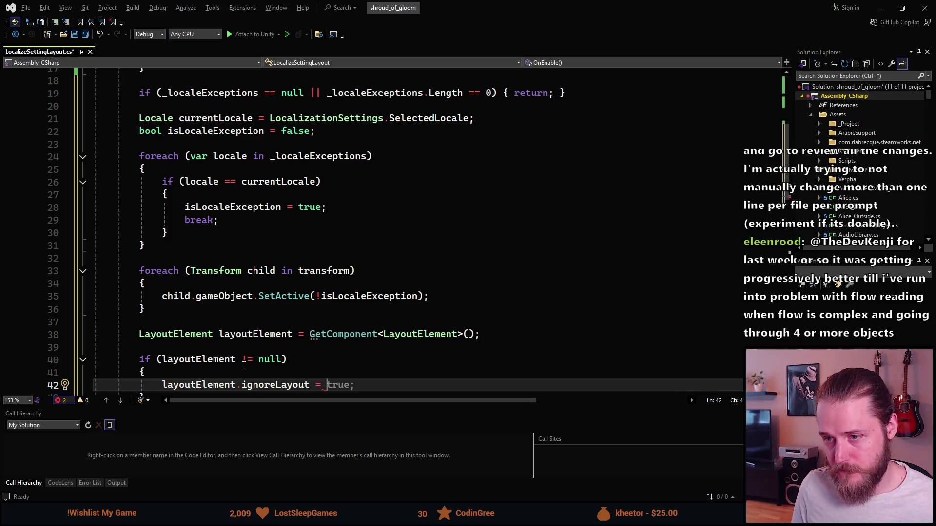
text(isLo)
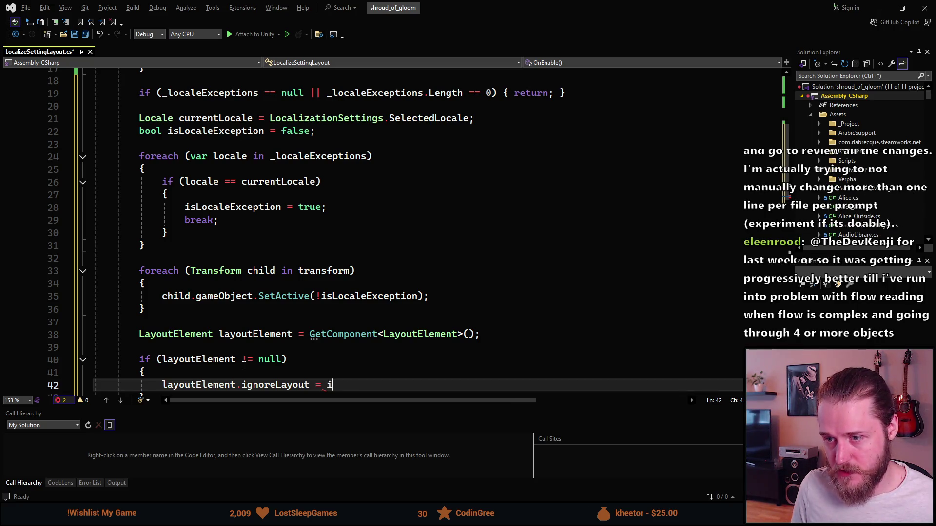
key(Tab)
text(;)
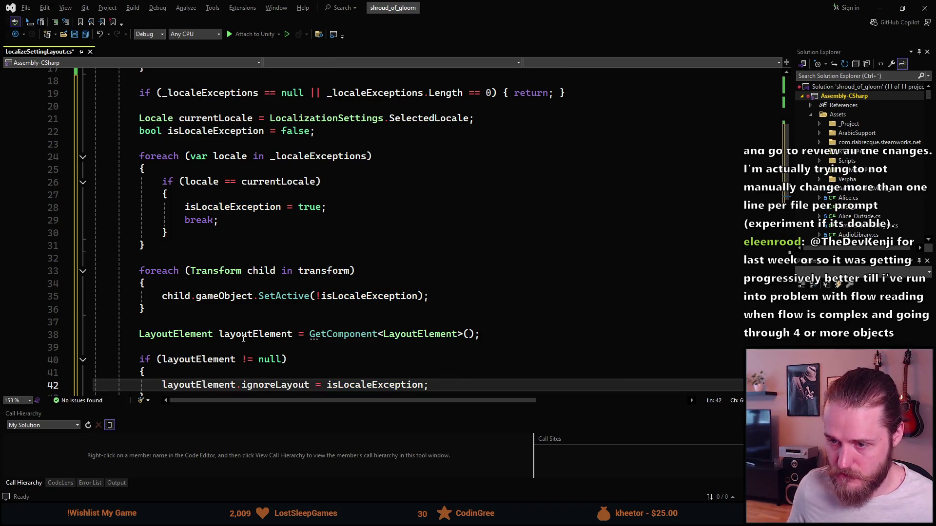
scroll(219, 342, down, 2)
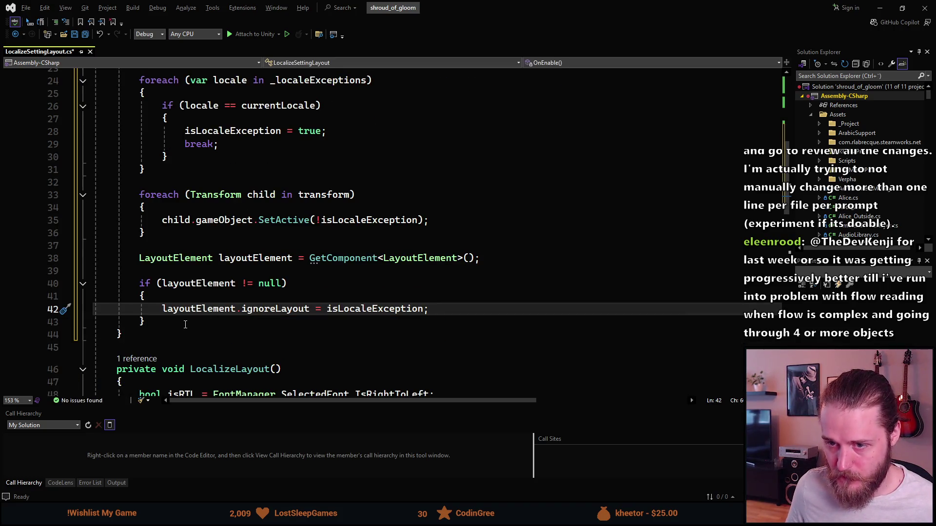
Extract the selected locale-exception block into a new method named ToggleLayout.
mouse_move(180, 324)
mouse_down()
mouse_move(173, 69)
mouse_move(171, 174)
mouse_move(147, 205)
mouse_move(161, 209)
mouse_move(140, 185)
mouse_up()
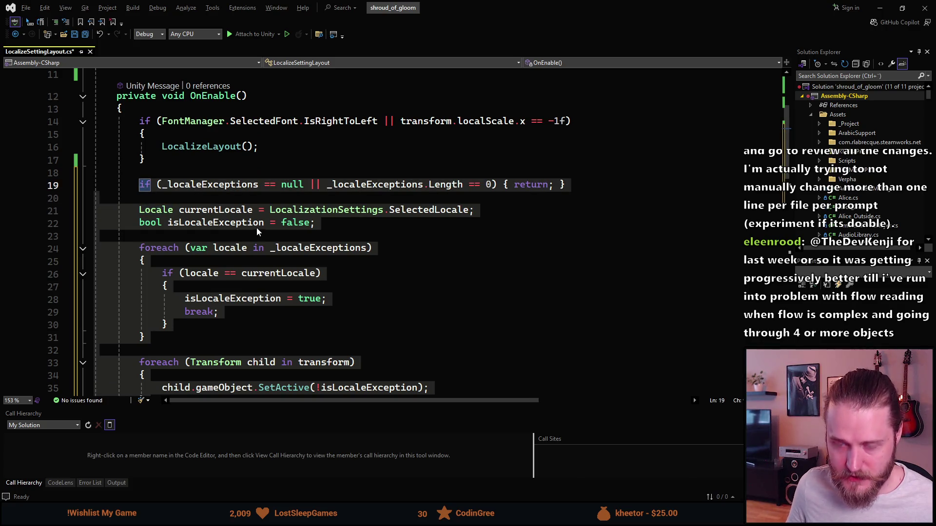
key(ctrl+r)
key(ctrl+m)
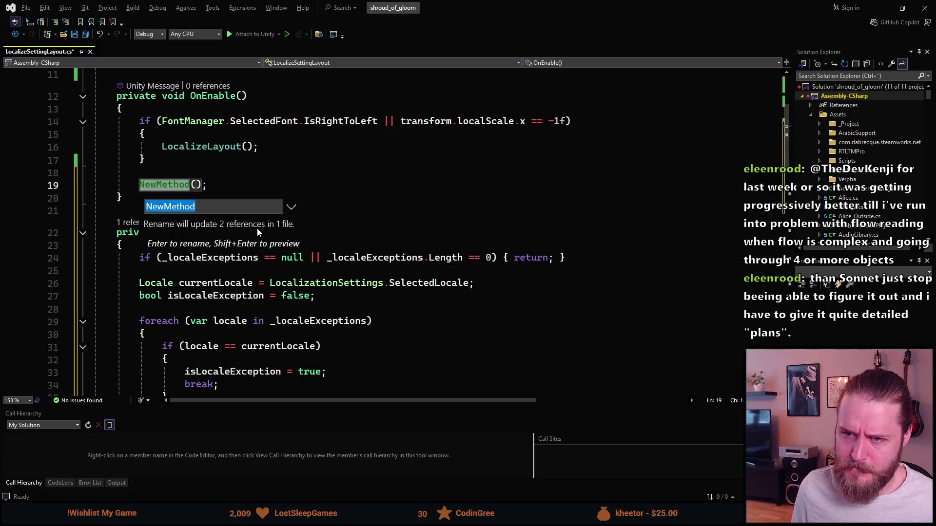
text(ToggleLayout)
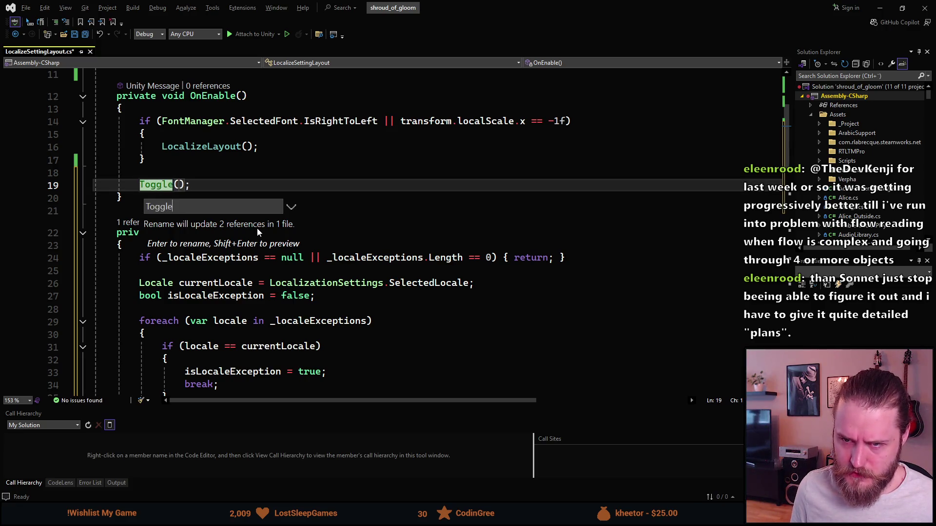
key(Return)
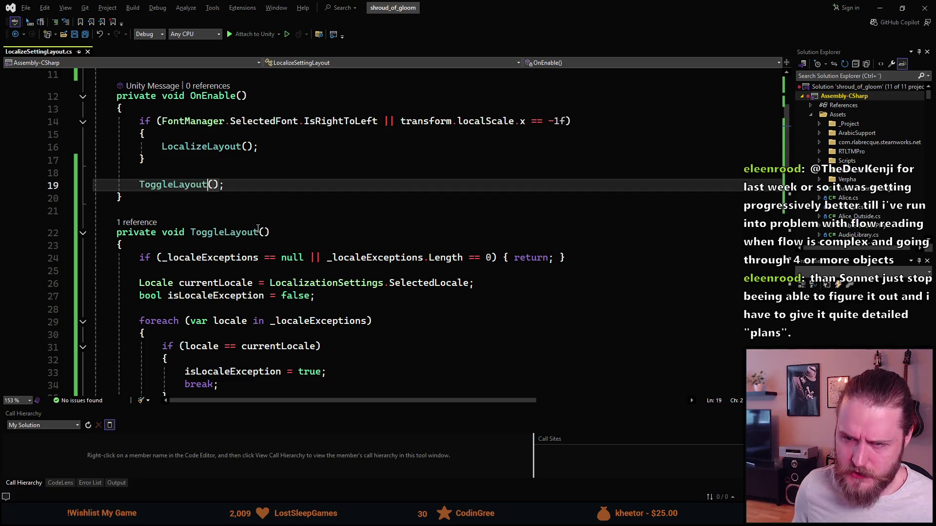
Move the ToggleLayout call down to the end of LocalizeLayout, below the loop.
key(alt+Down)
key(alt+Down)
key(alt+Down)
key(alt+Down)
key(alt+Down)
key(alt+Down)
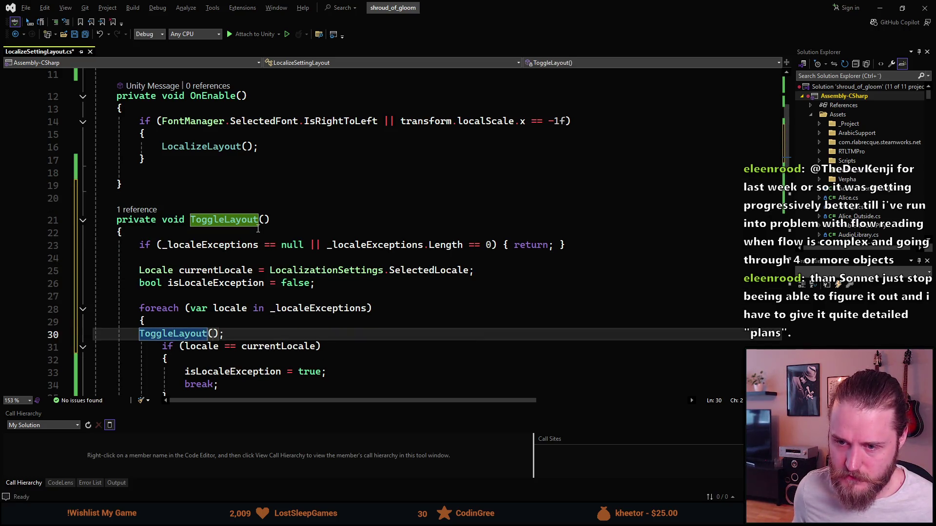
key(alt+Up)
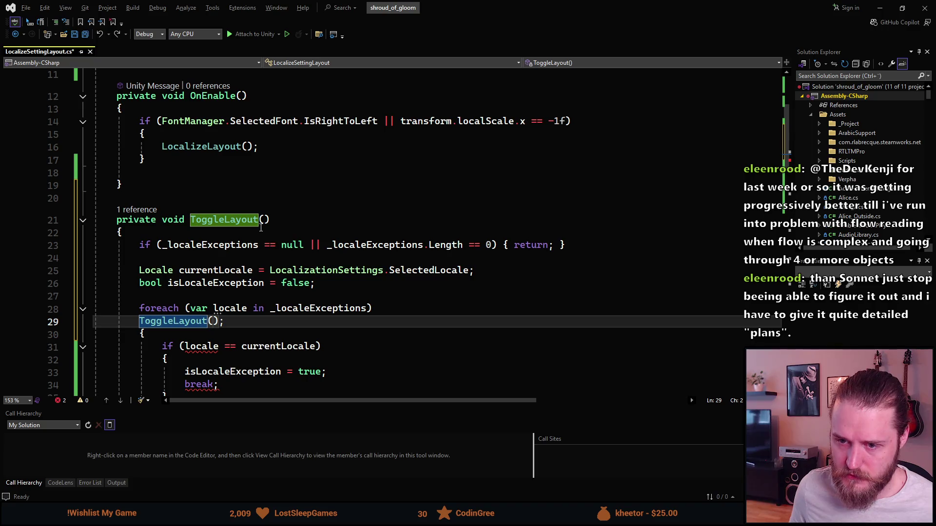
scroll(261, 228, down, 3)
key(alt+Down)
key(alt+Down)
key(alt+Down)
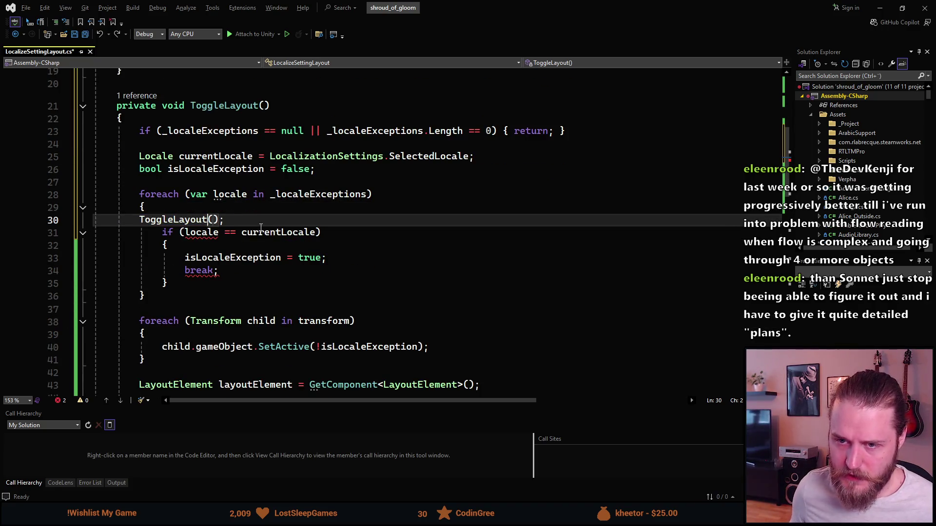
key(alt+Down)
key(alt+Down)
key(alt+Down)
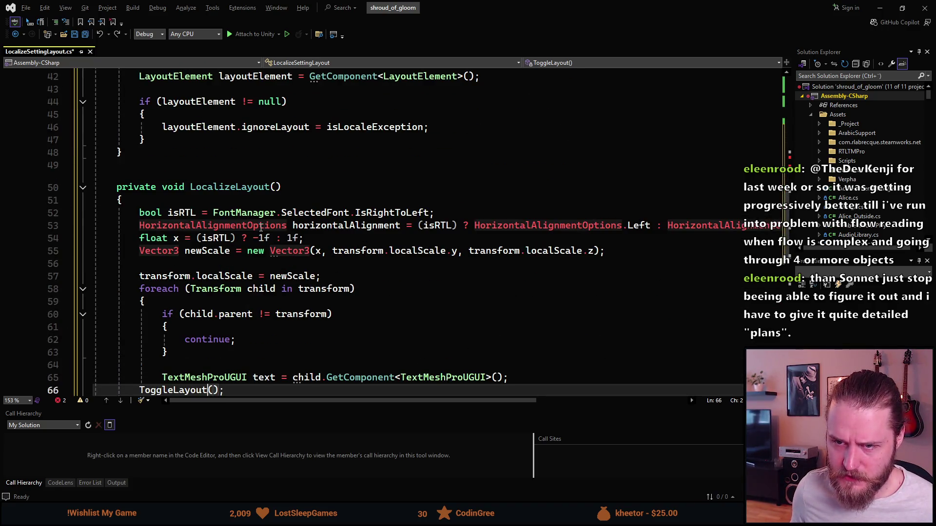
key(alt+Down)
key(alt+Down)
key(alt+Down)
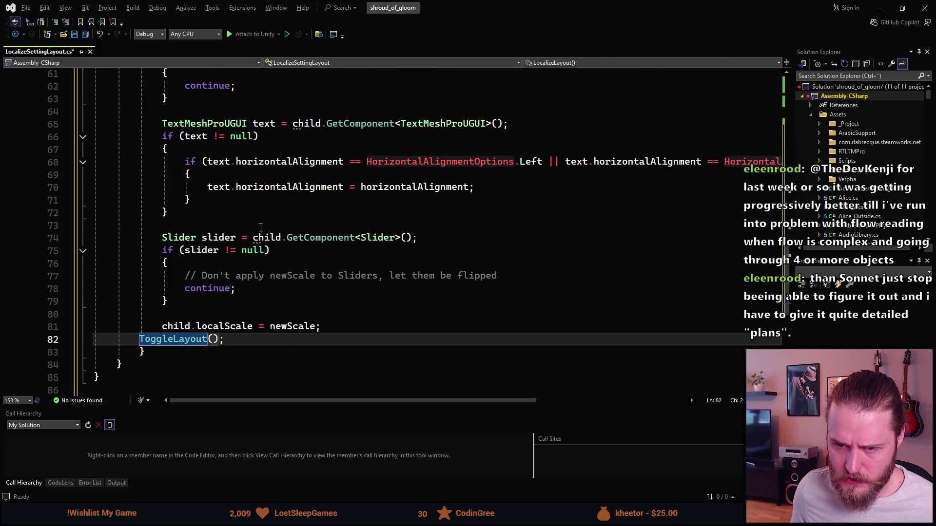
key(alt+Down)
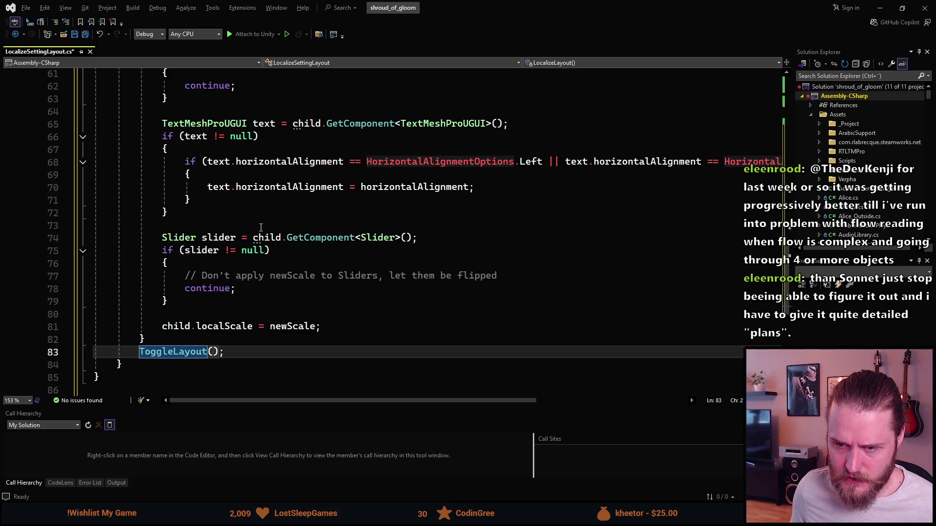
key(alt+Down)
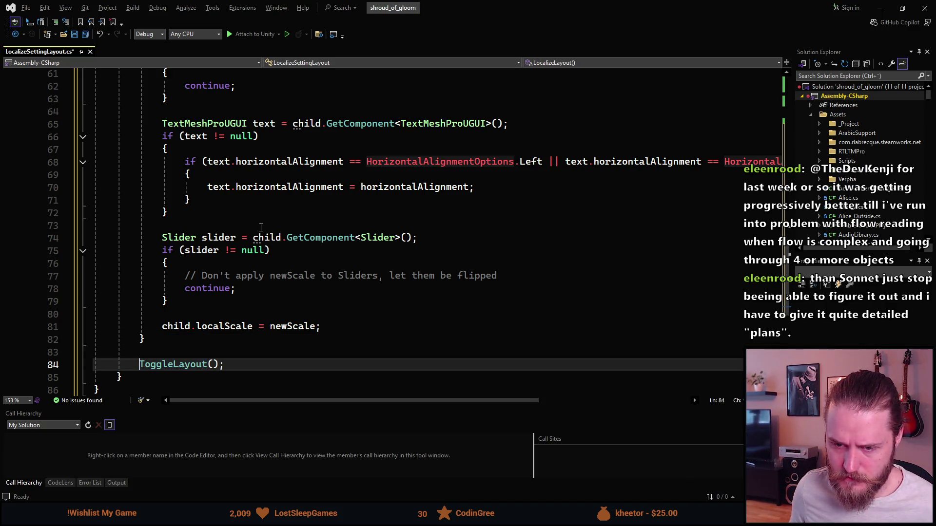
Delete the leftover empty line in OnEnable, save the script, and return to Unity.
scroll(252, 223, up, 7)
scroll(252, 223, up, 10)
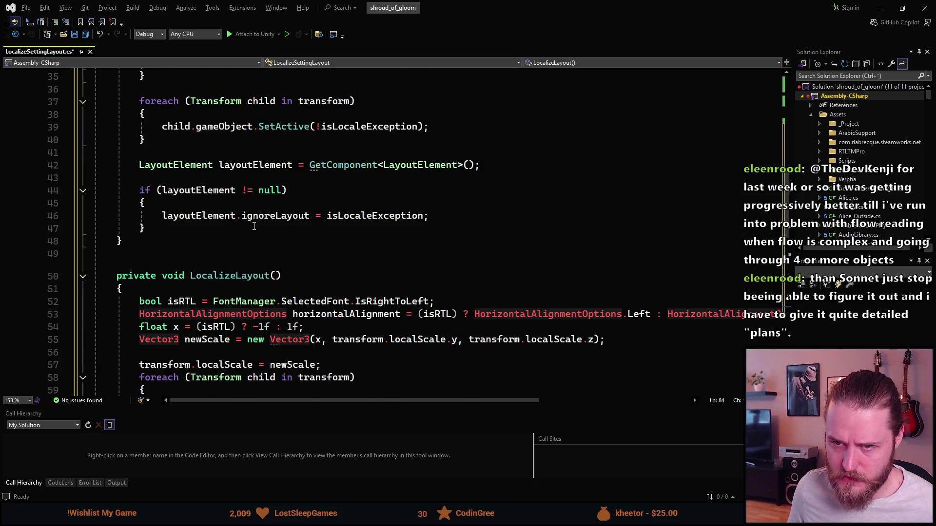
scroll(238, 231, up, 3)
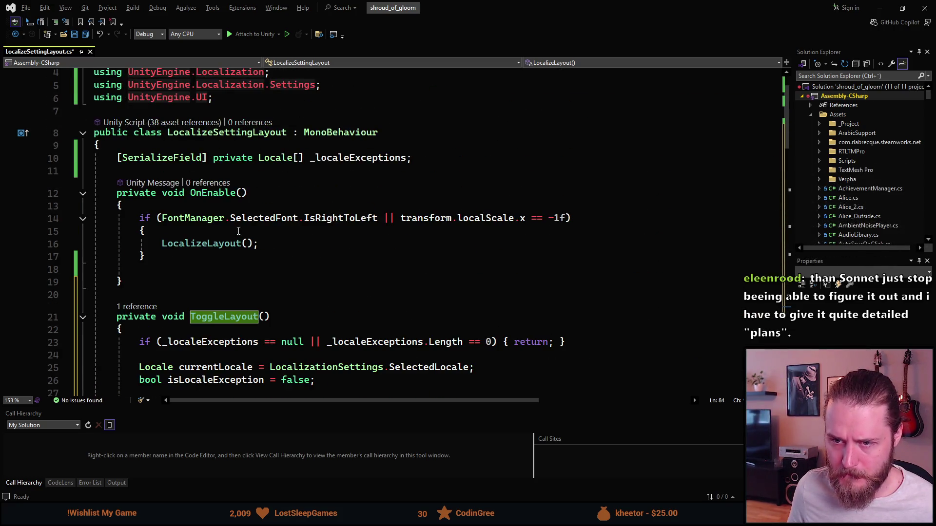
click(160, 272)
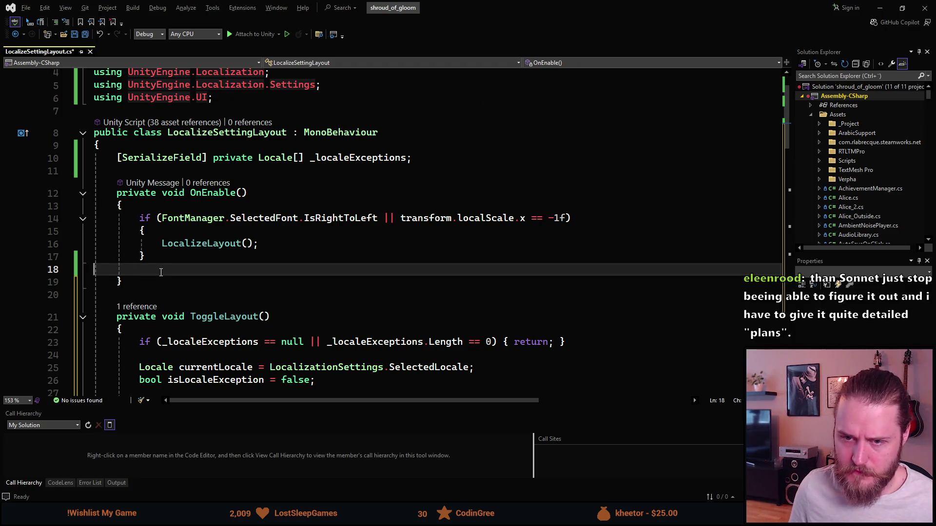
key(Delete)
key(ctrl+s)
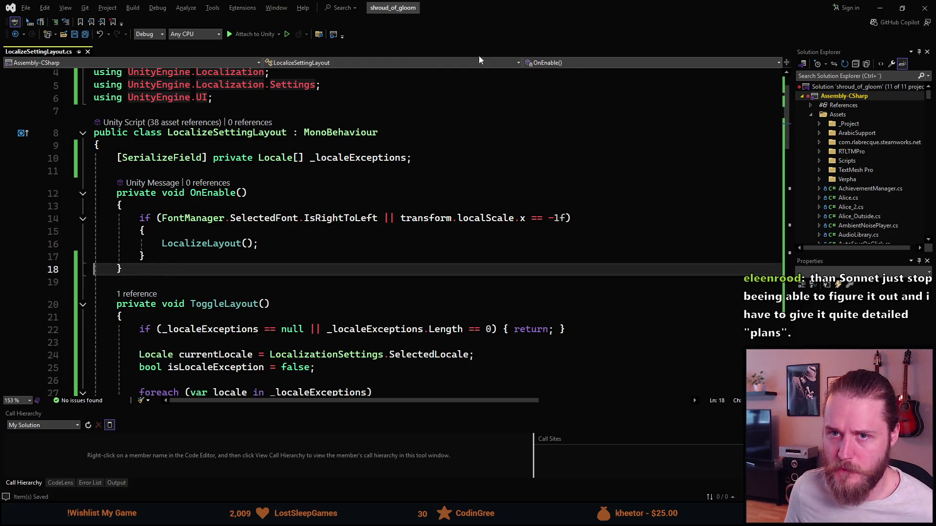
click(880, 8)
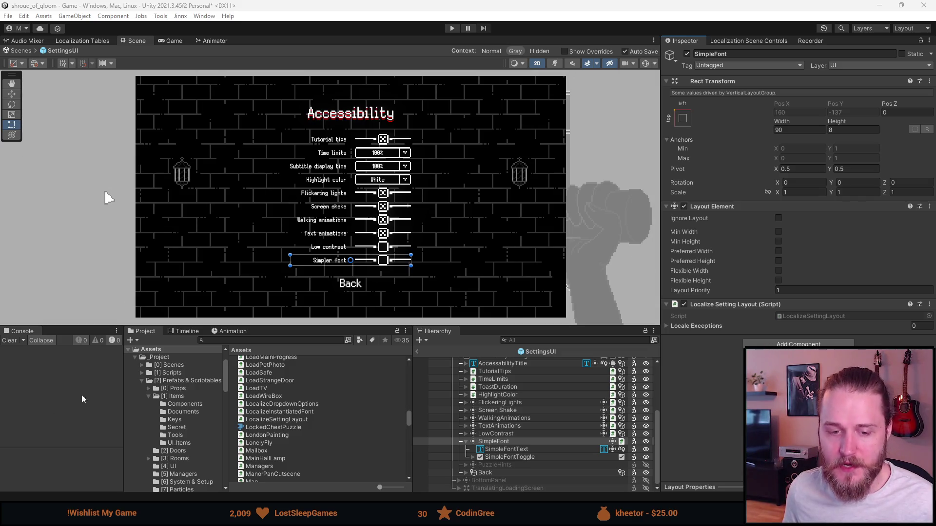
Add an empty element to SimpleFont's Locale Exceptions and search its locale picker for Arabic.
click(691, 326)
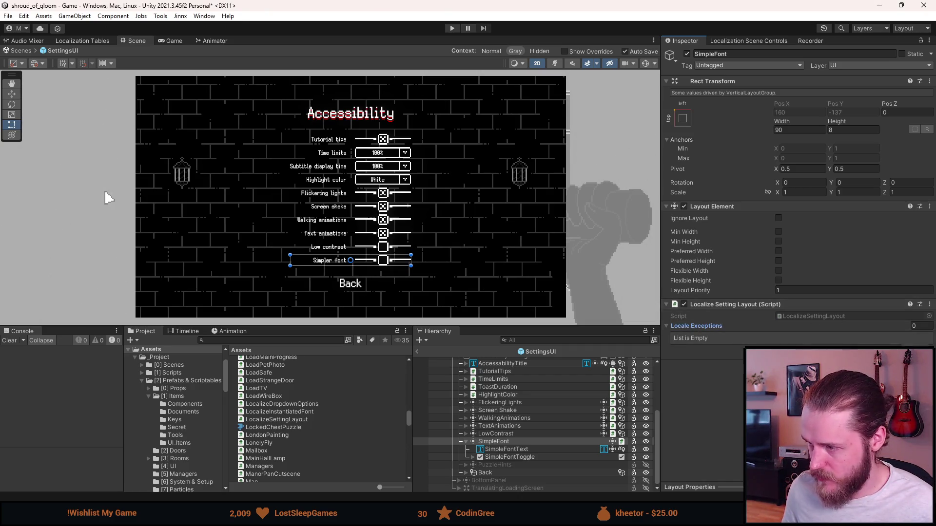
click(917, 348)
click(925, 338)
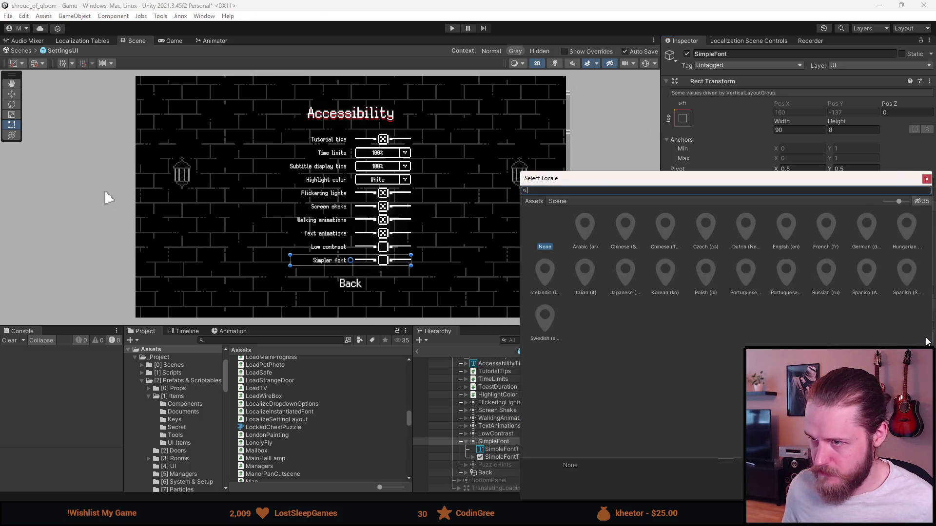
text(arab)
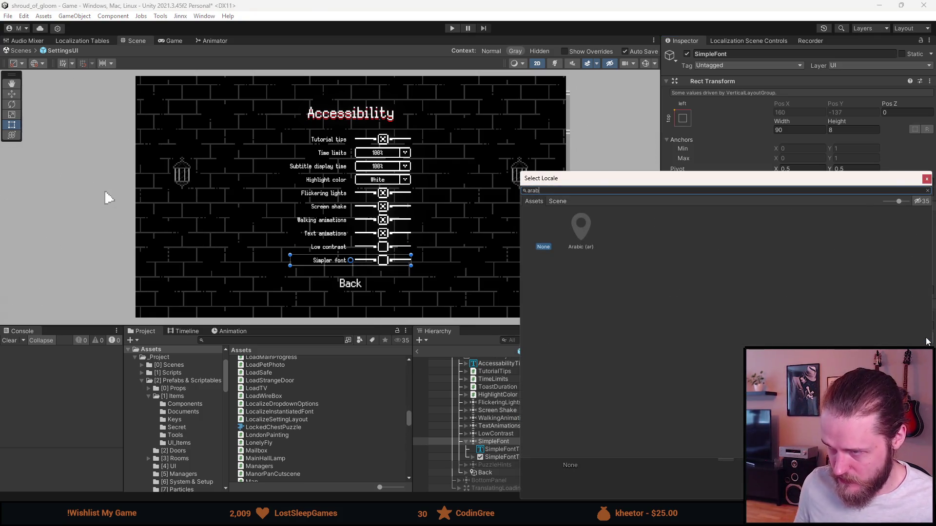
Set Locale Exceptions Element 0 to Arabic (ar) and expand SimpleFont in the Hierarchy.
double_click(588, 234)
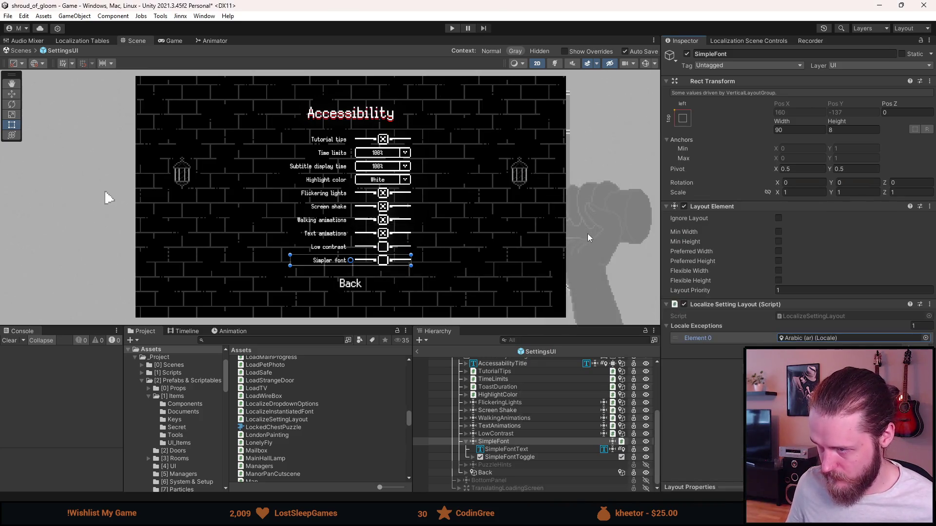
scroll(457, 422, up, 3)
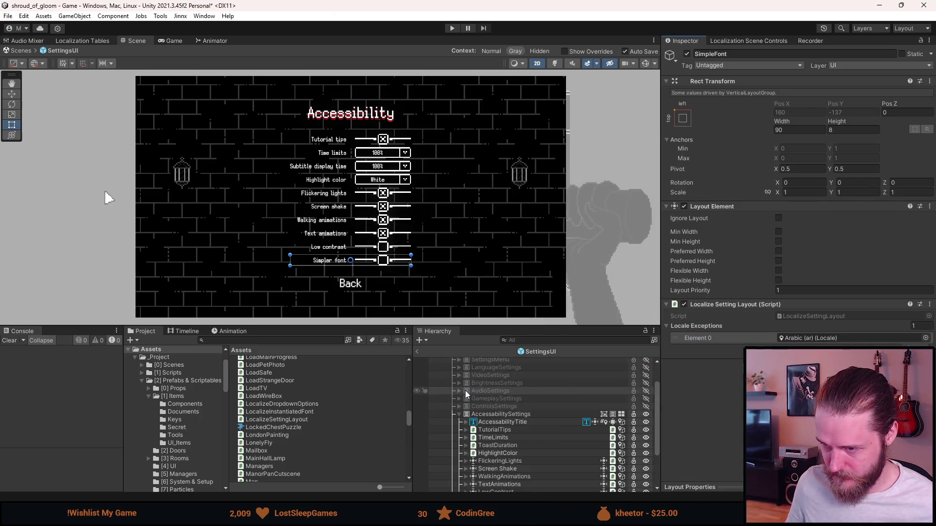
scroll(458, 414, down, 3)
click(466, 441)
scroll(464, 443, up, 2)
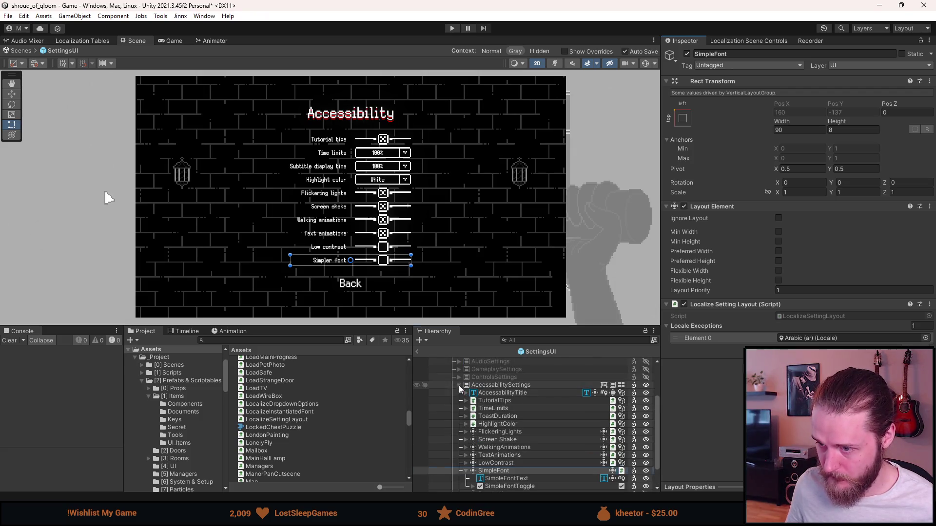
Deactivate AccessabilitySettings, reactivate SettingsMenu, and exit Prefab Mode back to the scene.
click(459, 384)
click(490, 449)
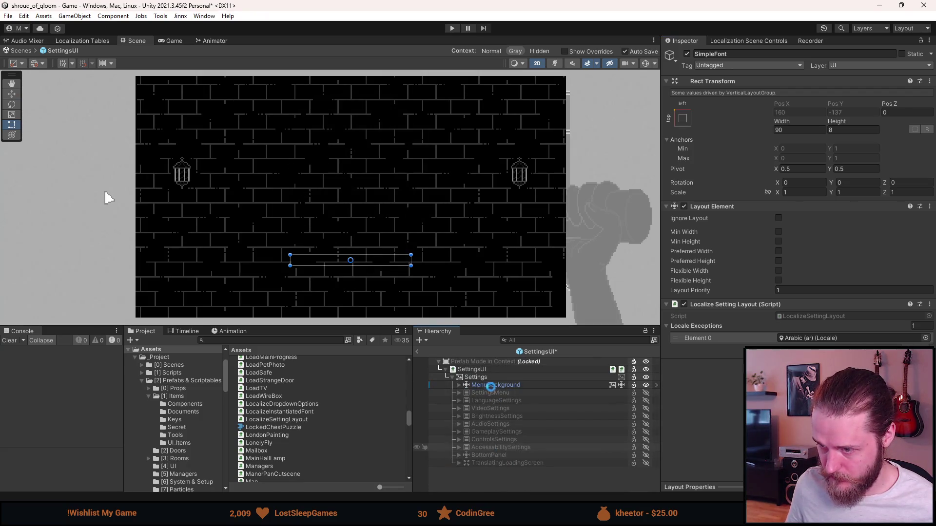
click(483, 393)
key(alt+shift+a)
click(477, 378)
key(h)
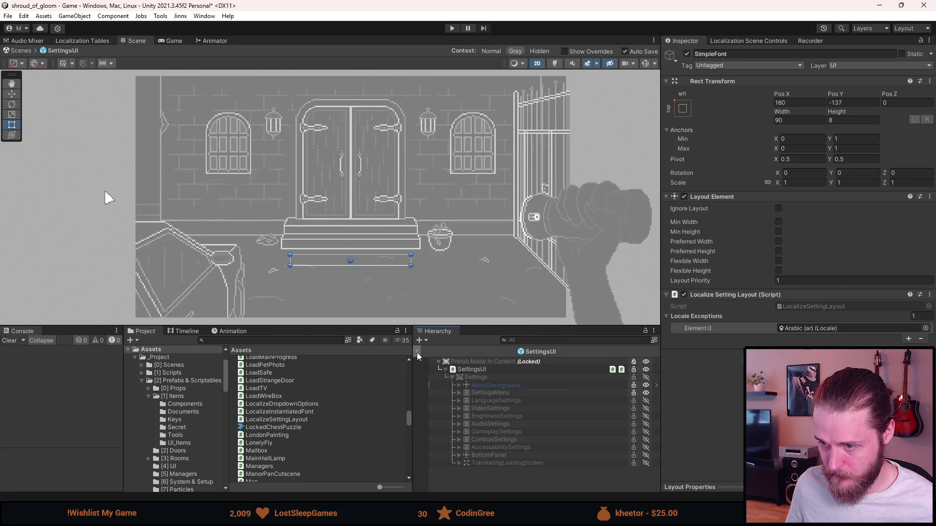
click(417, 352)
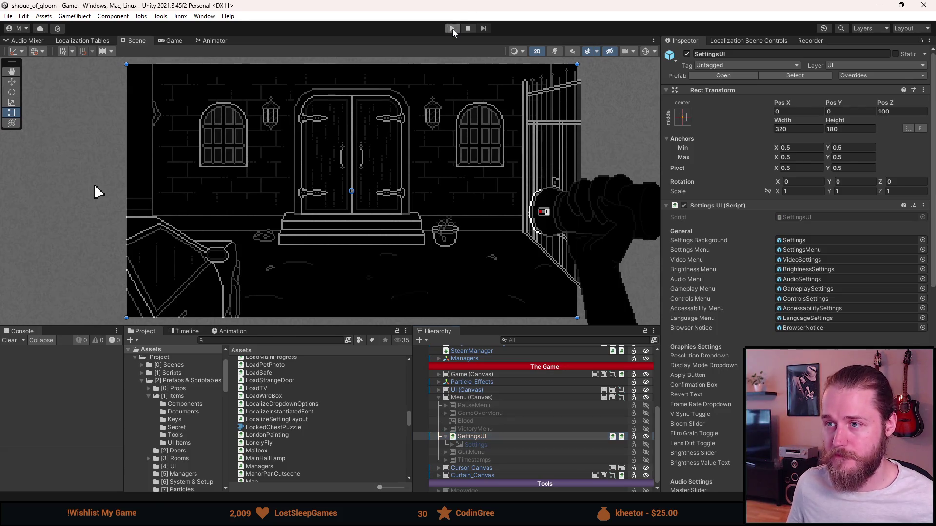
Run the game, pause it, and test the Simpler font toggle on the Accessibility page.
click(453, 28)
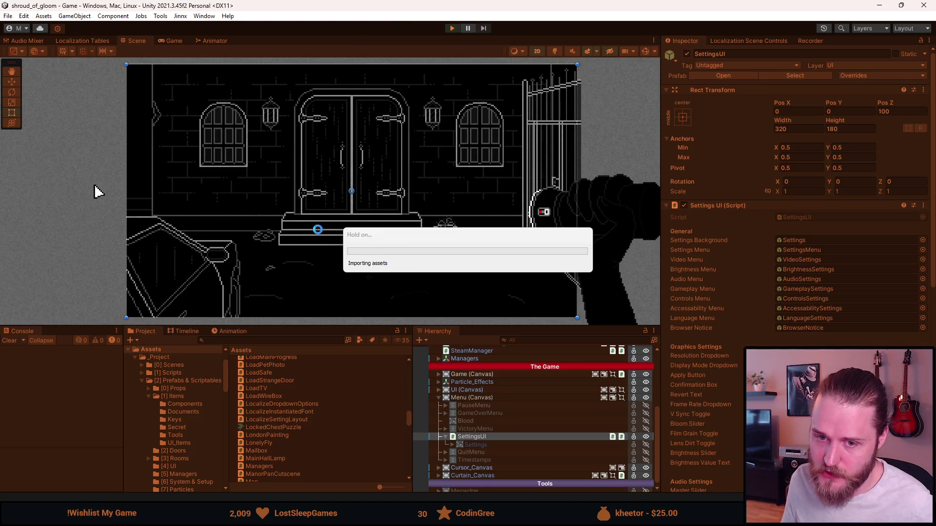
drag(334, 325, 329, 409)
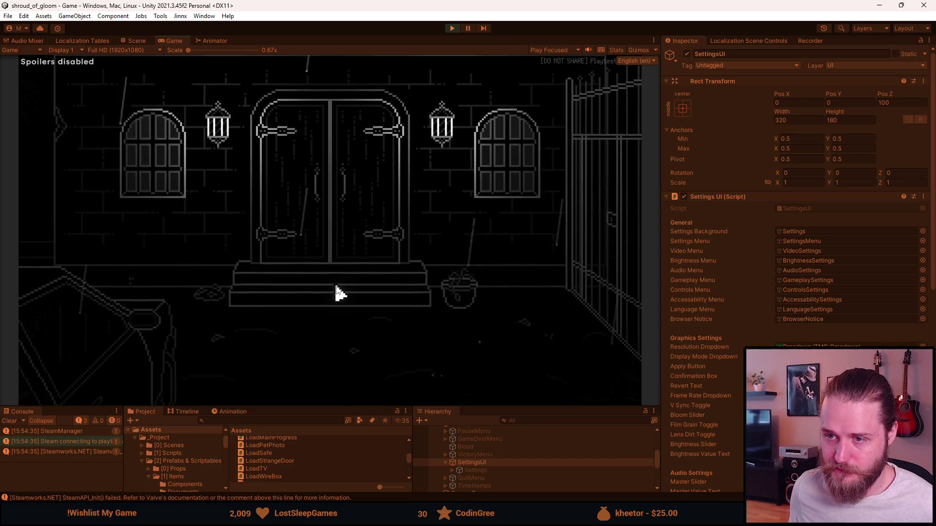
key(Escape)
click(317, 242)
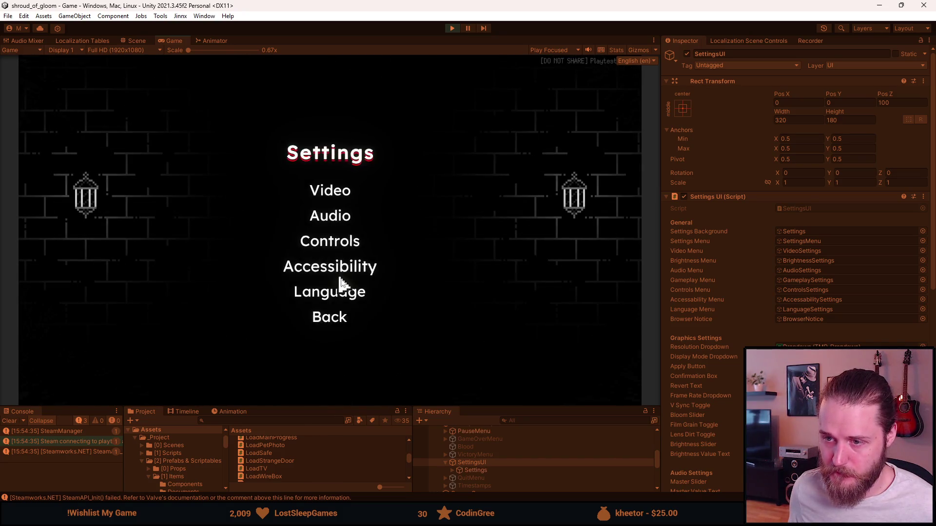
click(343, 272)
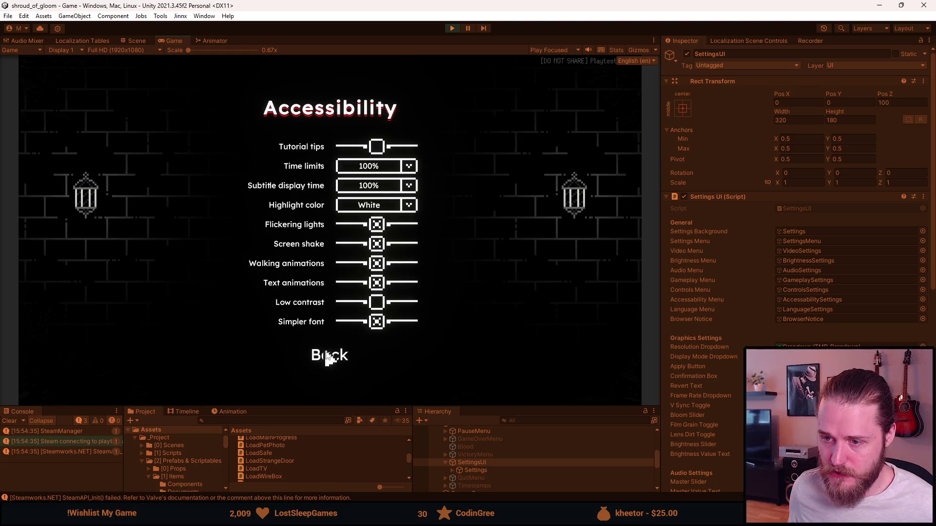
click(326, 349)
click(334, 293)
click(337, 361)
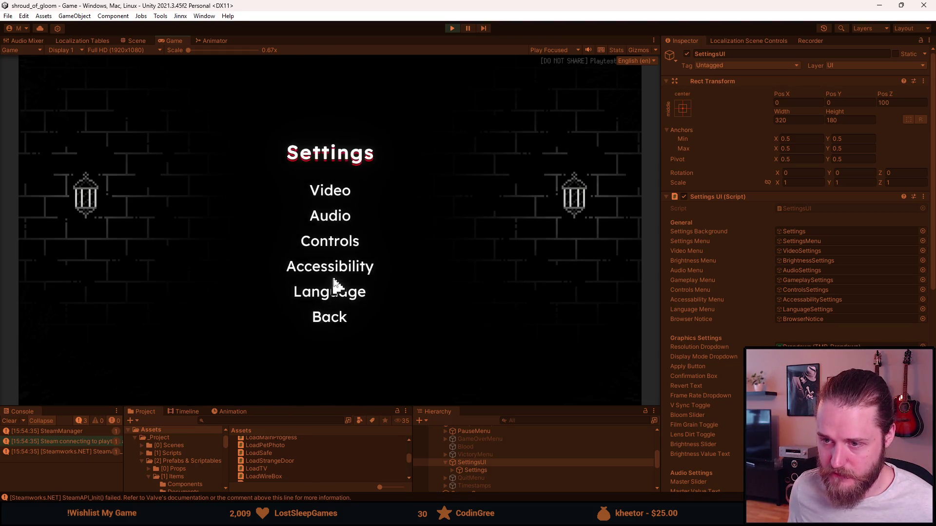
click(336, 268)
click(377, 322)
click(376, 320)
key(Escape)
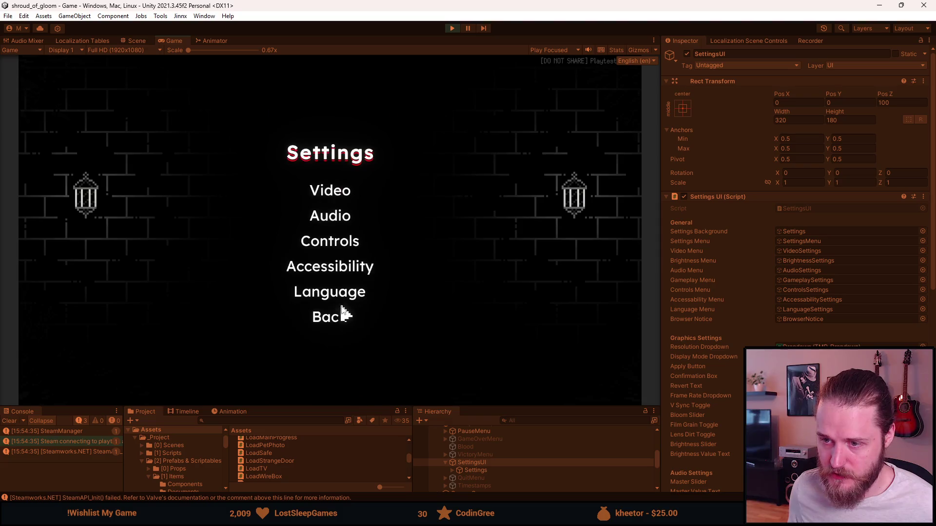
Switch the game to Chinese (Simplified), then Russian, checking the Accessibility page in each.
click(340, 297)
click(298, 152)
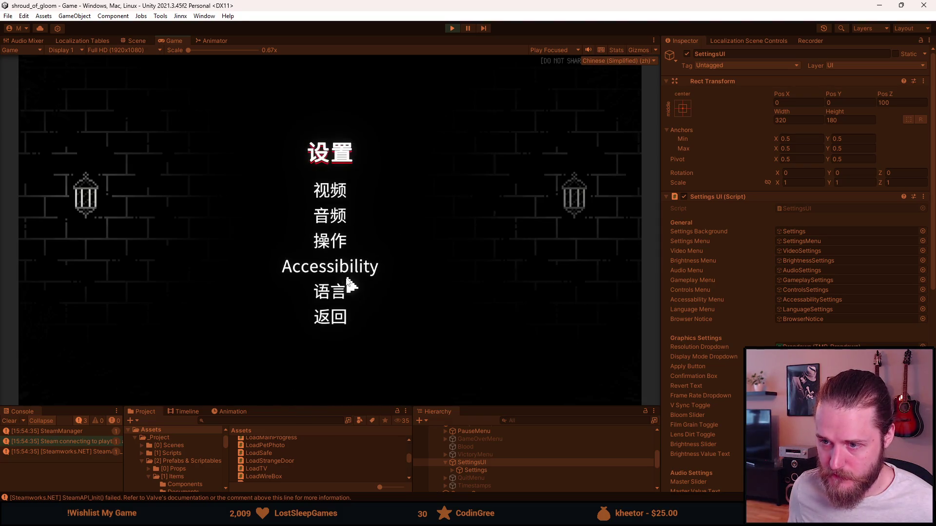
click(340, 273)
key(Escape)
key(Escape)
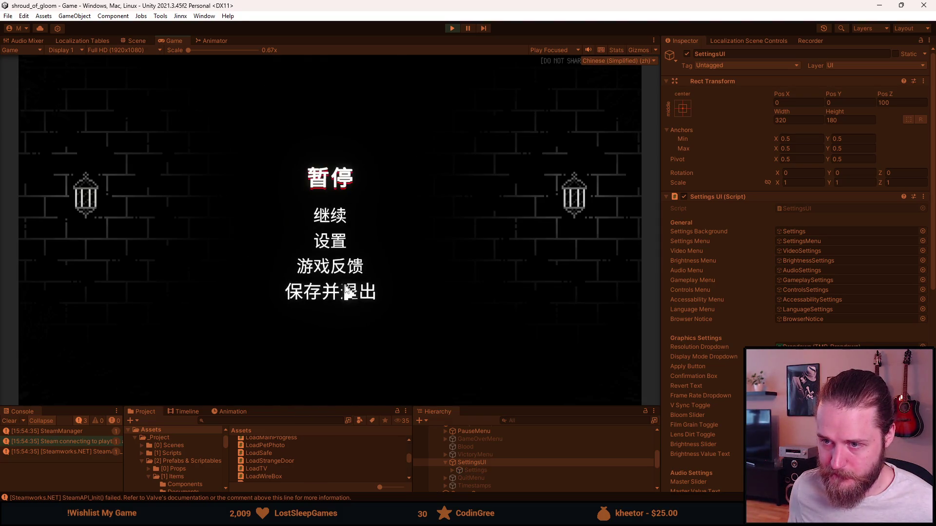
click(330, 241)
click(330, 293)
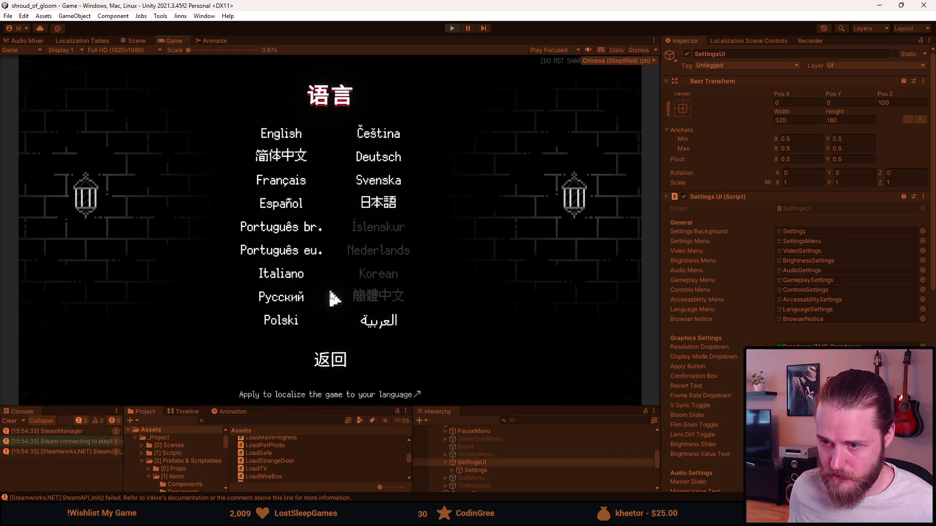
click(285, 290)
click(365, 273)
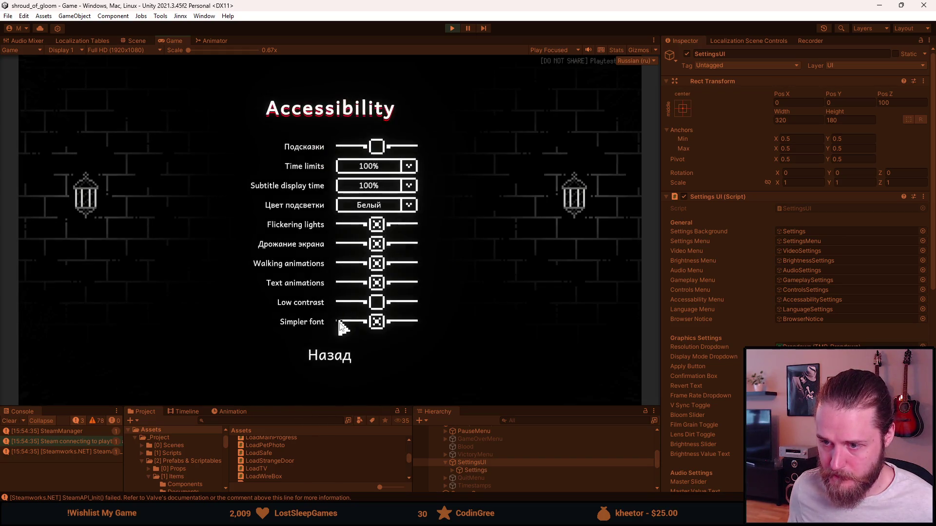
key(Escape)
Switch to Japanese and toggle Simpler font, then switch to Arabic and open Accessibility.
click(337, 294)
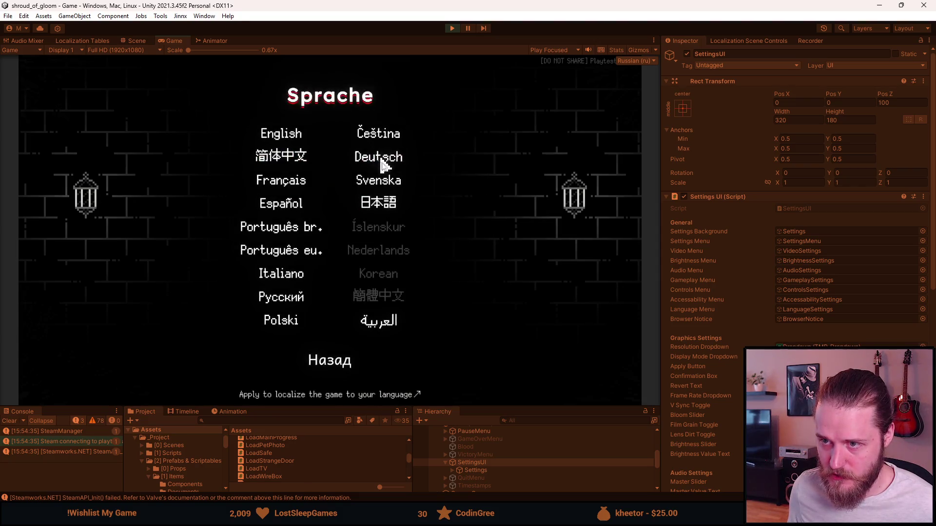
click(390, 212)
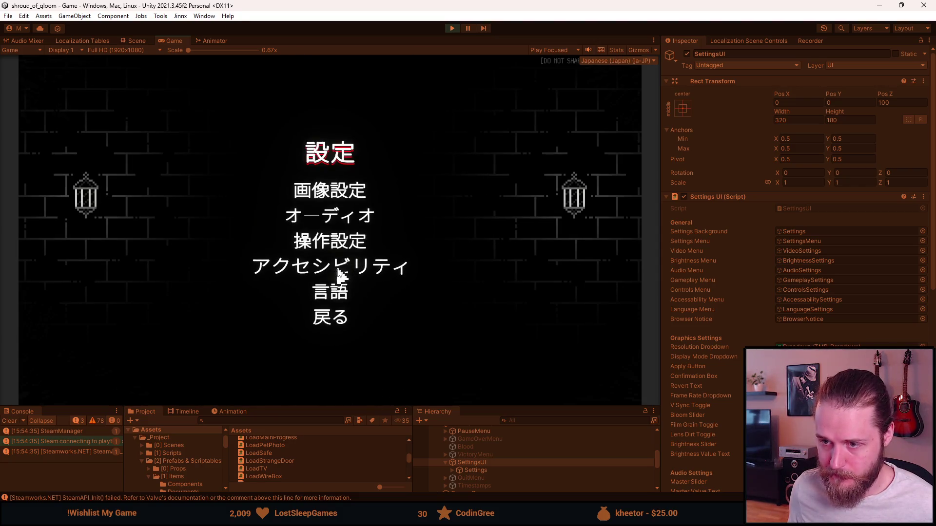
click(341, 271)
click(377, 323)
click(377, 327)
click(347, 343)
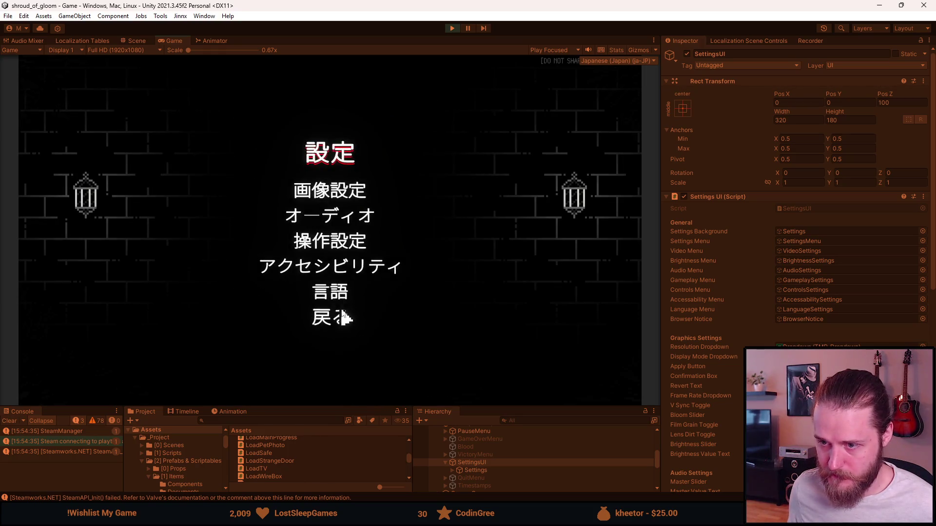
click(331, 292)
click(375, 322)
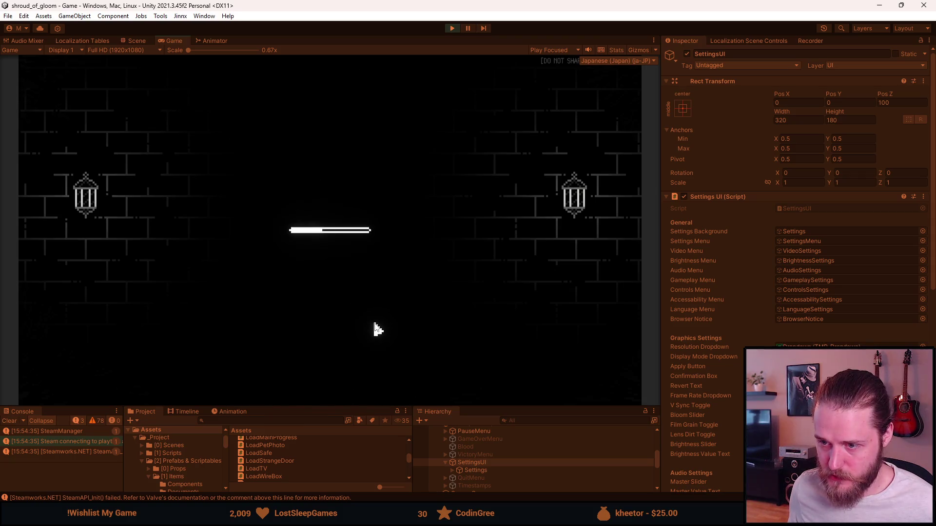
click(366, 269)
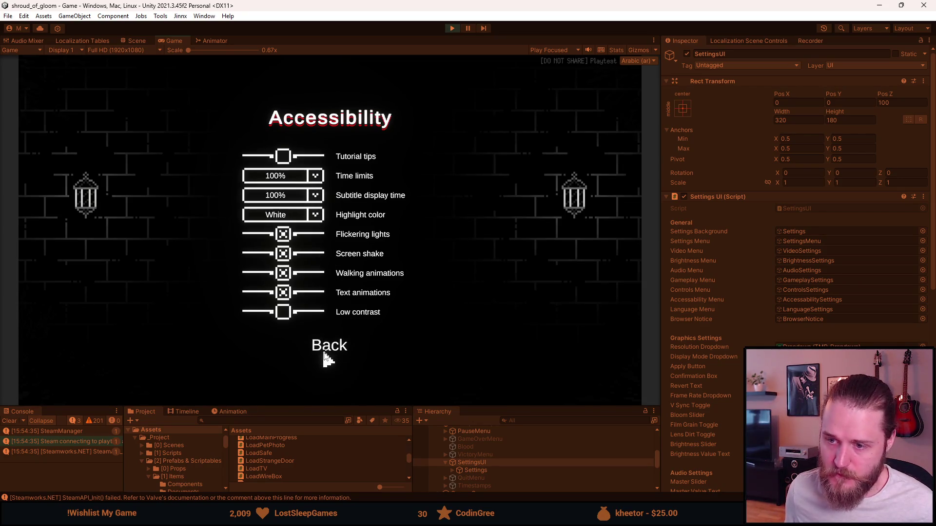
Switch the game language back to English, check its Accessibility page, resume, then pause again.
click(326, 352)
click(334, 317)
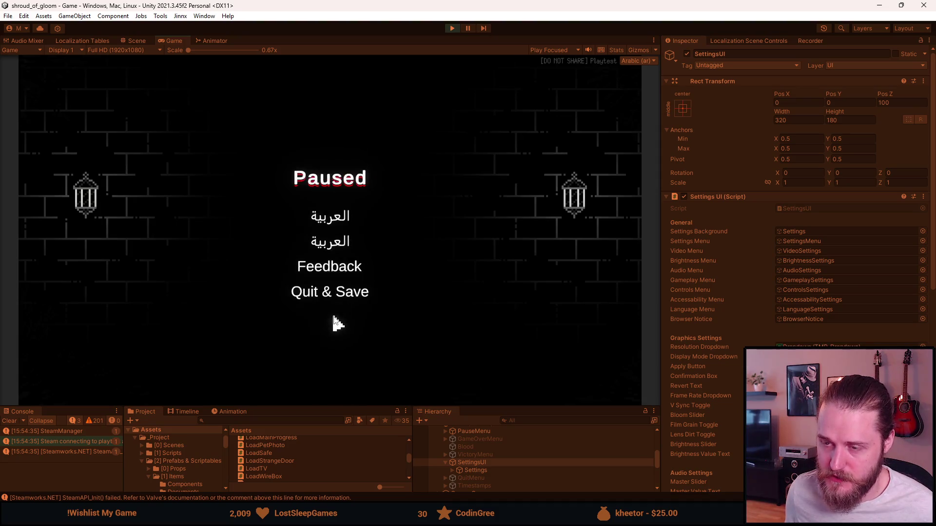
click(331, 240)
click(330, 293)
click(288, 137)
click(325, 267)
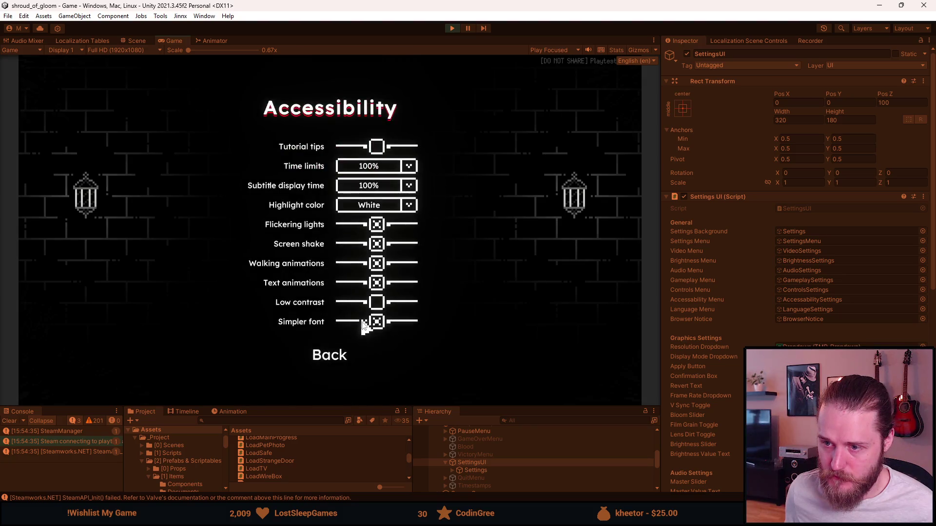
key(Escape)
key(Escape)
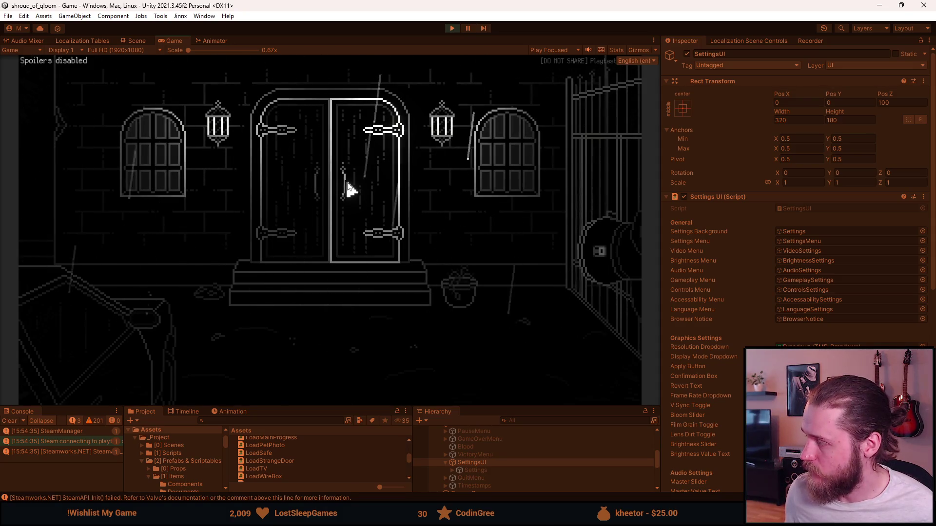
key(Escape)
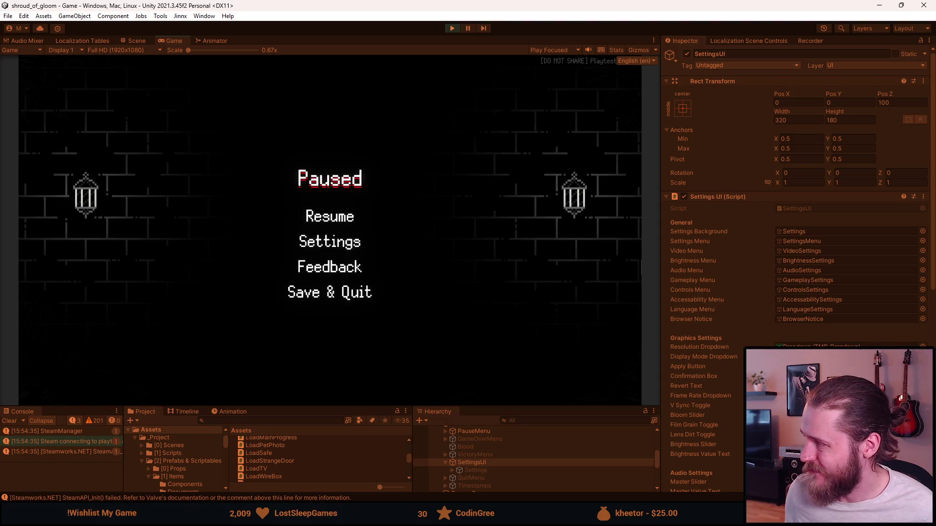
Stop Play mode, open the SettingsUI prefab, and swap SettingsMenu off for VideoSettings.
click(452, 28)
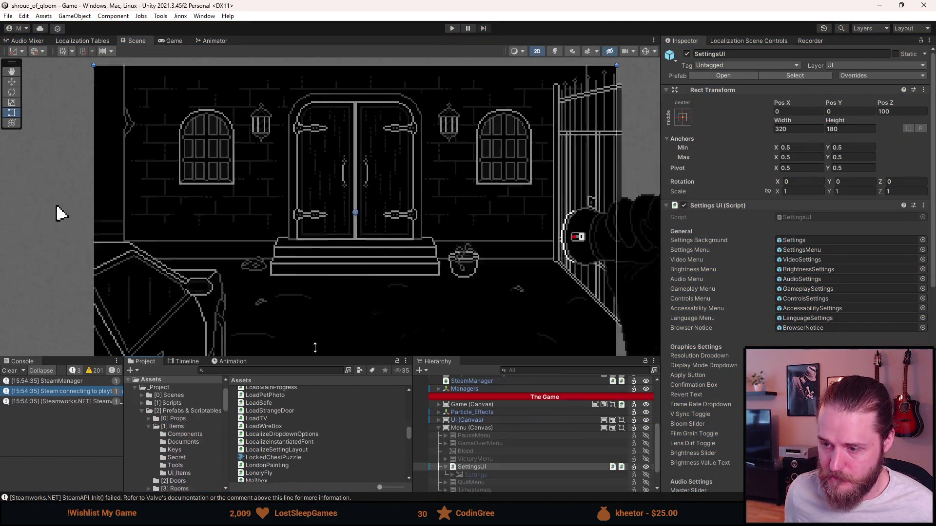
click(453, 453)
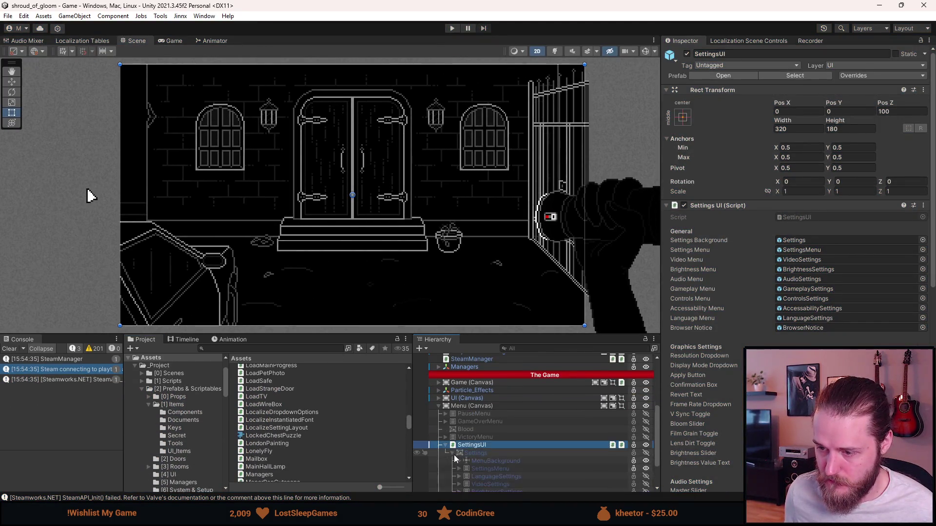
scroll(453, 454, down, 3)
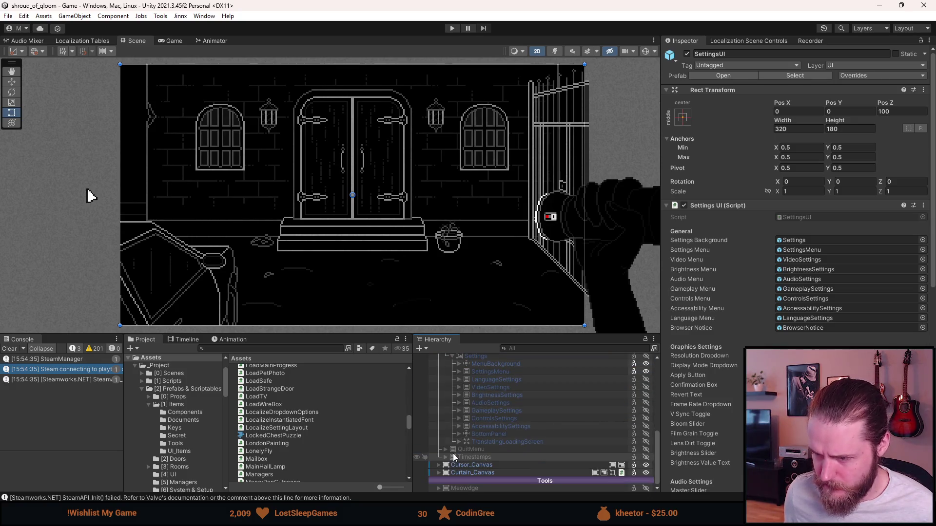
scroll(472, 428, up, 3)
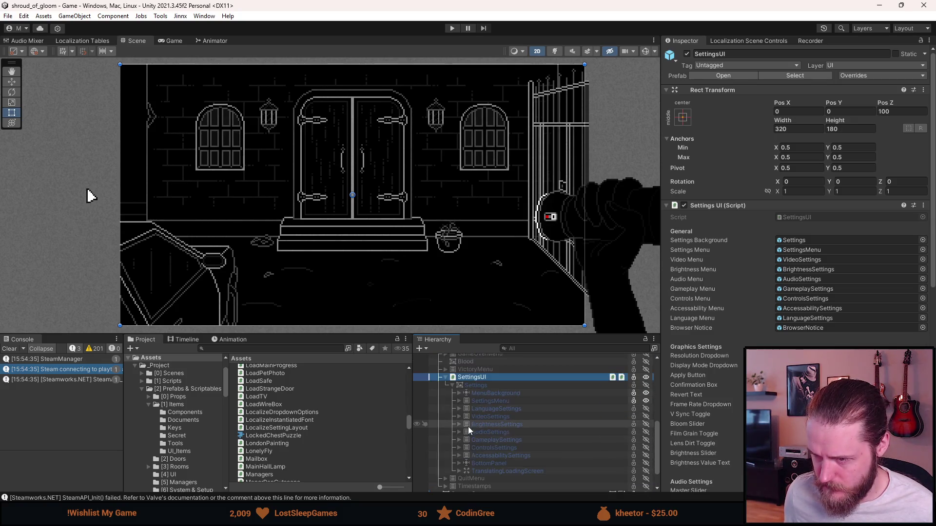
click(720, 77)
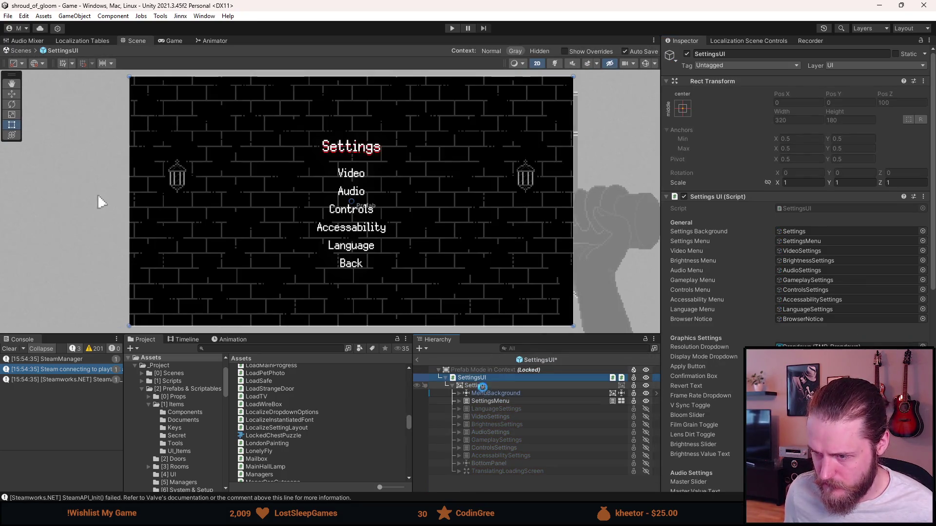
key(a)
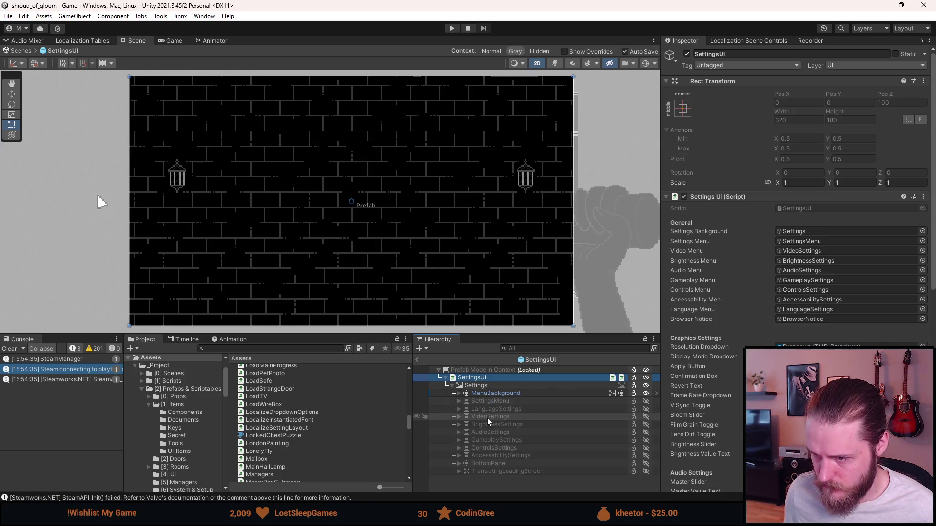
key(a)
Briefly show the ConfirmationPopup under VideoSettings, then hide it and deactivate VideoSettings.
click(459, 416)
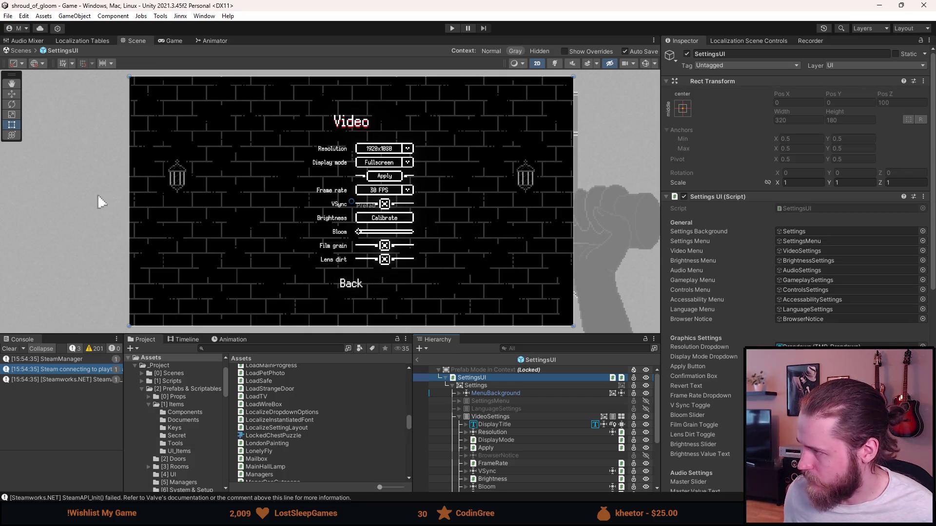
scroll(459, 391, down, 2)
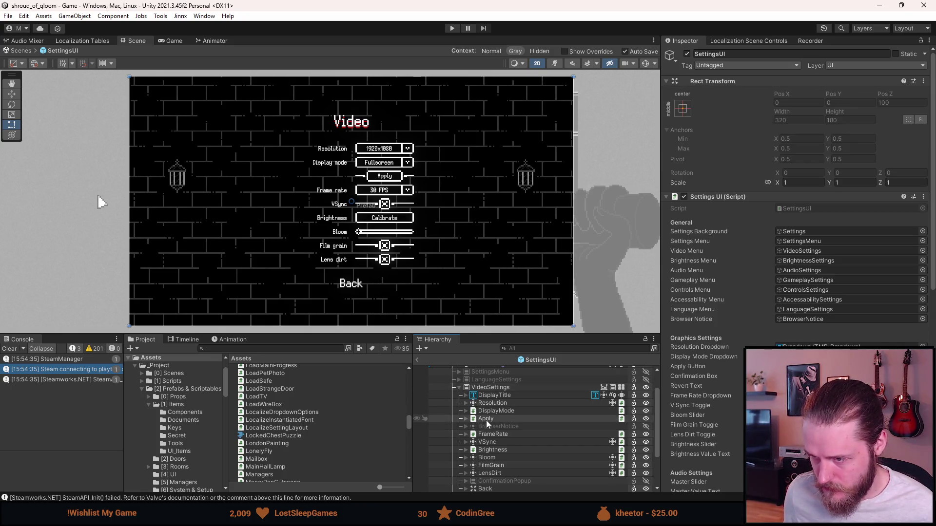
scroll(483, 427, down, 2)
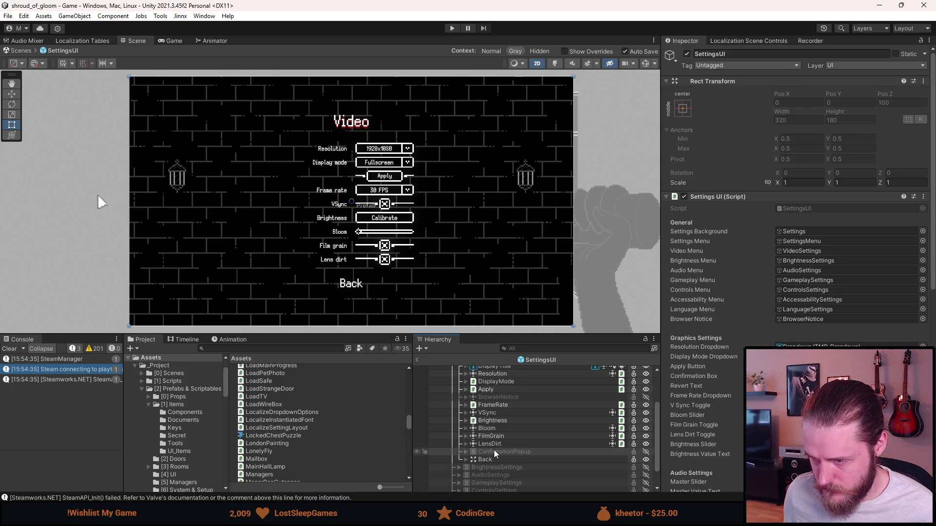
key(shift+a)
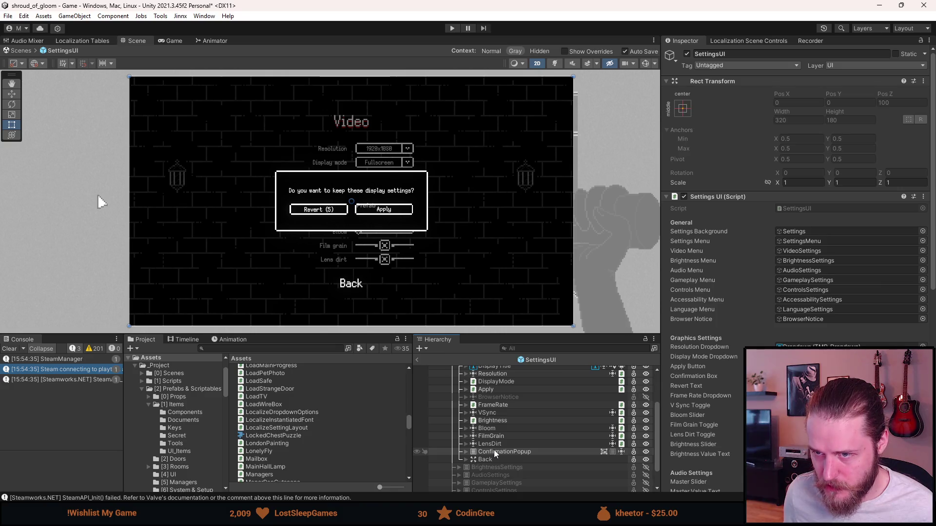
click(502, 452)
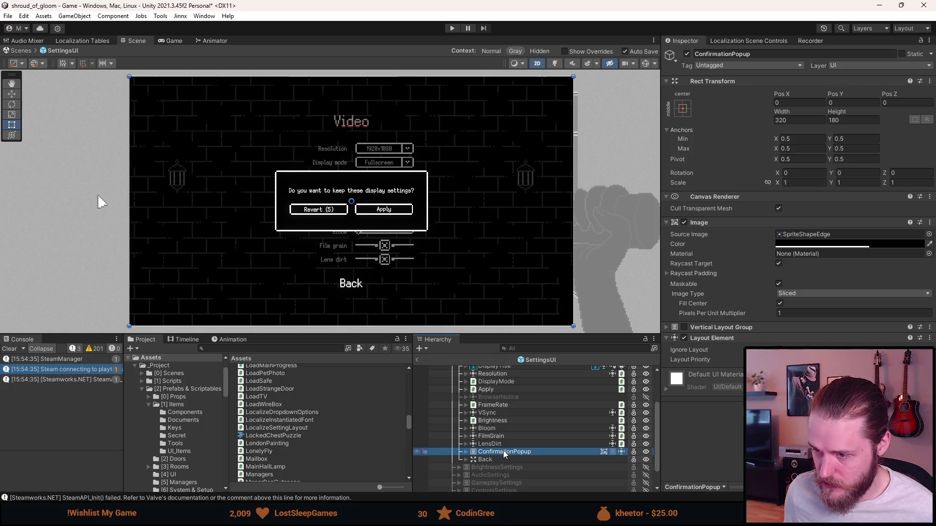
scroll(503, 454, up, 3)
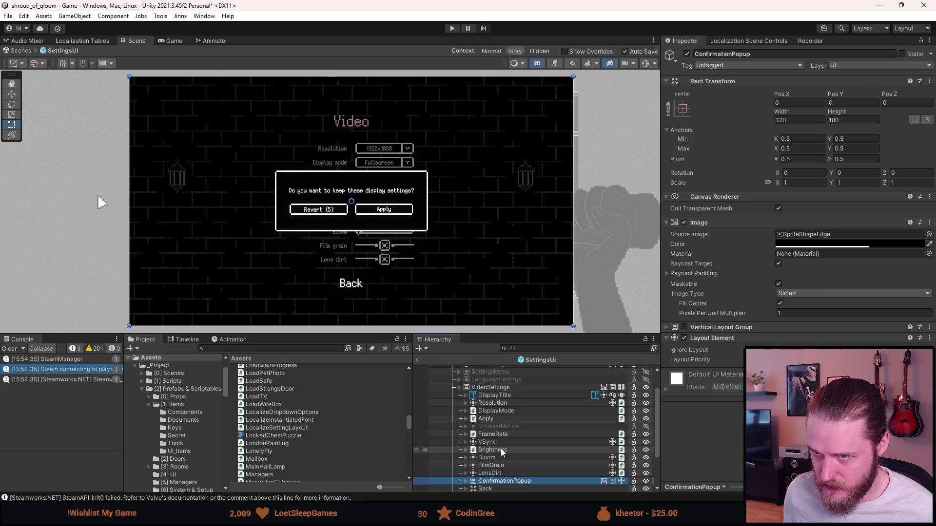
key(alt+shift+a)
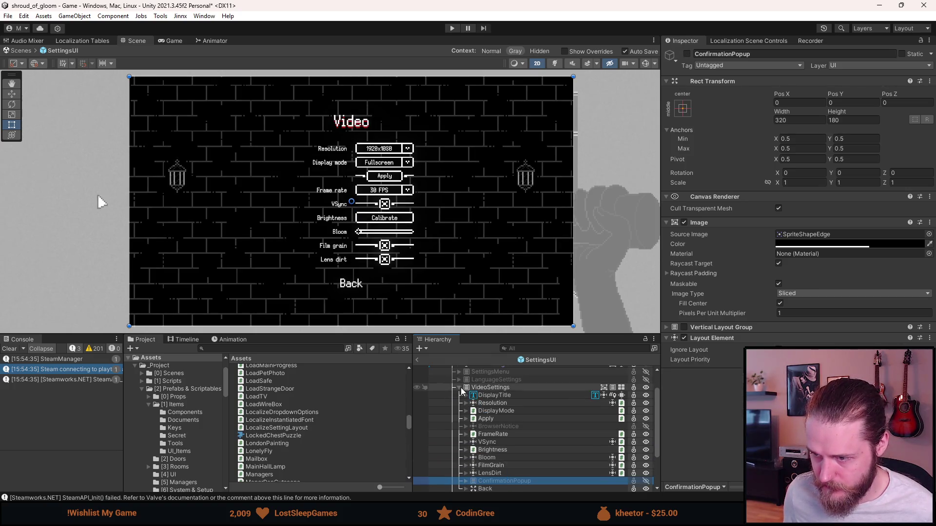
click(459, 388)
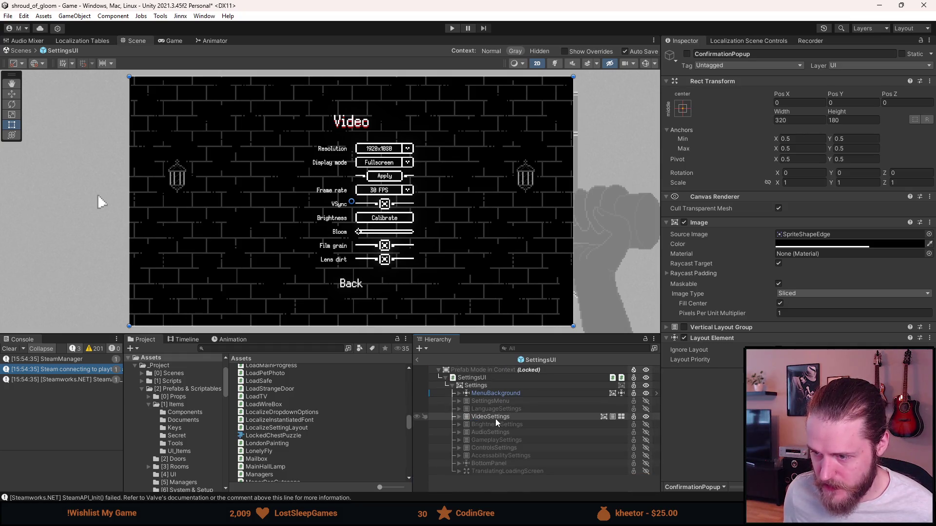
key(alt+shift+a)
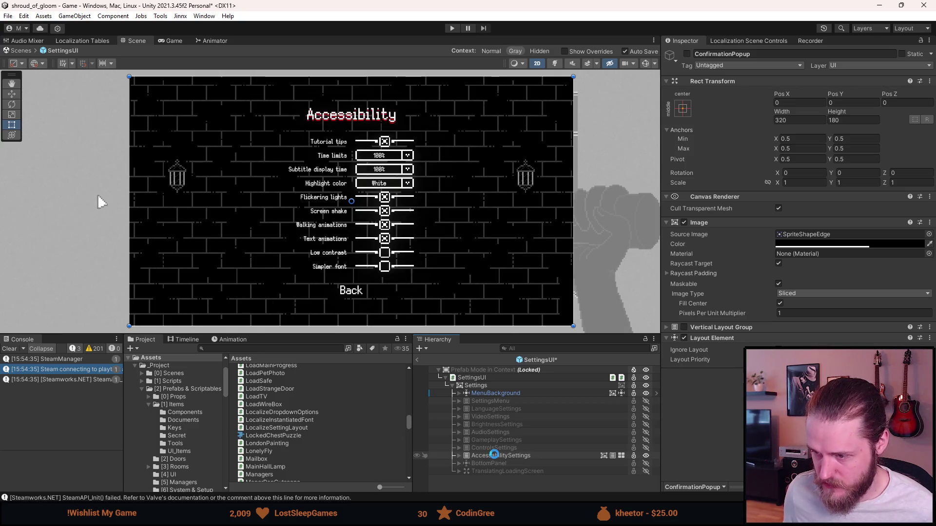
Paste the ConfirmationPopup as a child of AccessabilitySettings and select its Popup_Box_Display_Confirmation.
click(485, 455)
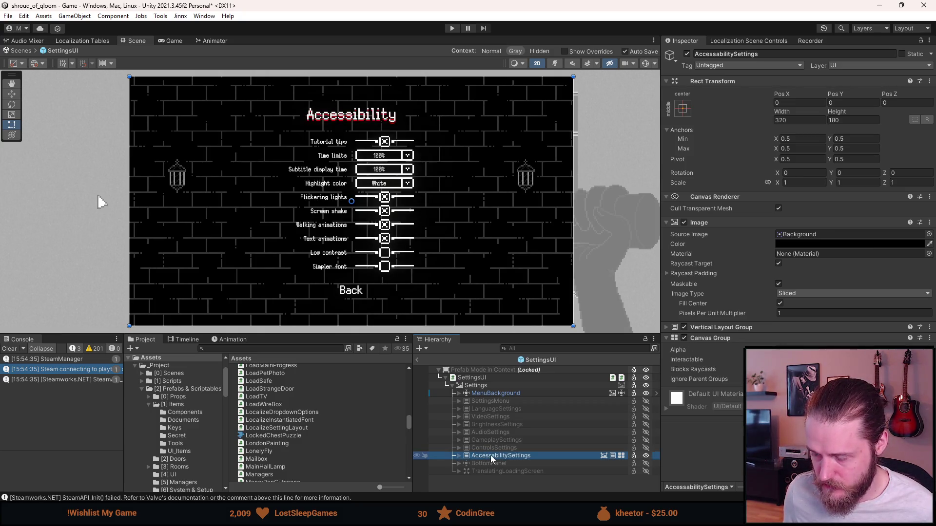
right_click(492, 457)
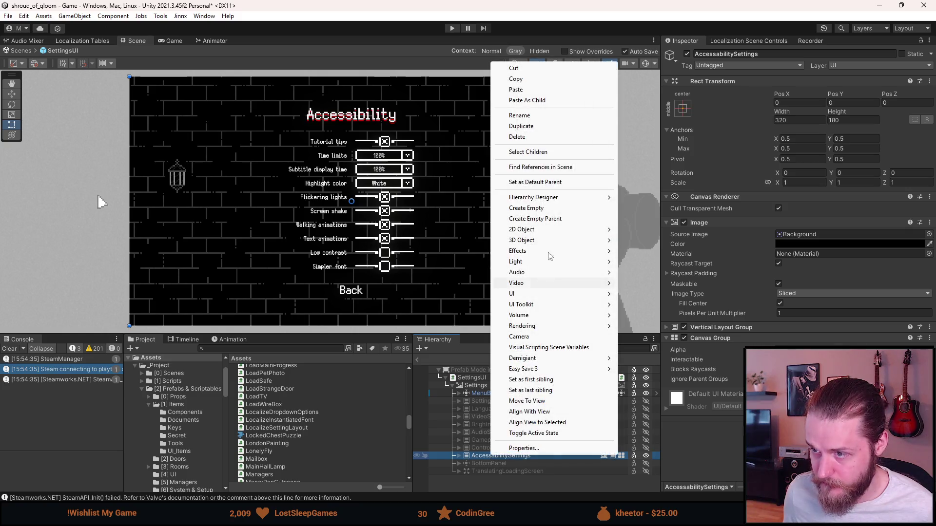
click(541, 101)
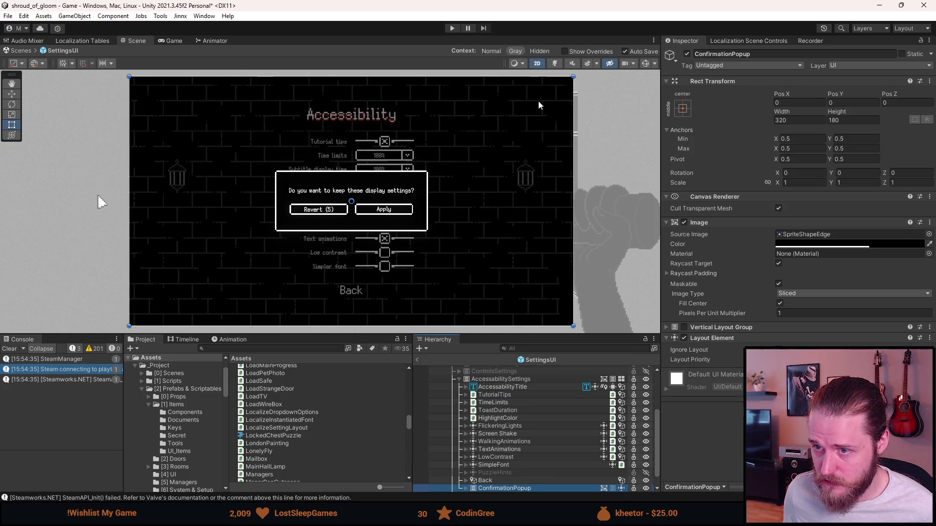
scroll(488, 453, down, 1)
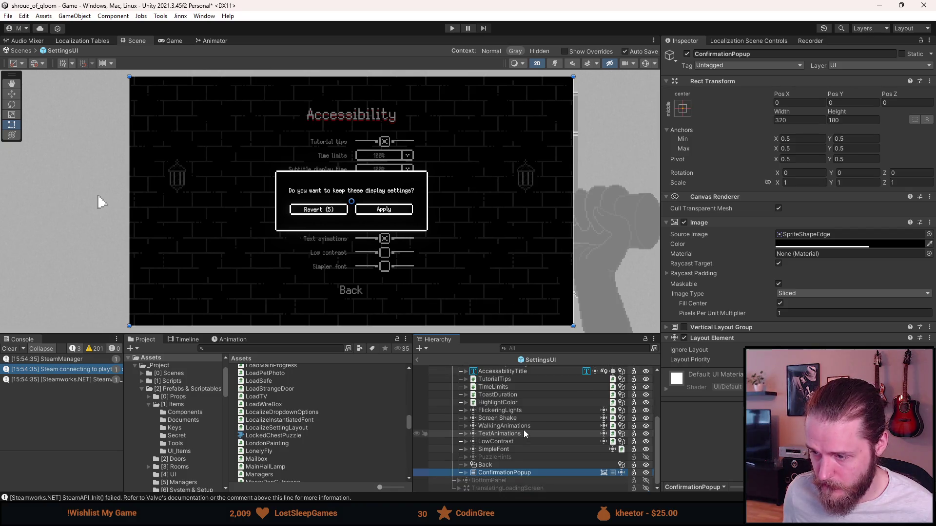
click(467, 473)
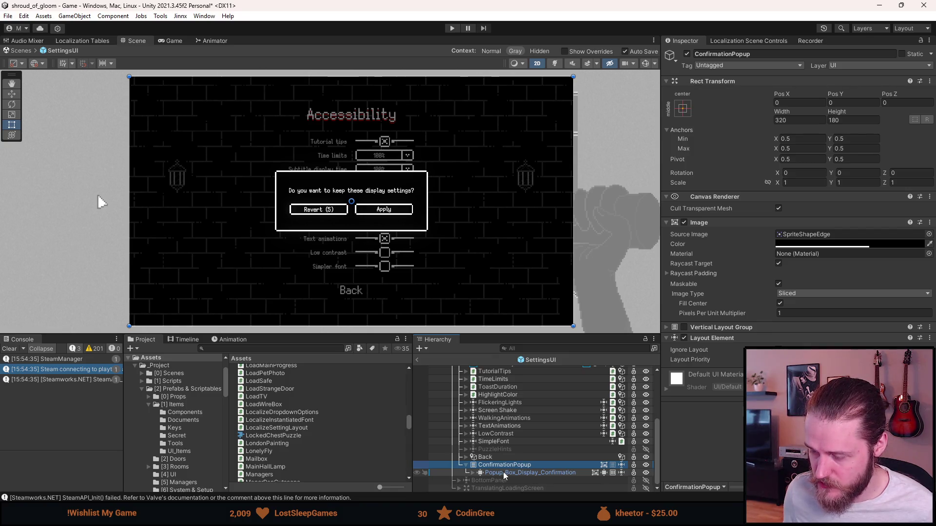
click(505, 474)
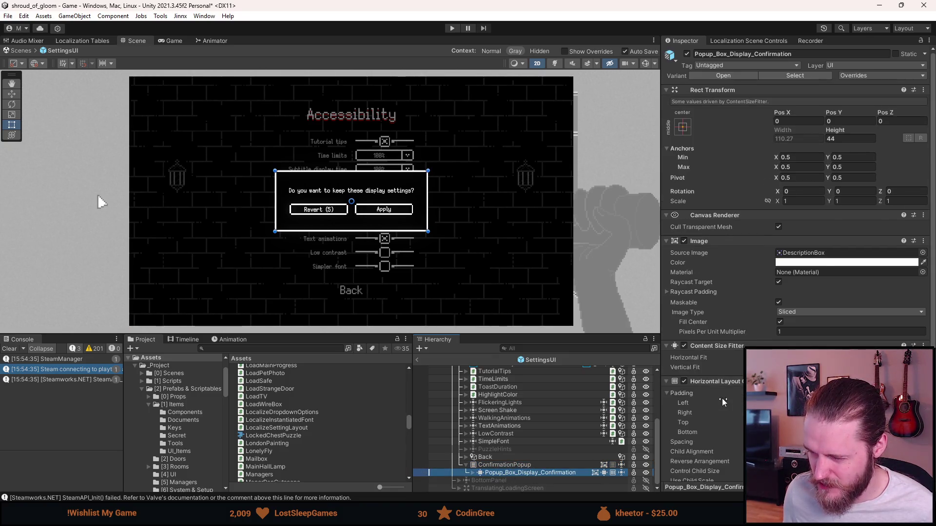
scroll(722, 399, down, 5)
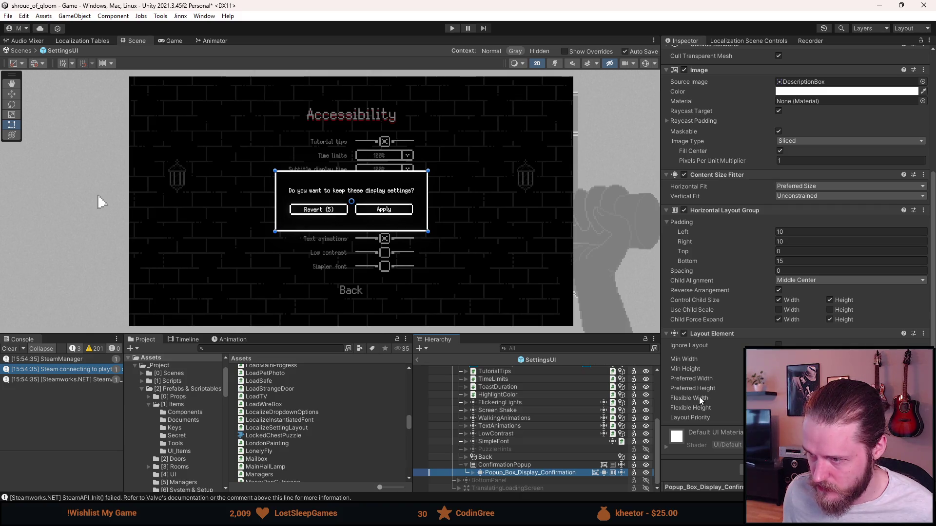
scroll(699, 397, up, 5)
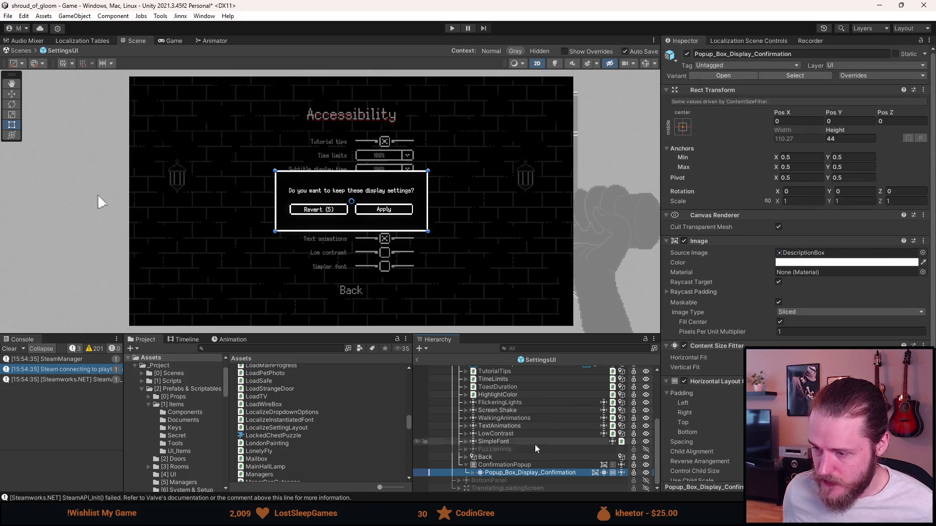
Unpack the copied popup box prefab one level, then reselect Popup_Box_Display_Confirmation.
right_click(537, 473)
mouse_move(585, 223)
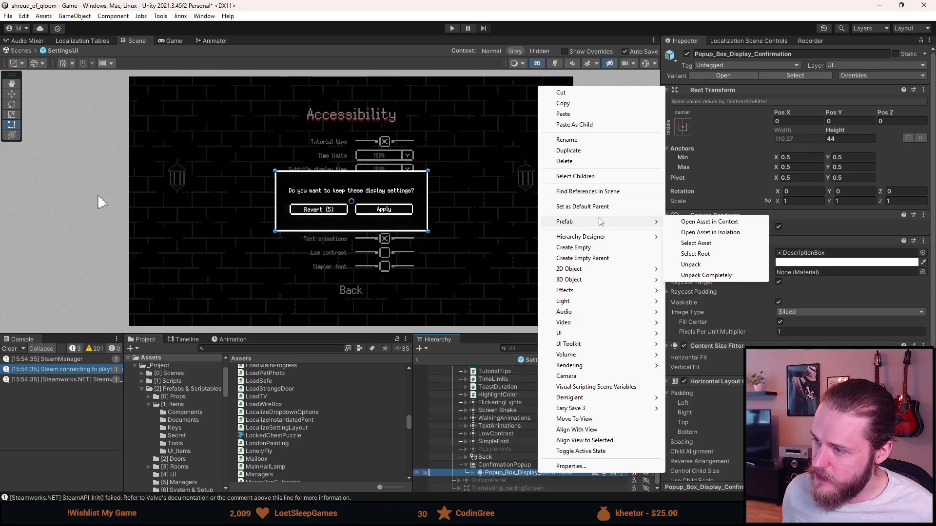
click(705, 269)
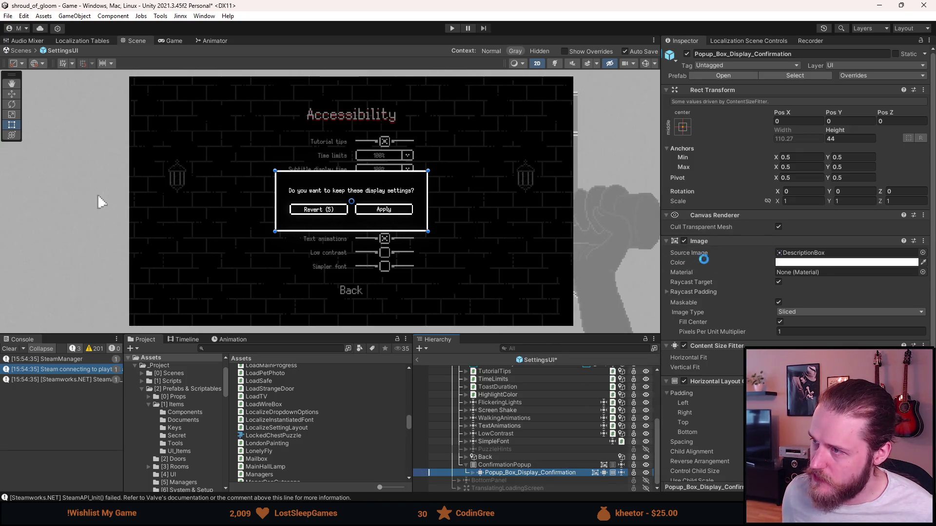
click(702, 74)
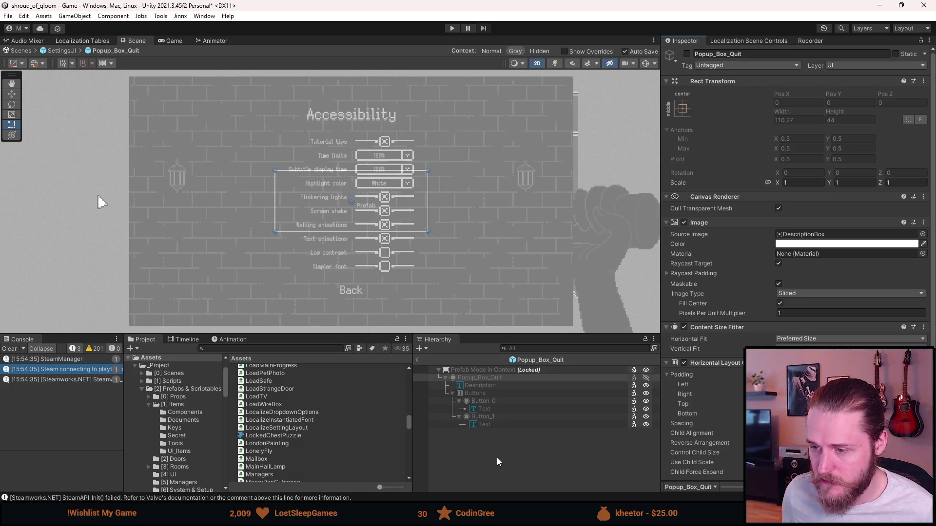
click(417, 360)
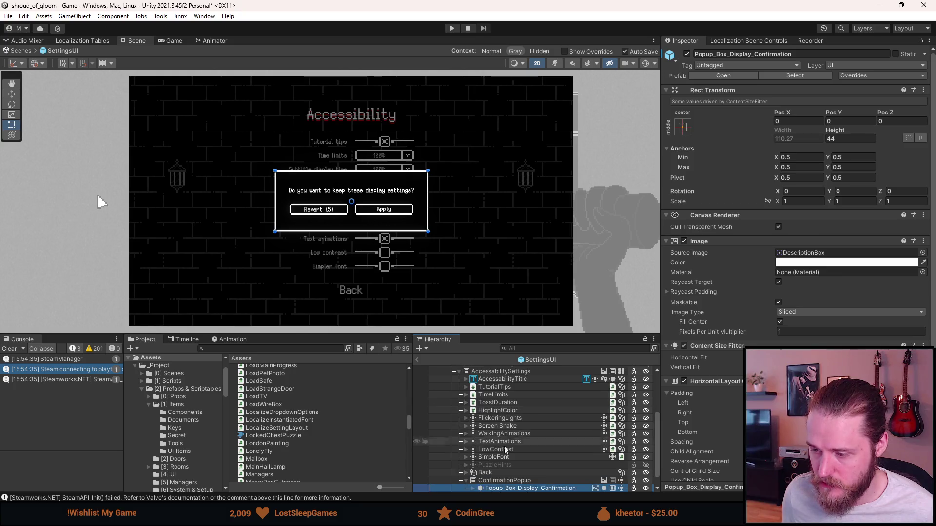
scroll(505, 463, down, 1)
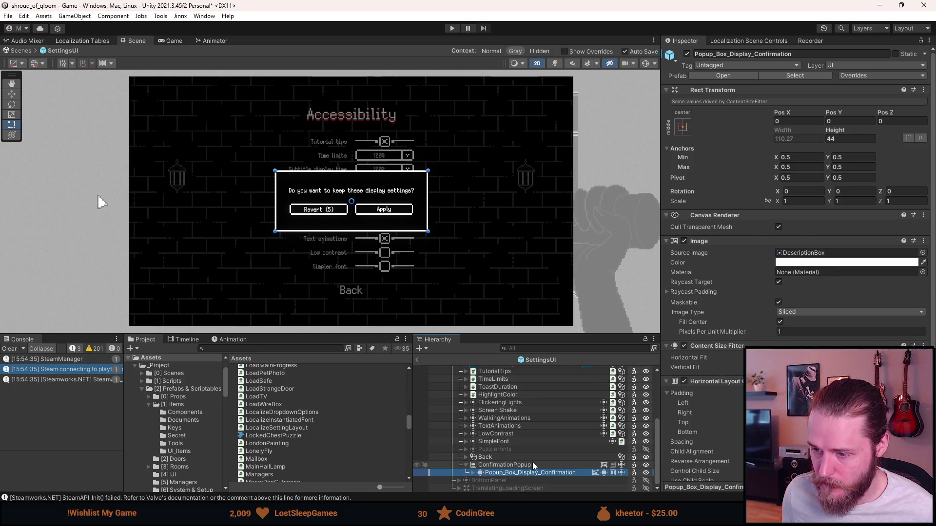
click(506, 466)
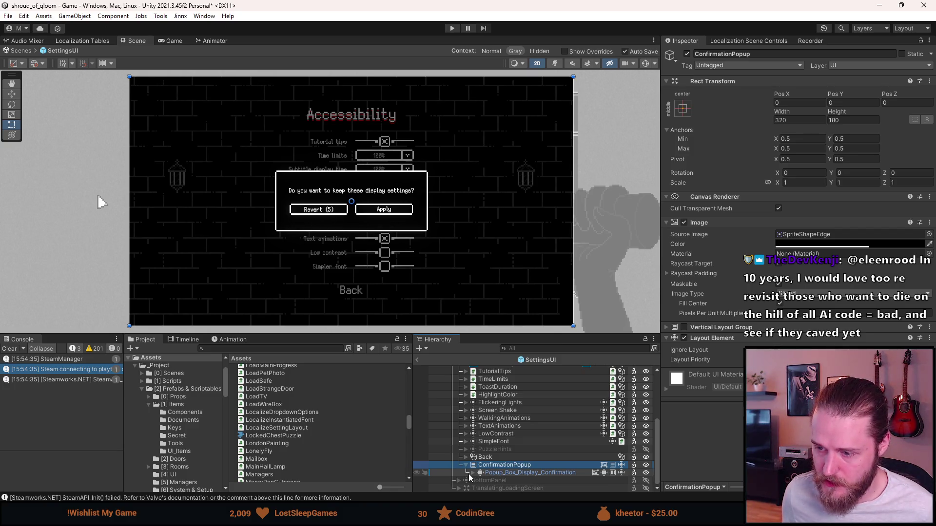
click(505, 473)
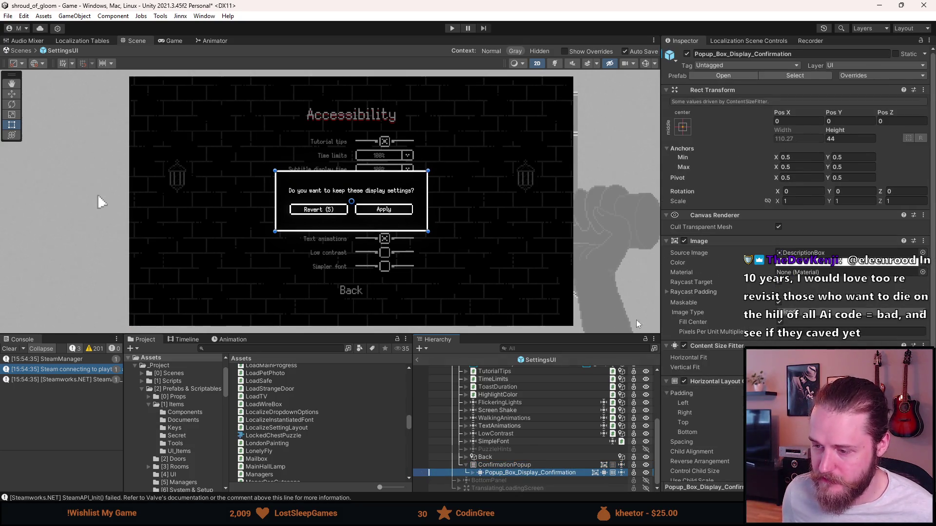
Try fully unpacking the popup box, undoing an accidental paste into its name.
right_click(559, 477)
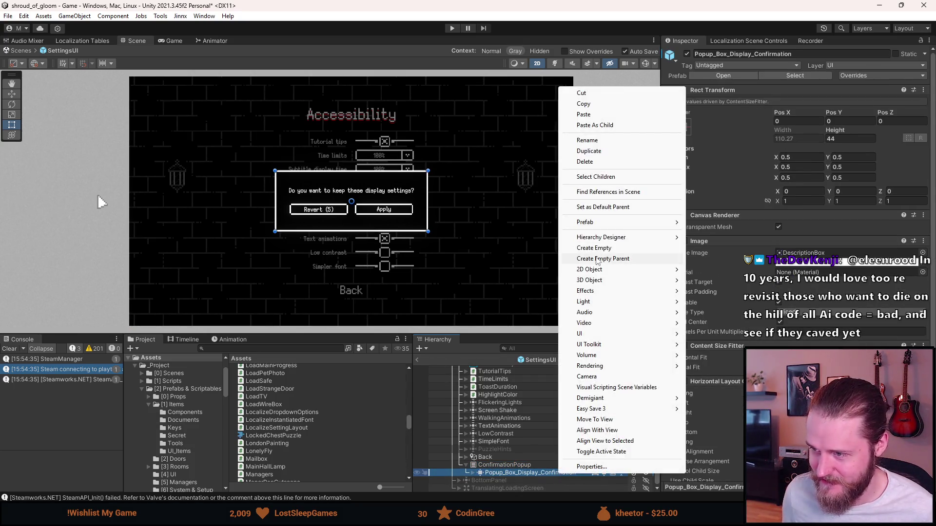
mouse_move(634, 223)
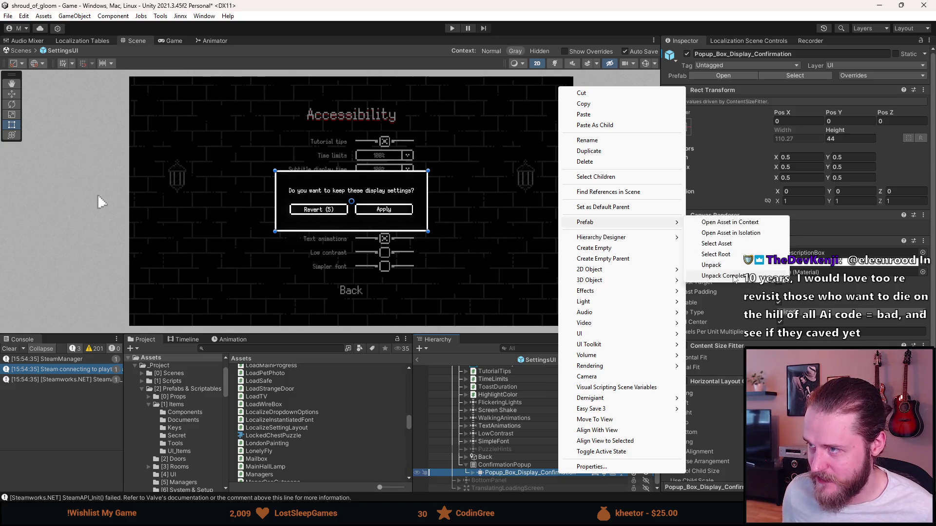
click(732, 275)
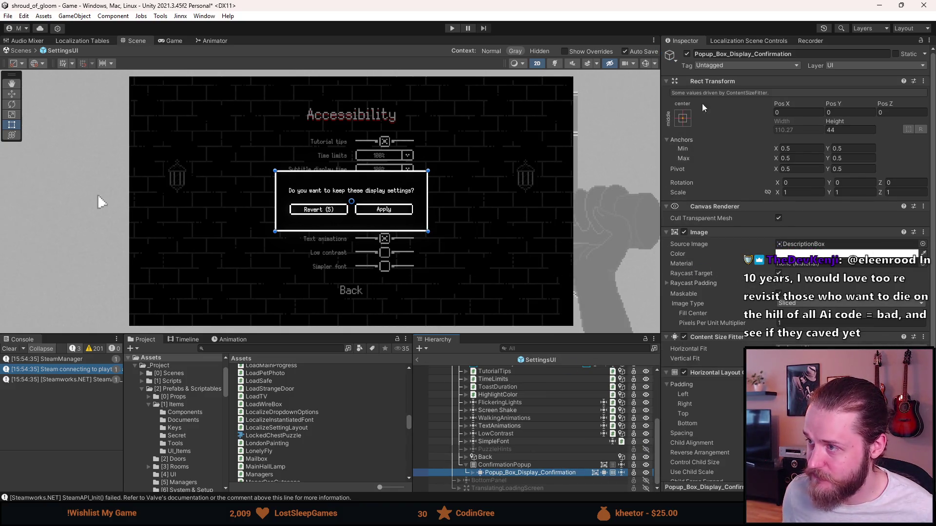
click(746, 54)
key(ctrl+v)
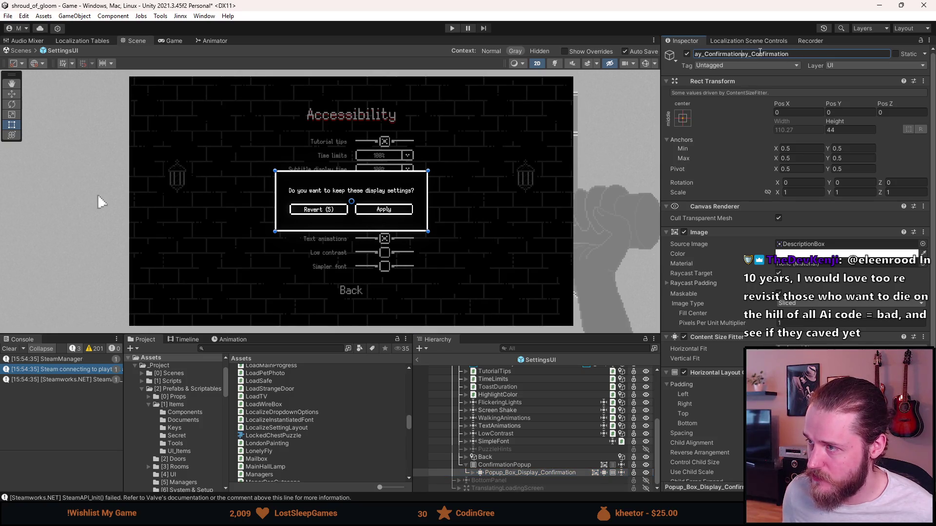
key(ctrl+z)
double_click(746, 54)
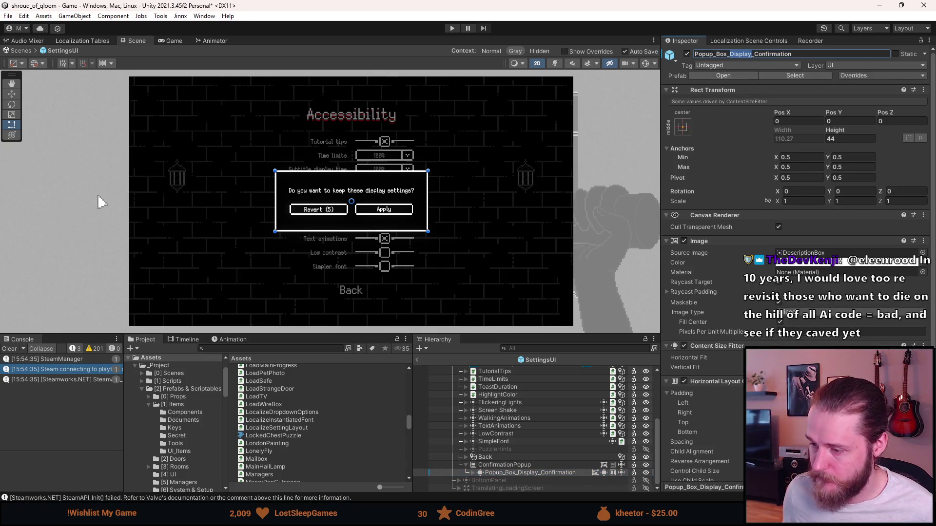
click(526, 458)
Fully unpack the popup box and rename it Popup_Box_Tutorial_Confirmation.
right_click(529, 474)
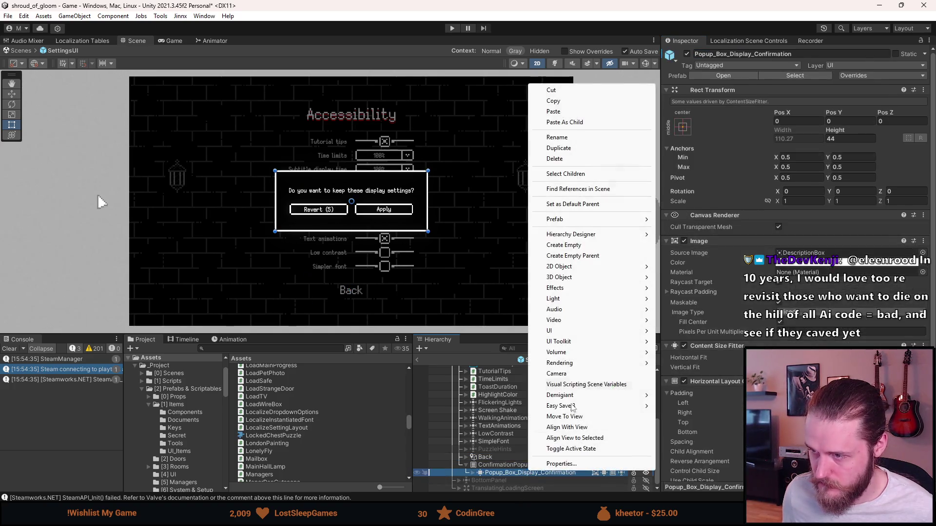
mouse_move(597, 220)
click(685, 273)
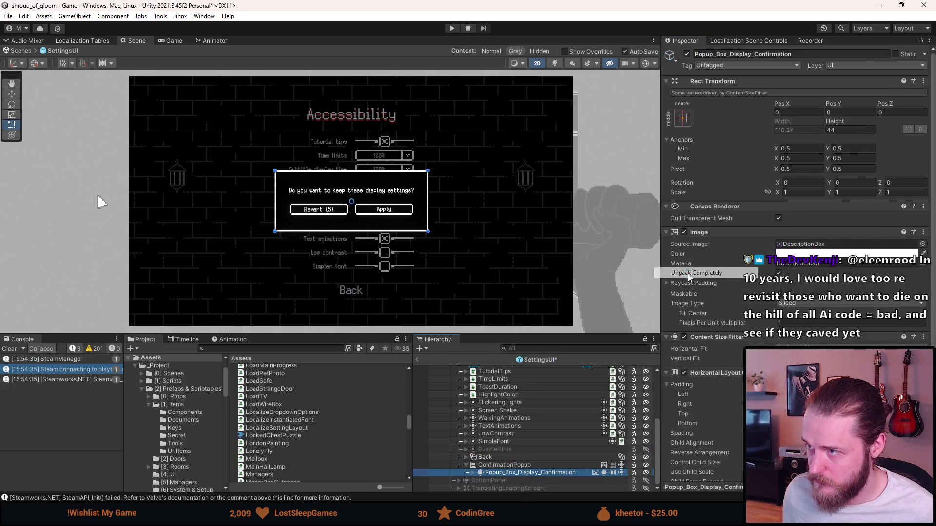
double_click(738, 54)
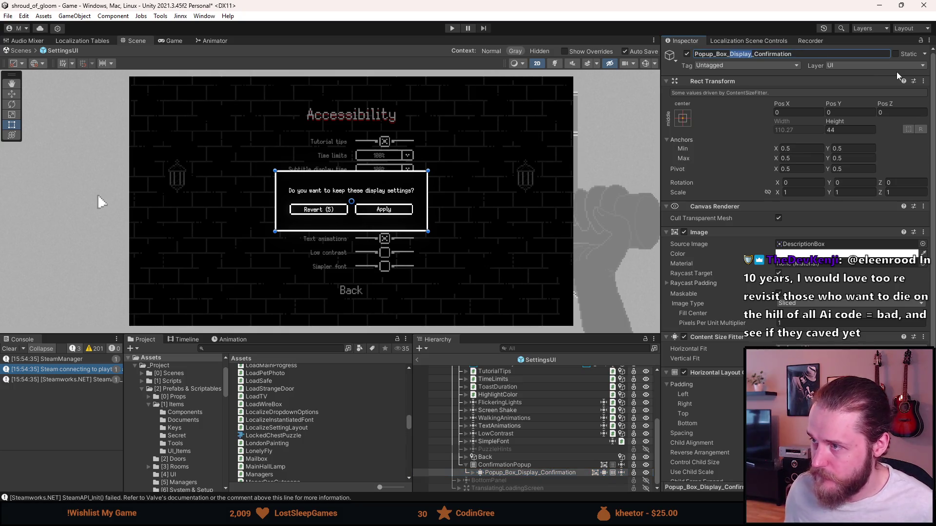
text(Tutorial)
key(Return)
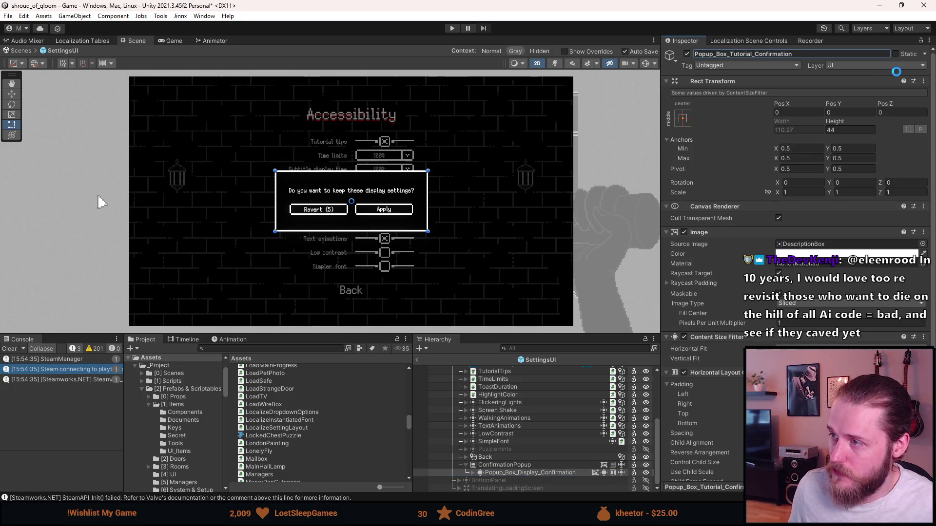
scroll(712, 288, down, 3)
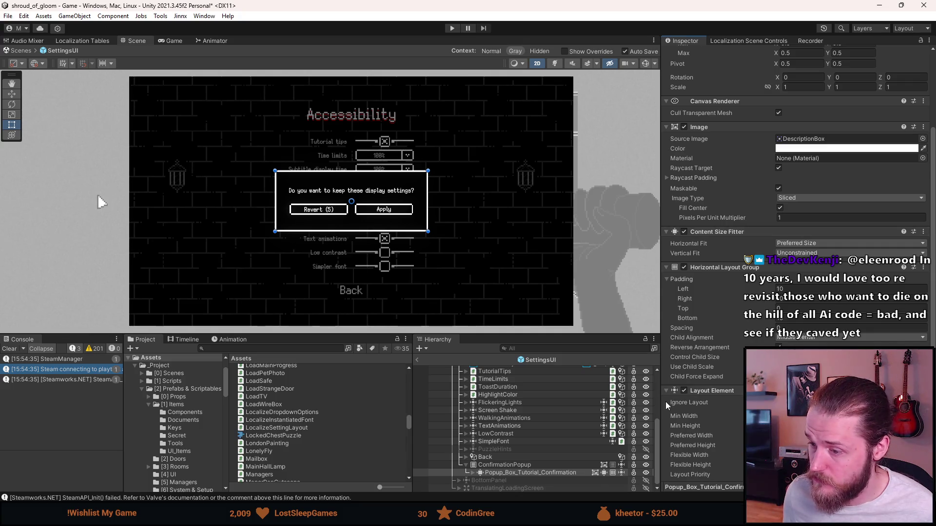
Expand Popup_Box_Tutorial_Confirmation and select its Description text object.
click(508, 465)
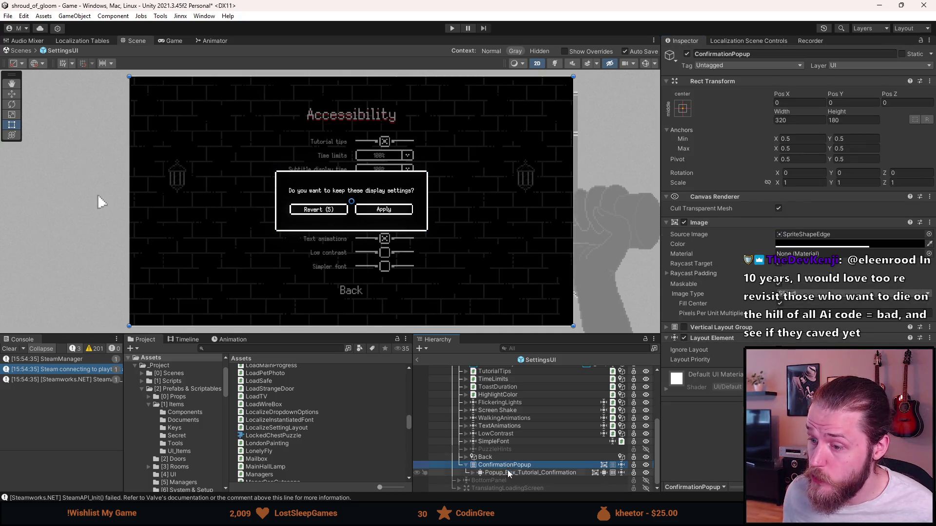
click(474, 472)
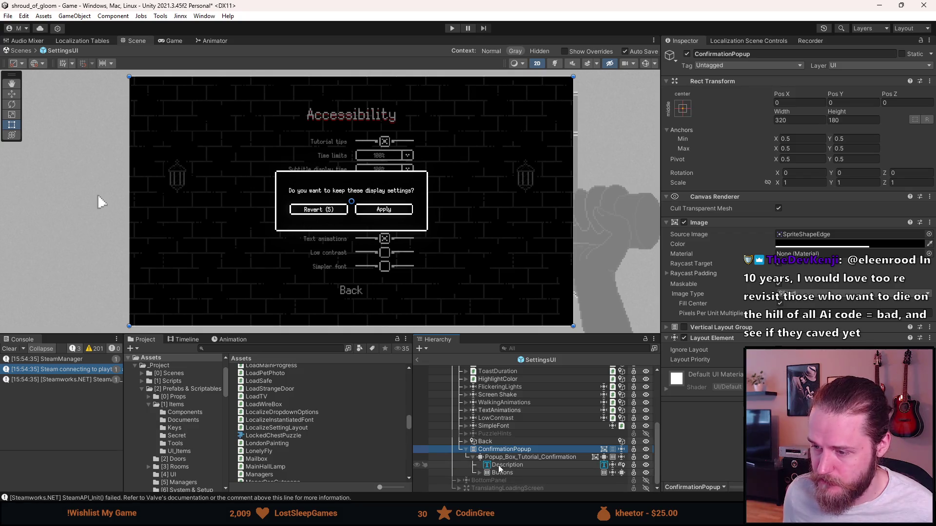
click(505, 465)
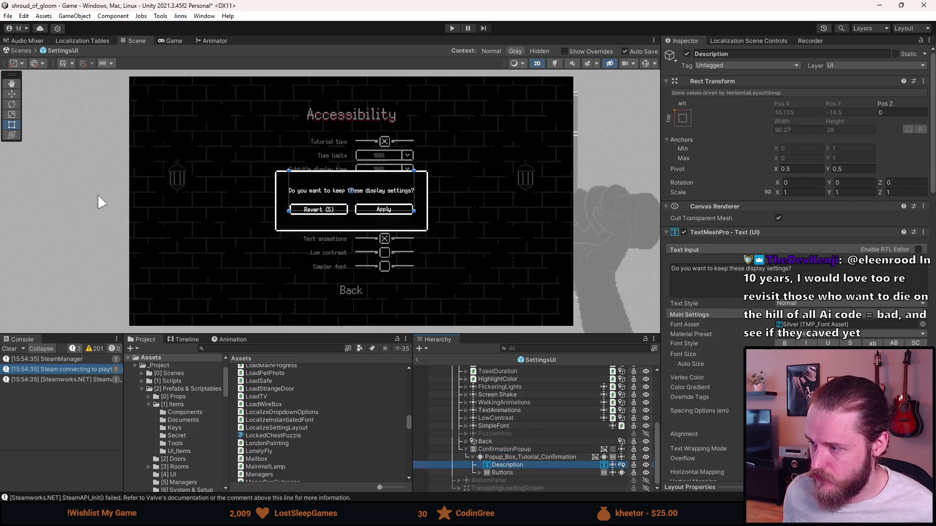
scroll(698, 429, down, 3)
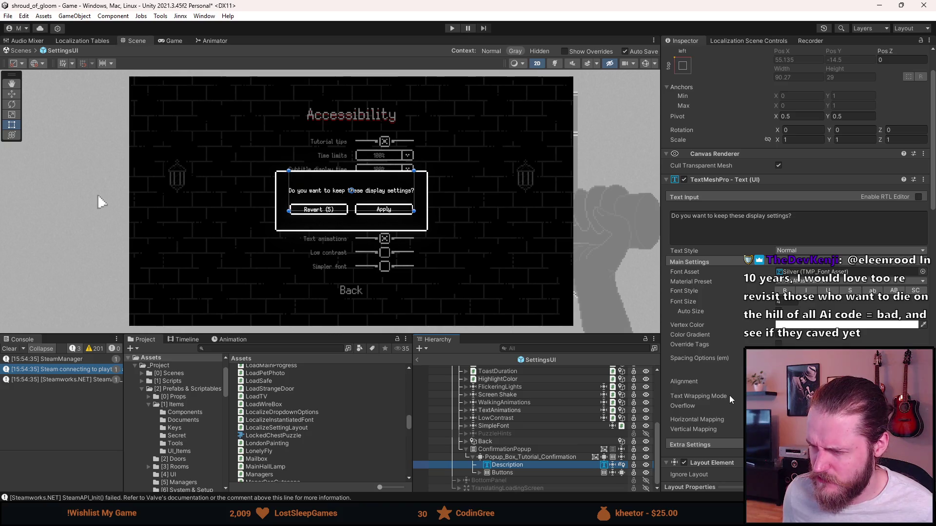
click(507, 457)
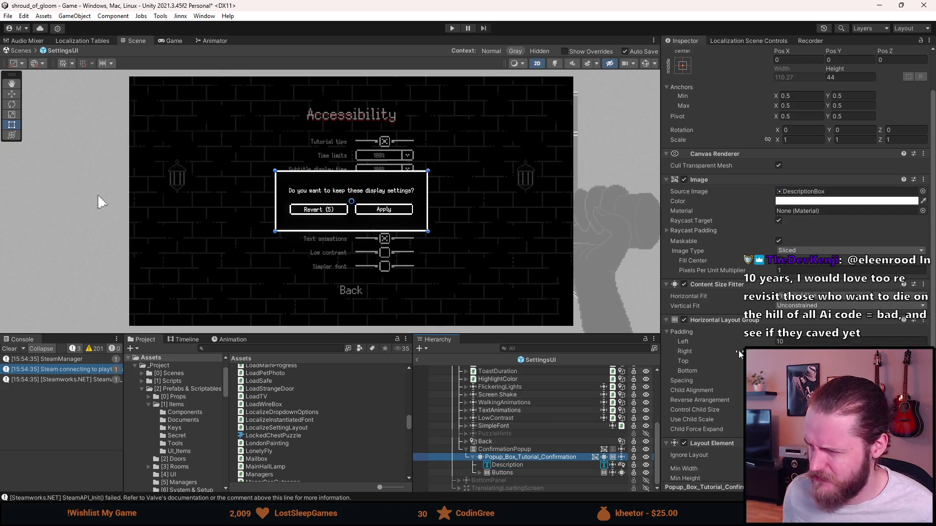
scroll(794, 273, down, 3)
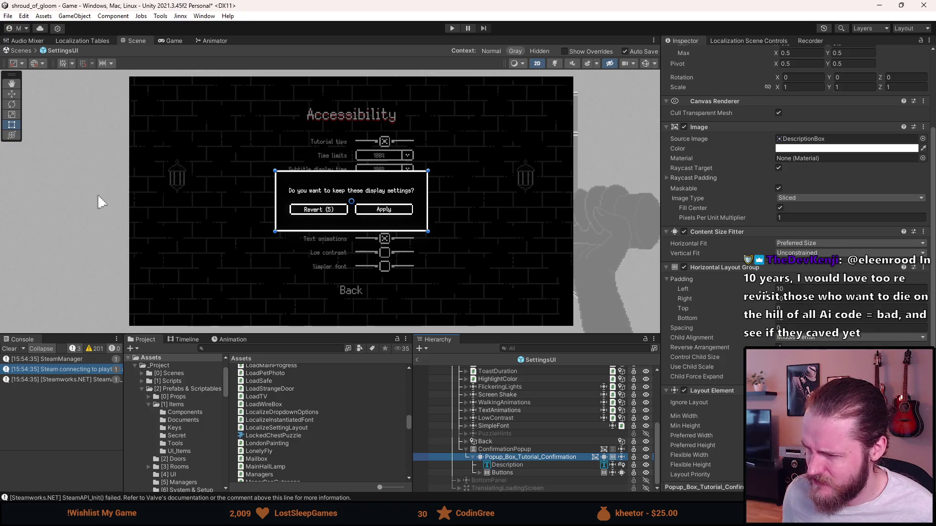
click(524, 463)
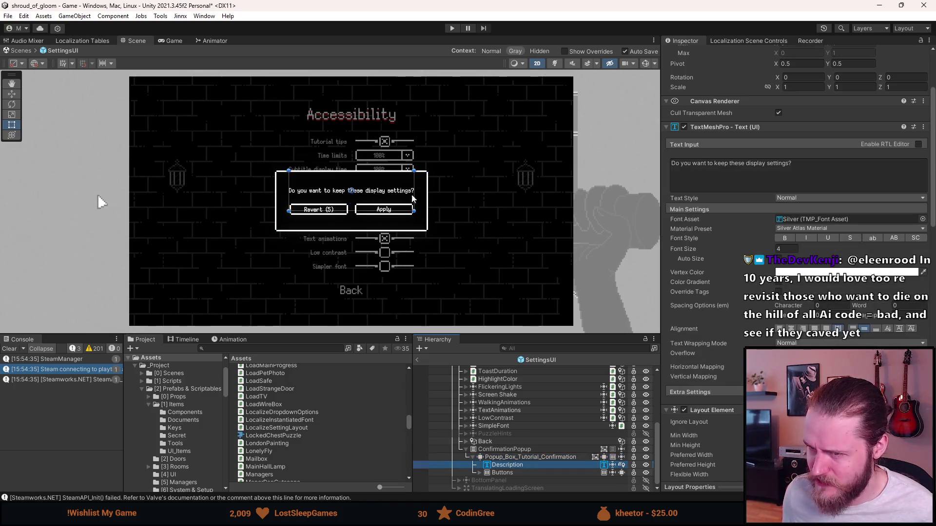
click(378, 190)
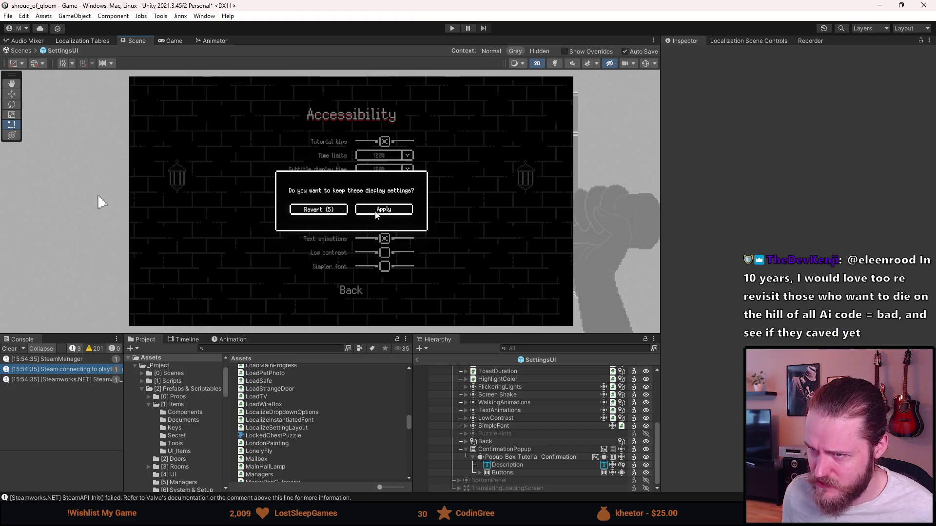
click(507, 467)
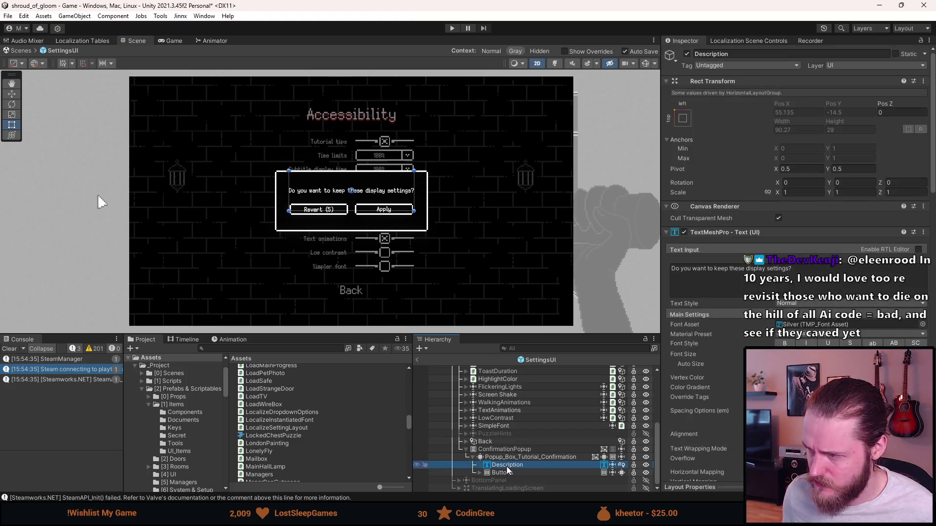
scroll(741, 368, down, 5)
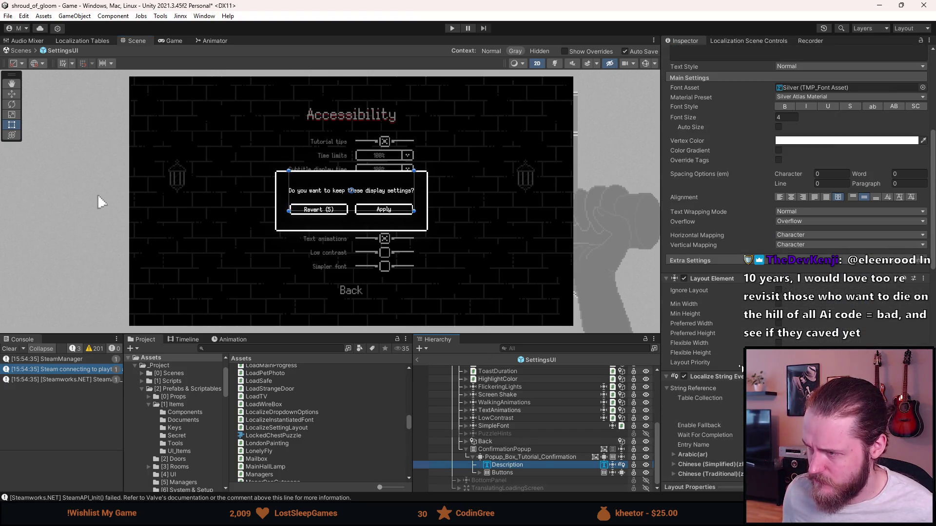
scroll(741, 368, down, 6)
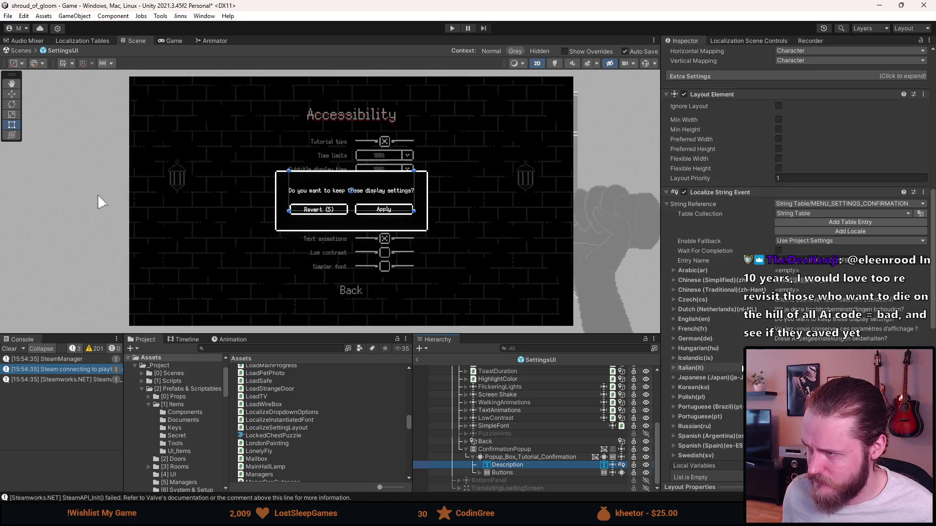
scroll(742, 369, up, 3)
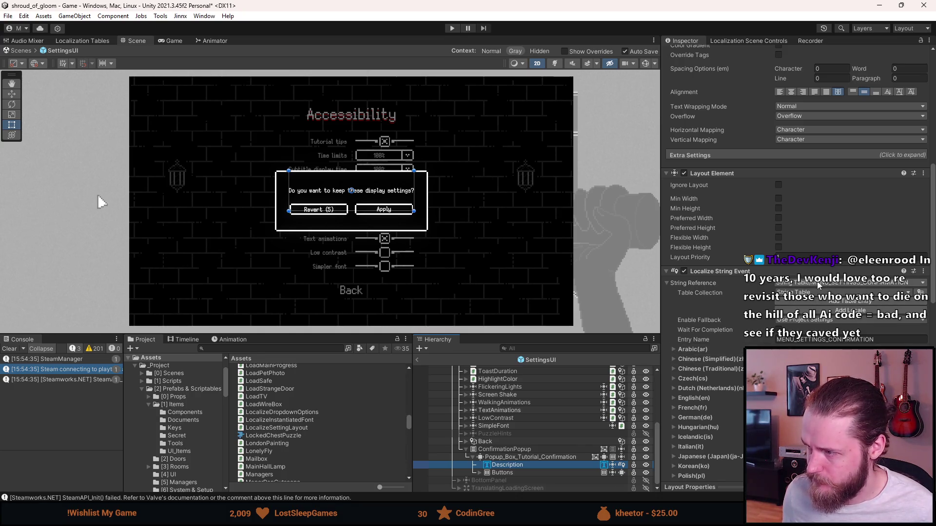
Point the Description's Localize String Event at MENU_TUTORIAL_TIPS_DISCLAIMER and show its English text.
click(817, 284)
text(al)
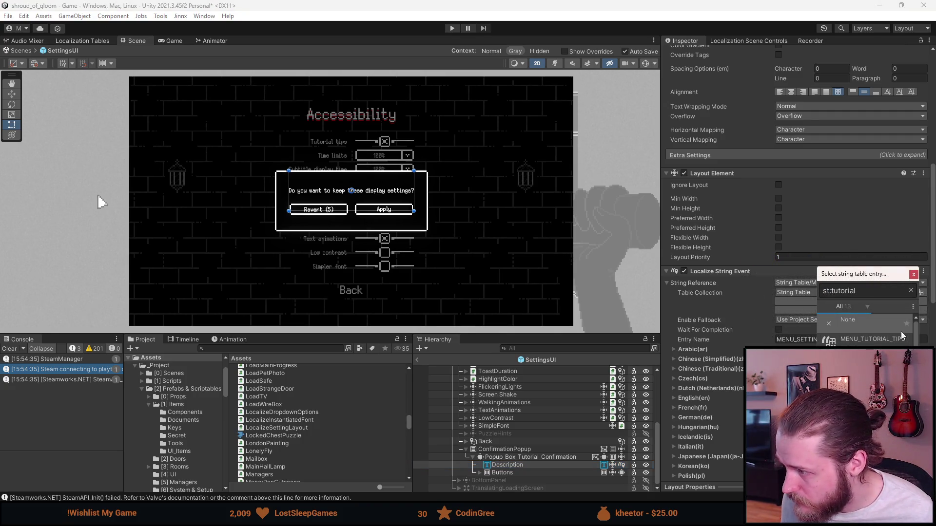
drag(817, 331, 708, 330)
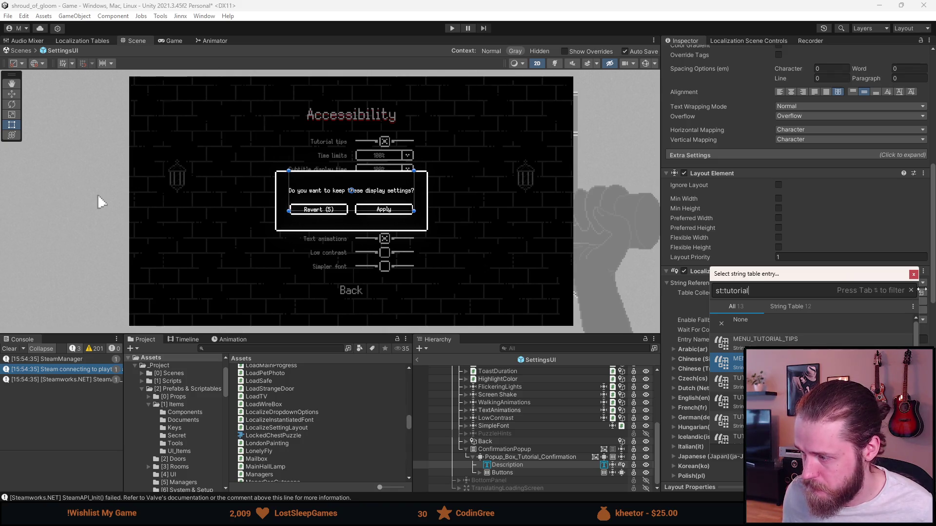
click(732, 363)
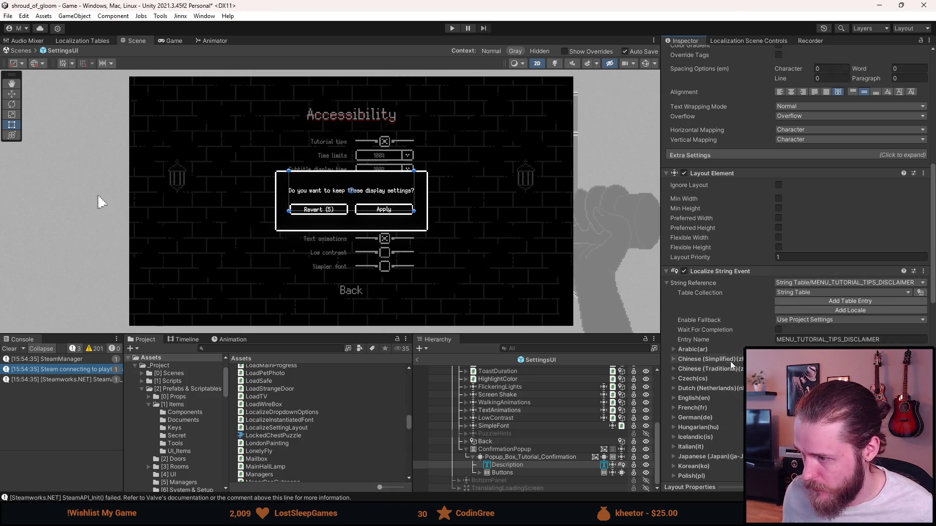
click(695, 398)
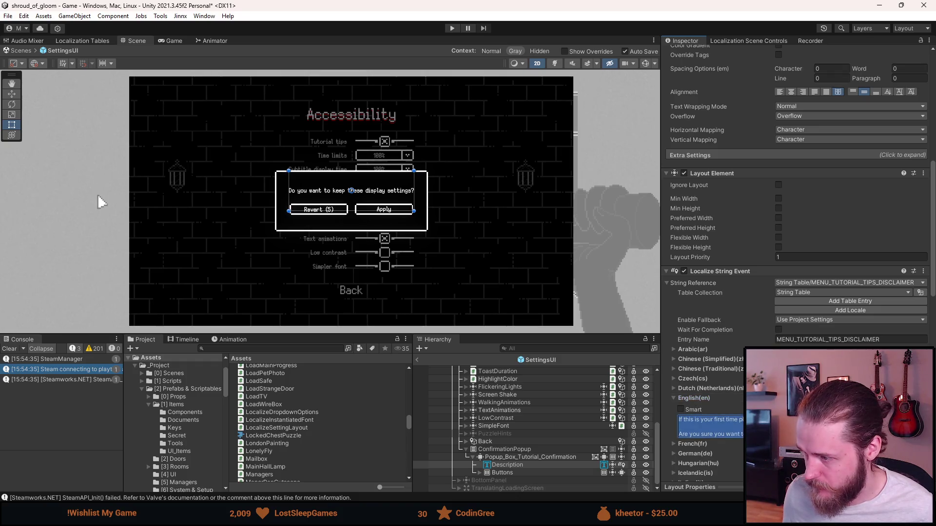
scroll(755, 237, up, 10)
click(755, 237)
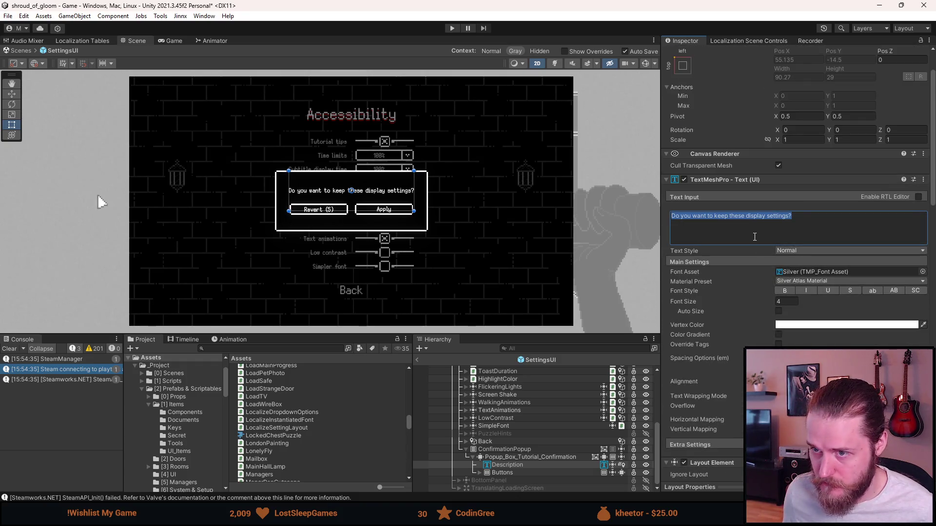
Paste the tutorial-tips disclaimer into the Description text and check the box's size fitting.
text(If this is your first time playing the game, it is highly recommended to keep tutorial tips on.  Are you sure you want to disable tutorial tips?)
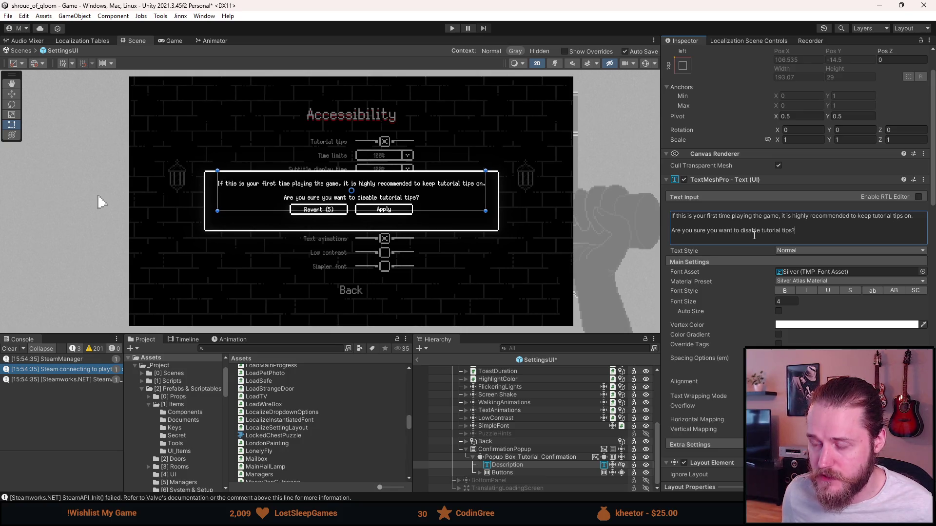
click(516, 458)
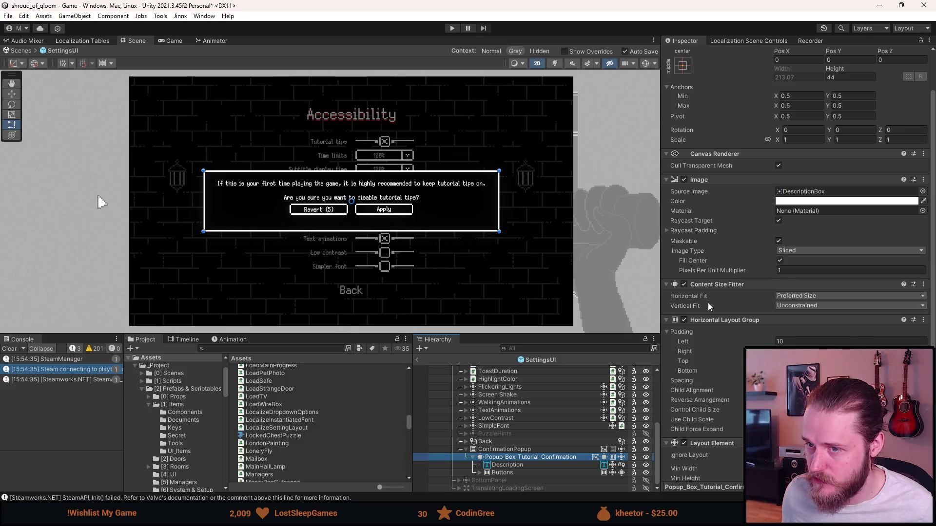
click(538, 467)
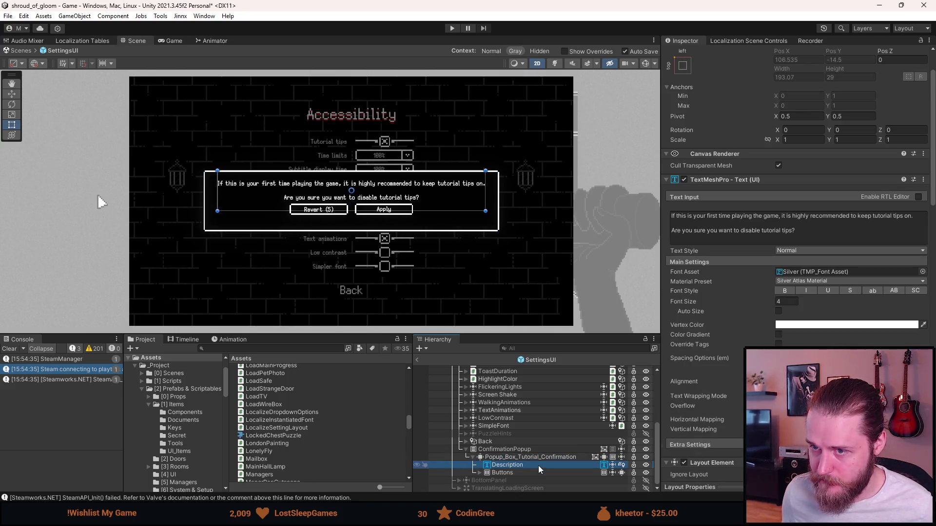
Replace the space after 'game,' in the description with a line break.
click(782, 217)
click(781, 215)
key(Delete)
key(Return)
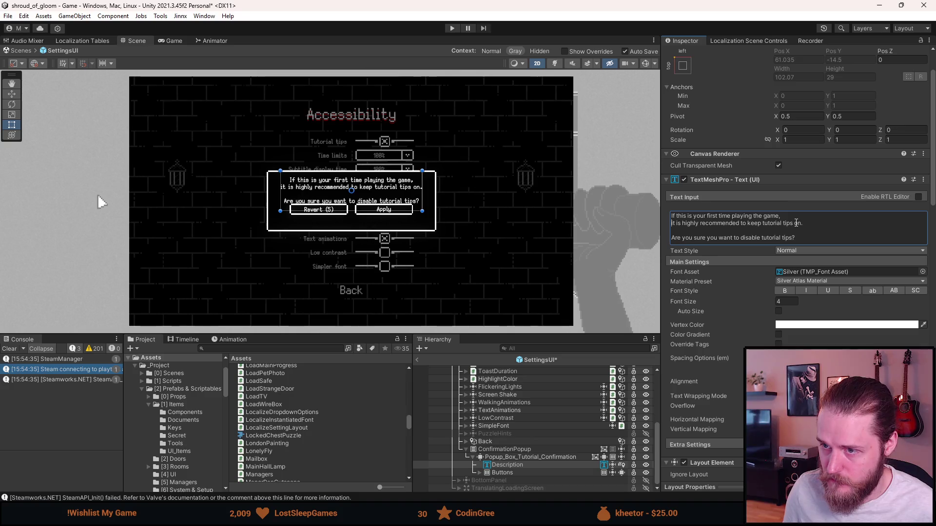
key(ctrl+a)
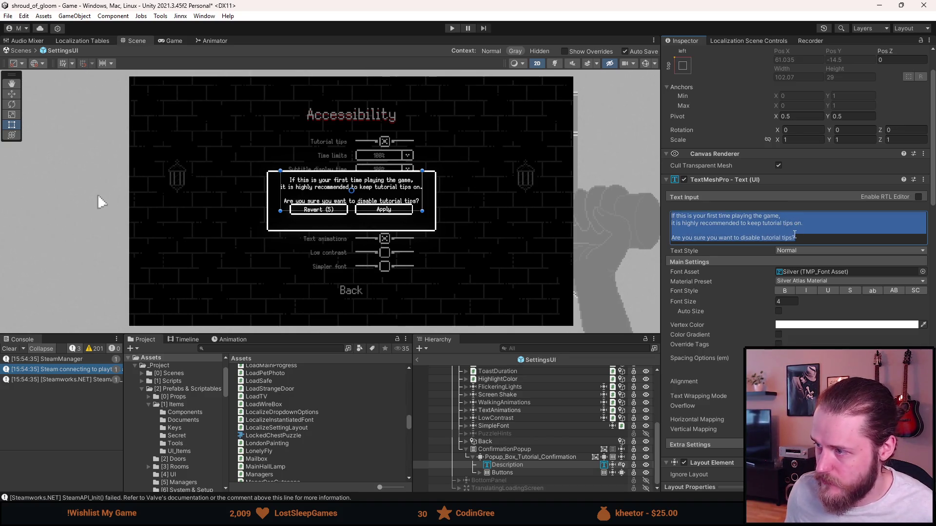
scroll(791, 234, down, 10)
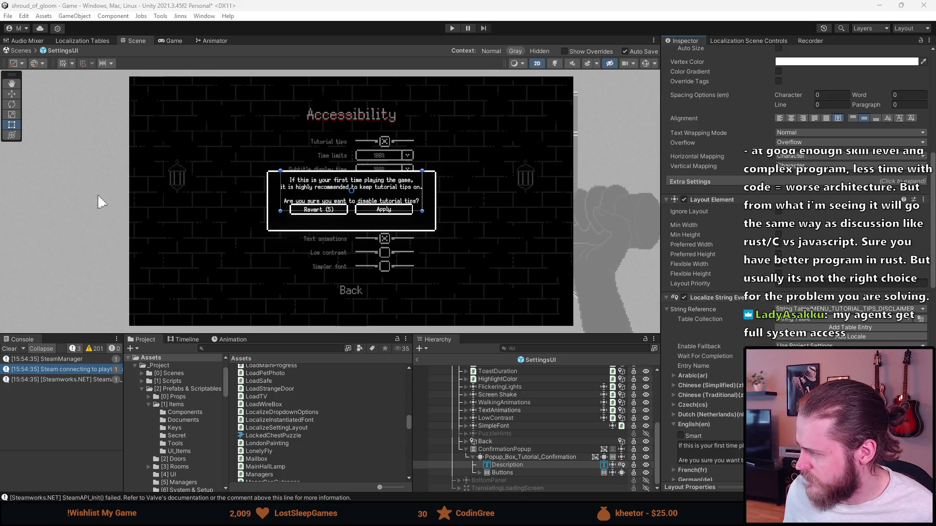
Try making the popup box taller, then undo the height change.
click(513, 456)
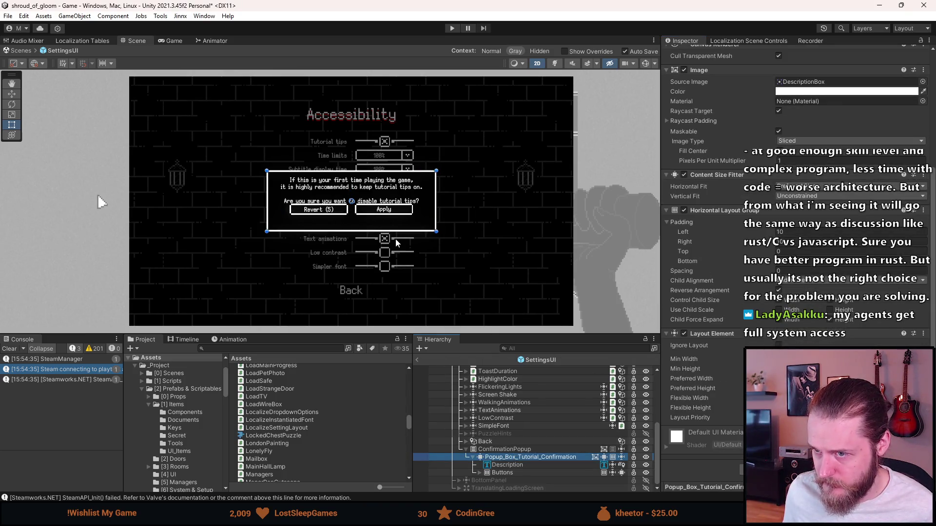
drag(384, 230, 397, 242)
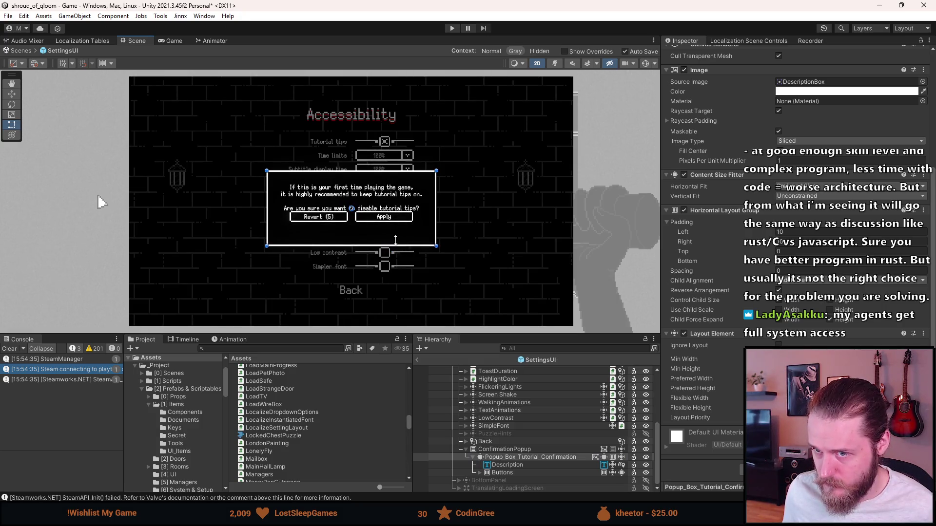
key(ctrl+z)
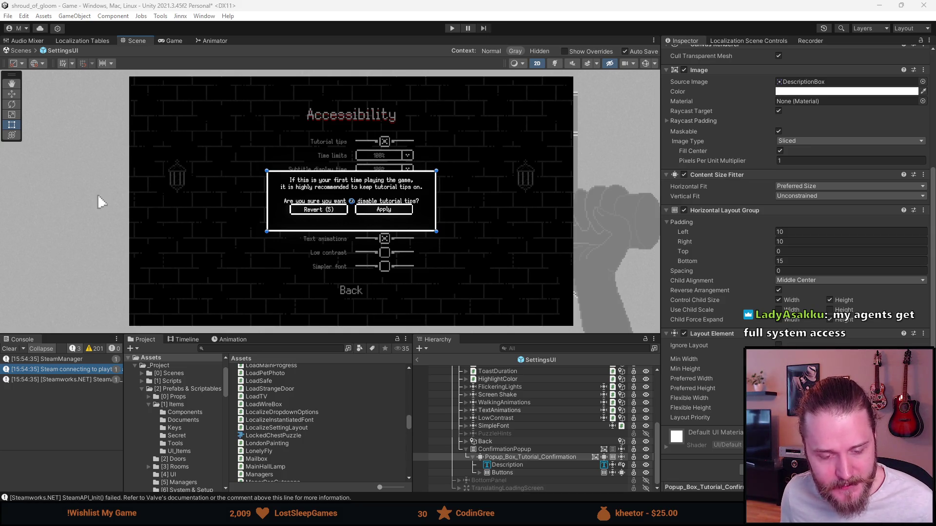
Clear the Console log and enlarge the Scene view vertically.
click(11, 348)
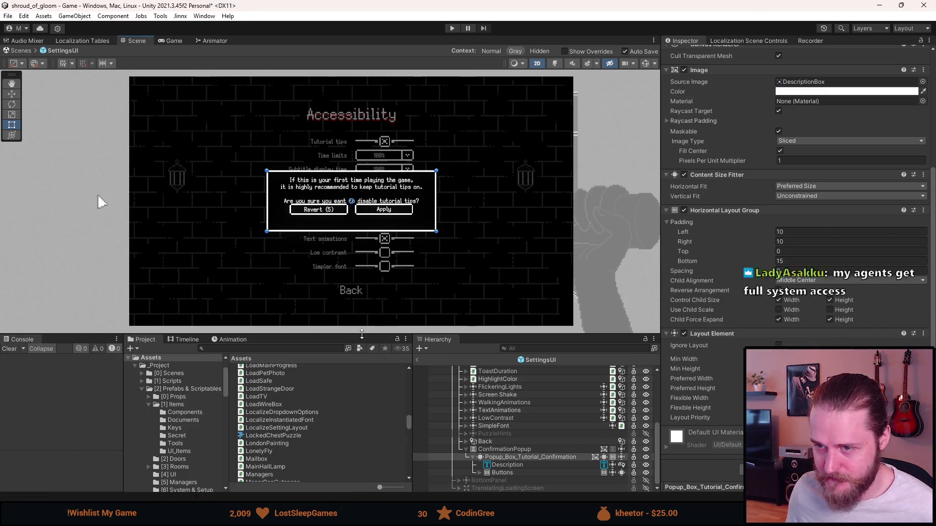
drag(365, 335, 365, 358)
scroll(339, 216, up, 2)
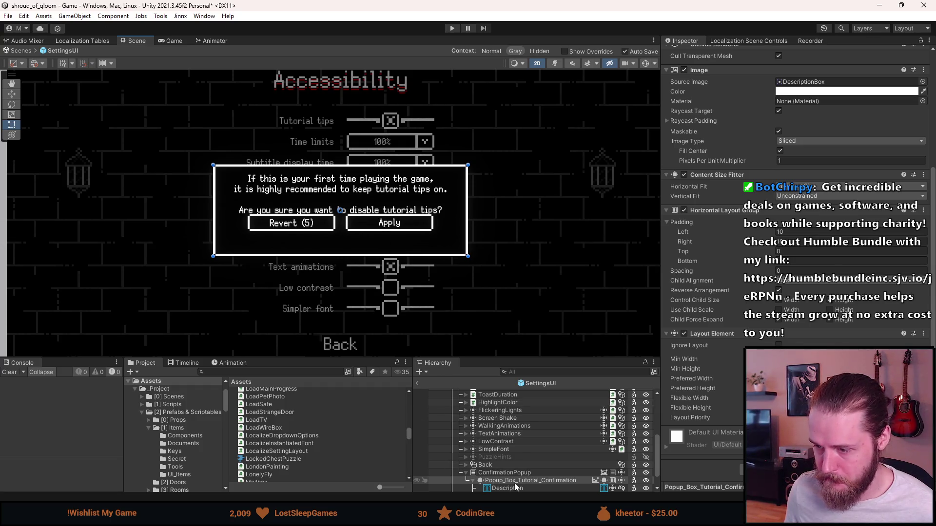
scroll(536, 439, down, 2)
Select the popup's Buttons group with the Move tool active.
click(556, 457)
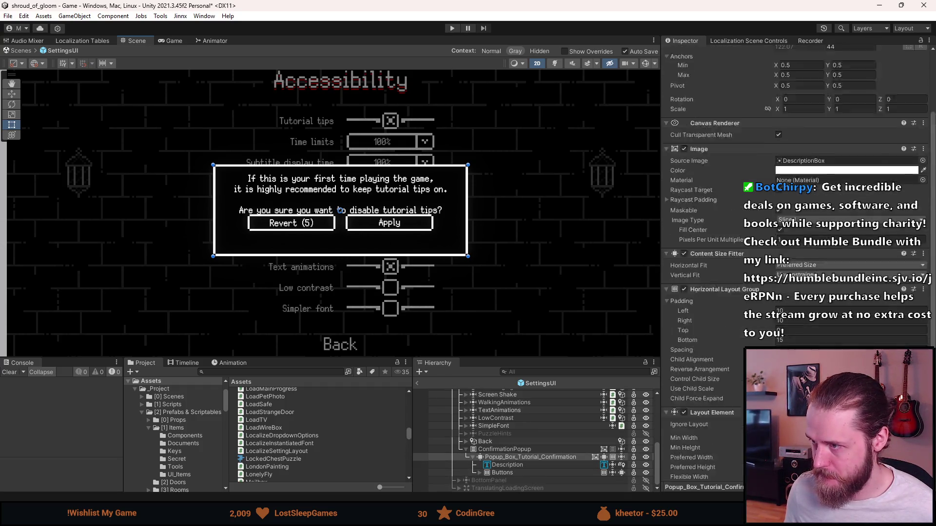
click(520, 467)
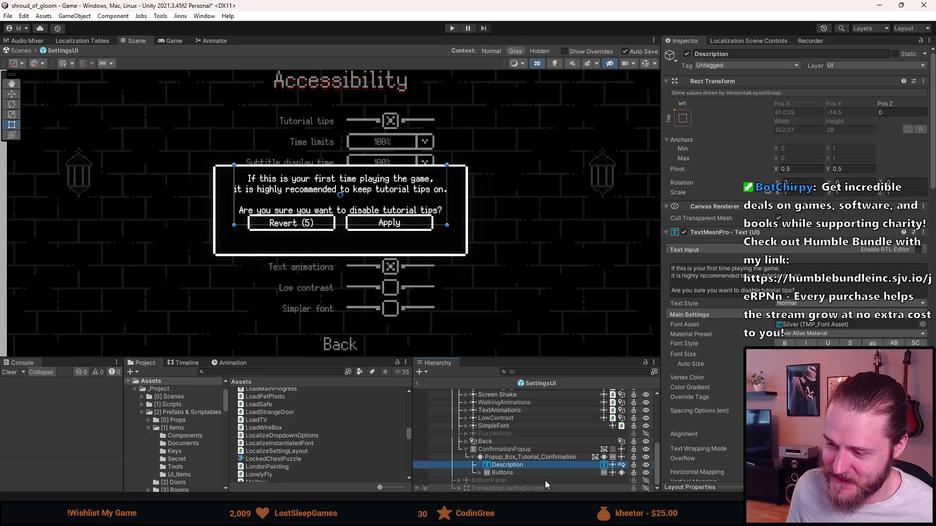
click(522, 475)
key(w)
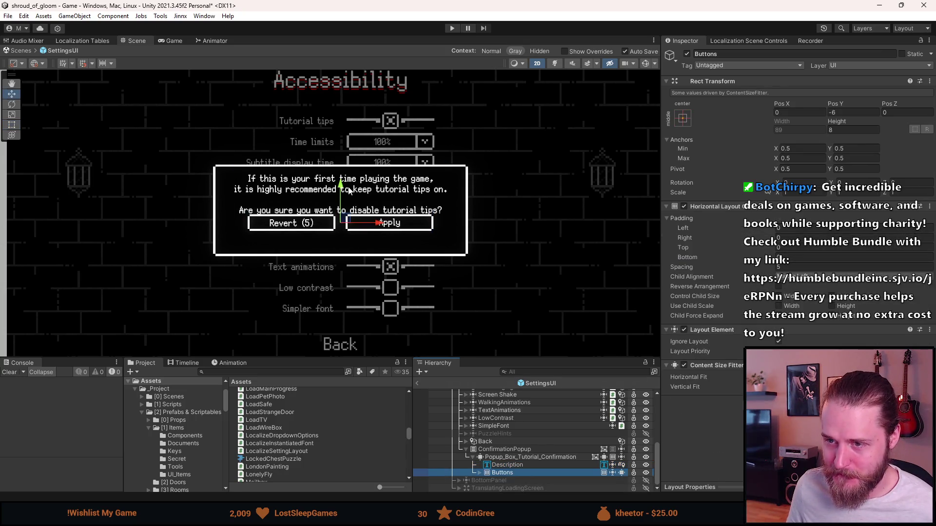
Move the Revert/Apply Buttons row down to Rect Transform Pos Y -11.
click(833, 114)
text(-10)
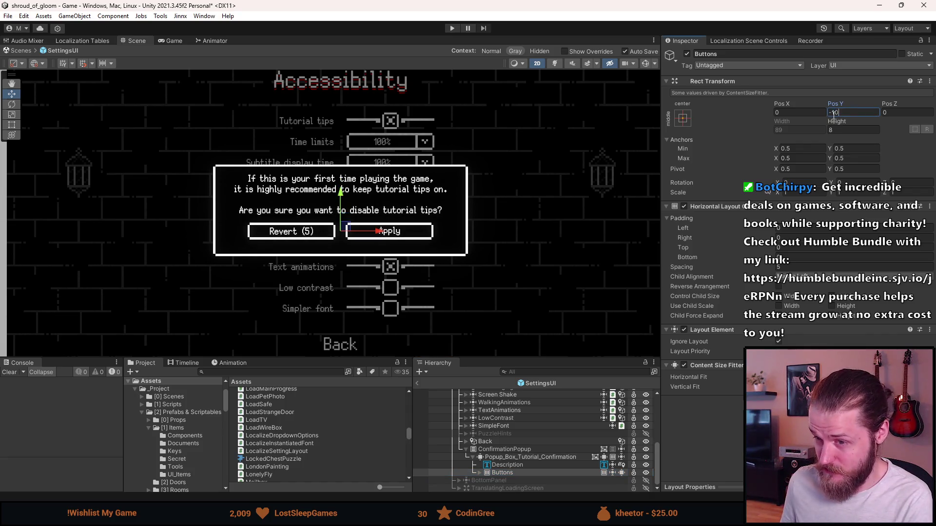
key(BackSpace)
text(1)
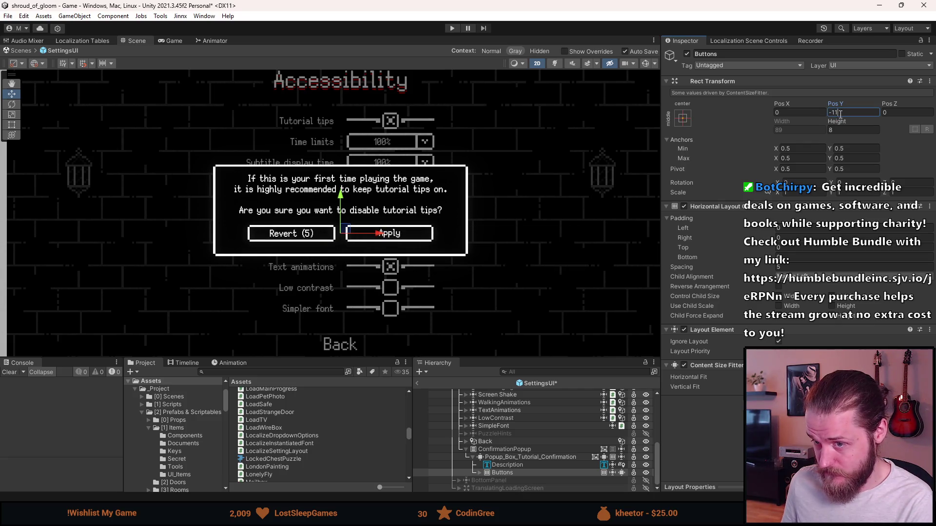
scroll(441, 222, down, 3)
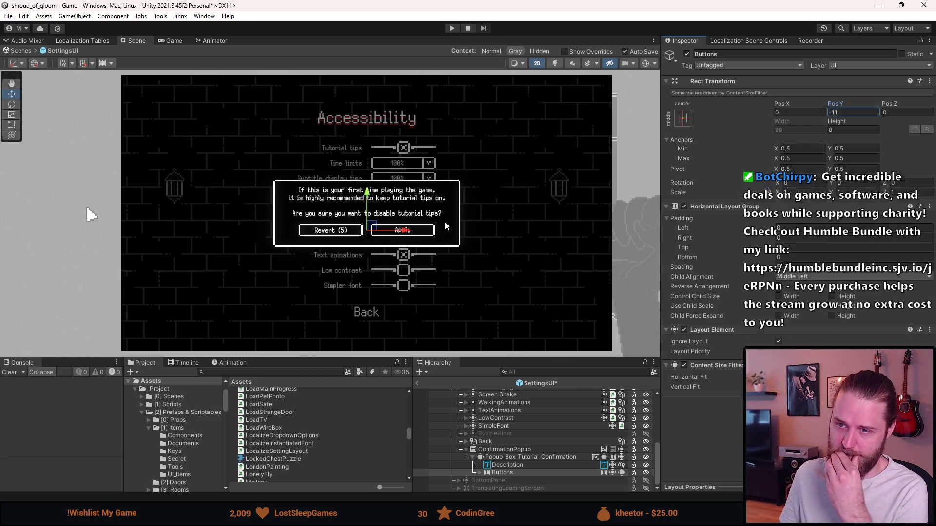
scroll(445, 221, up, 2)
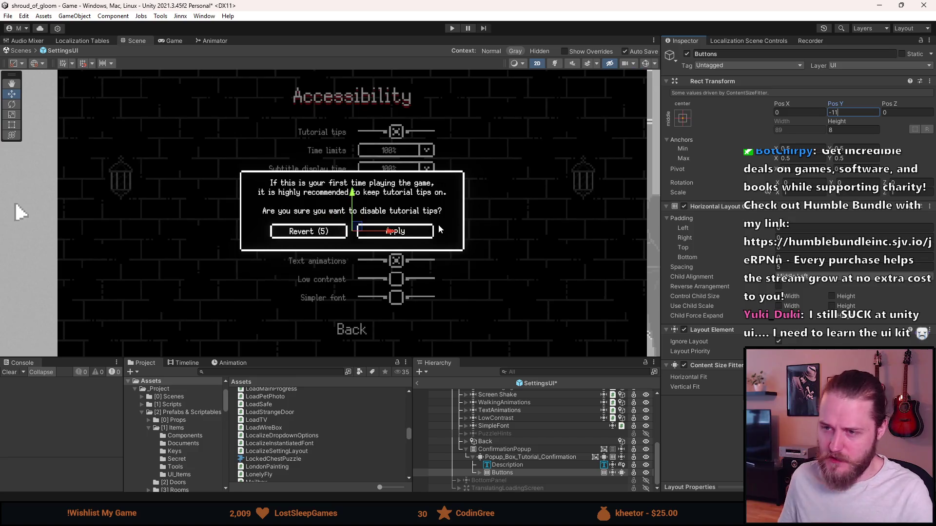
click(515, 456)
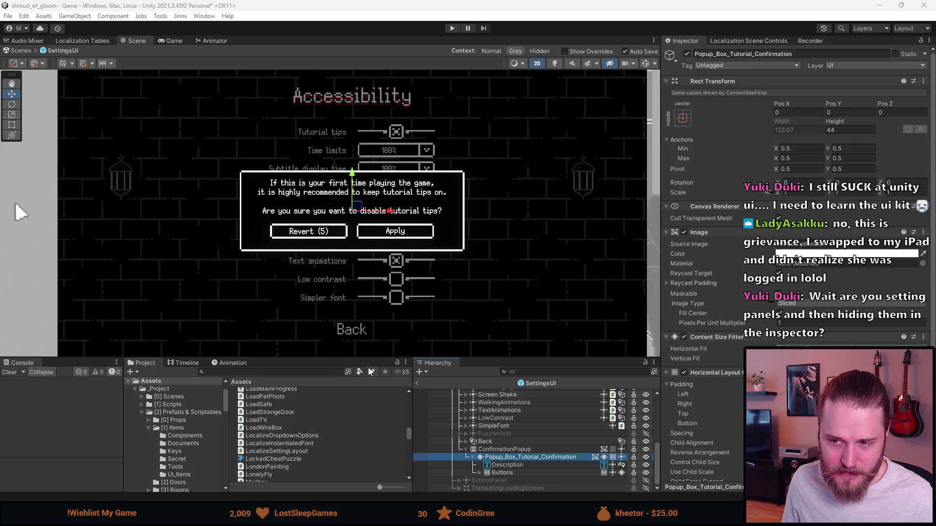
Set the Popup_Box_Tutorial_Confirmation height to 54.
drag(367, 358, 362, 326)
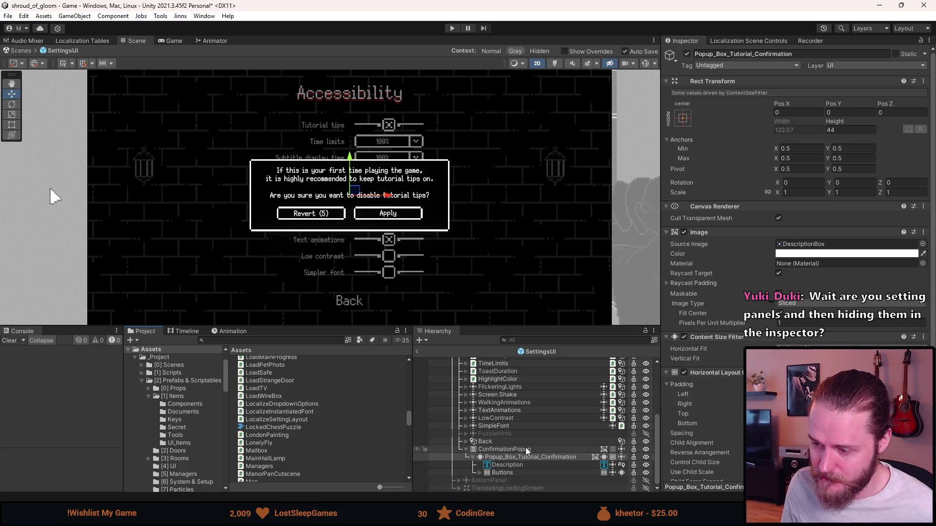
scroll(707, 293, down, 4)
scroll(794, 243, down, 2)
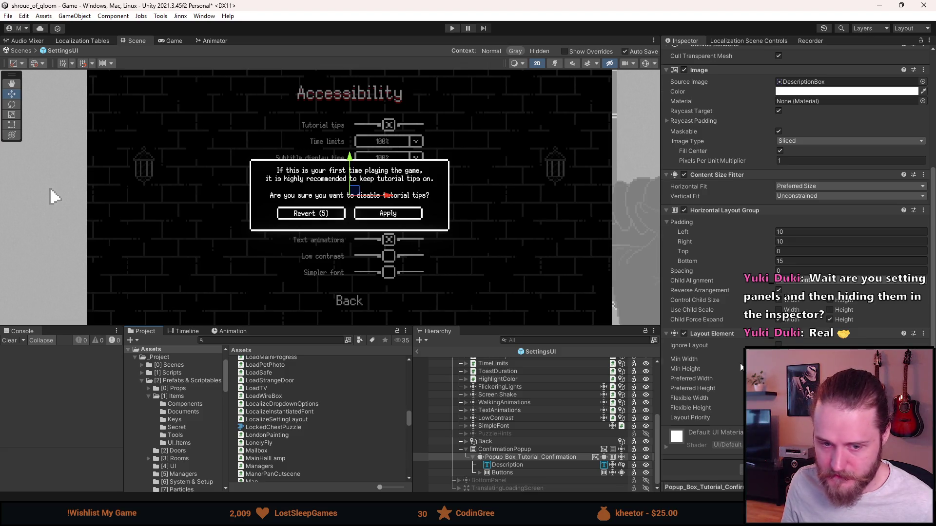
scroll(741, 367, up, 3)
scroll(741, 367, up, 3)
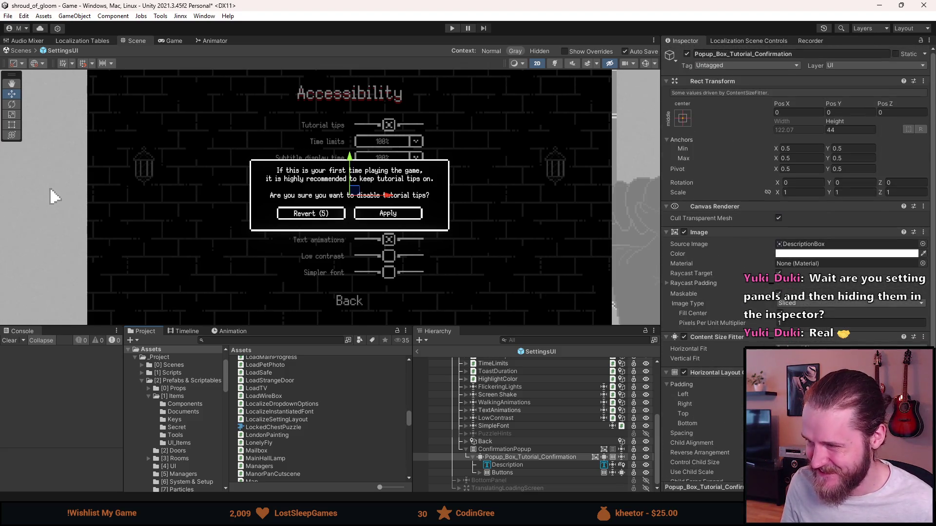
click(848, 130)
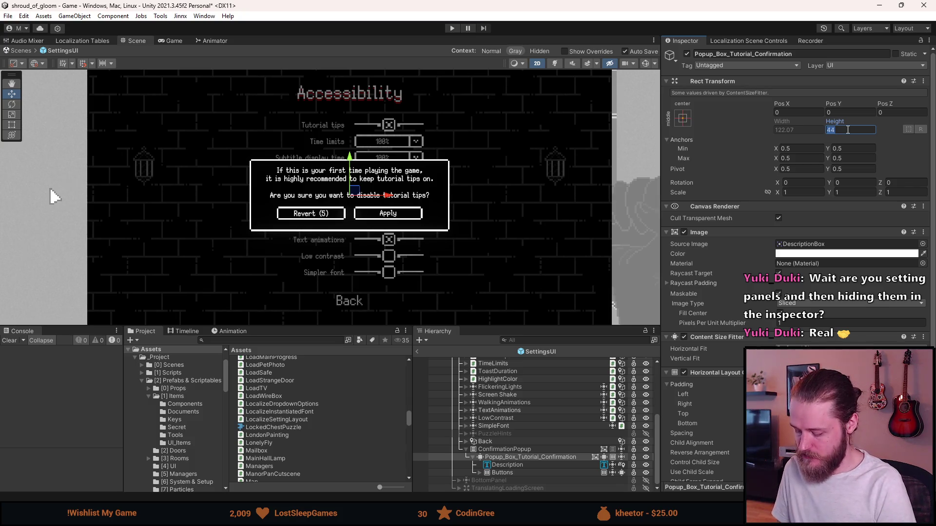
text(54)
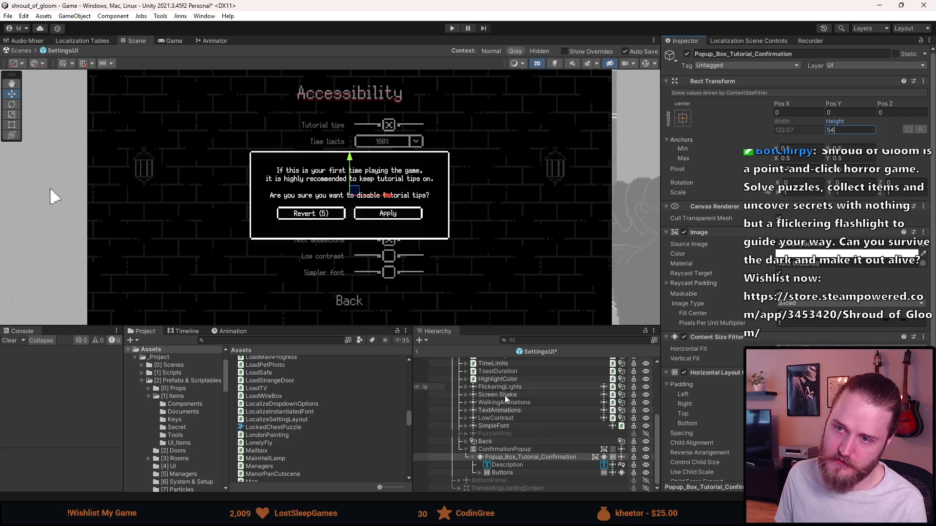
Set the Buttons row Pos Y to -15 and expand it to reveal Button_0's Text.
click(517, 473)
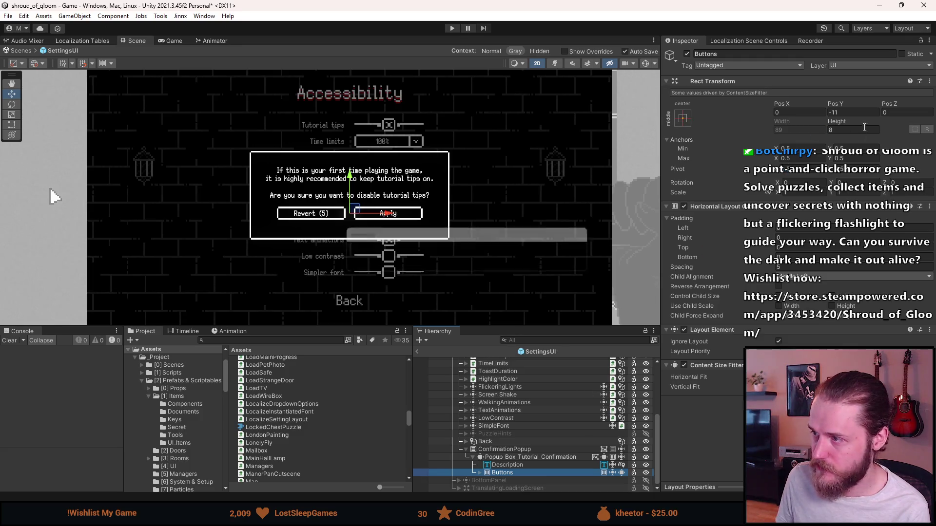
click(836, 112)
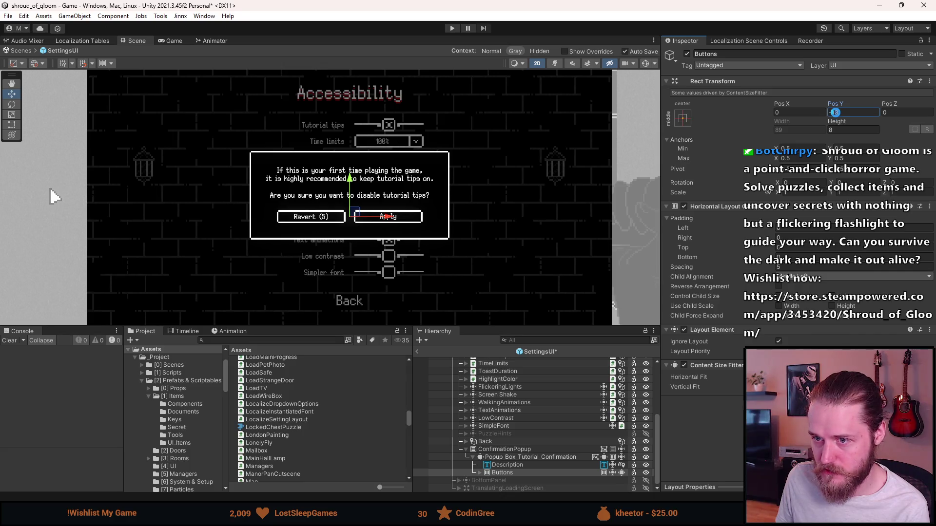
text(5)
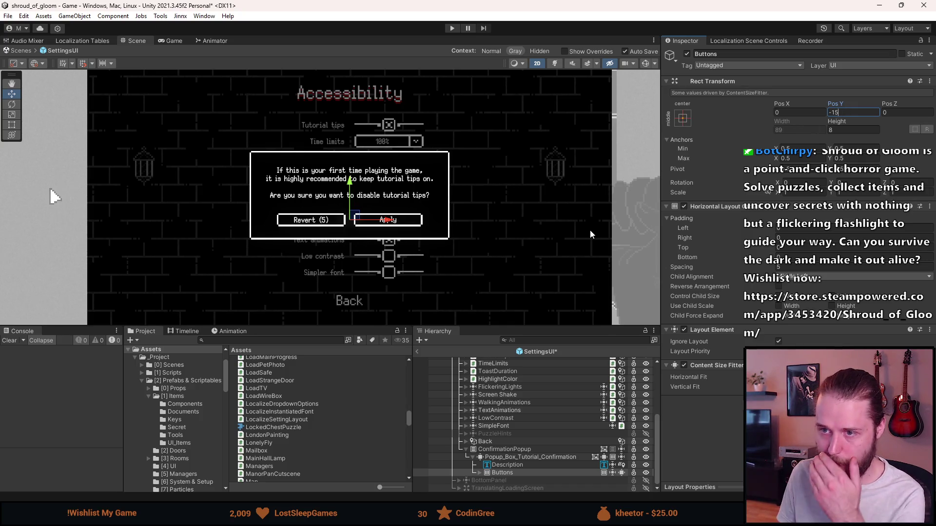
click(478, 473)
click(487, 480)
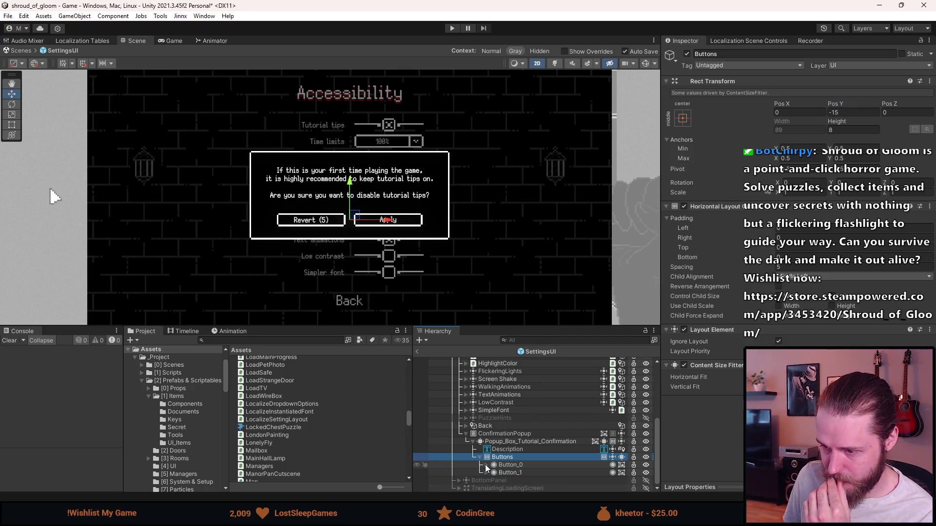
Remove Button_0's existing On Click entry.
scroll(505, 458, down, 1)
click(506, 459)
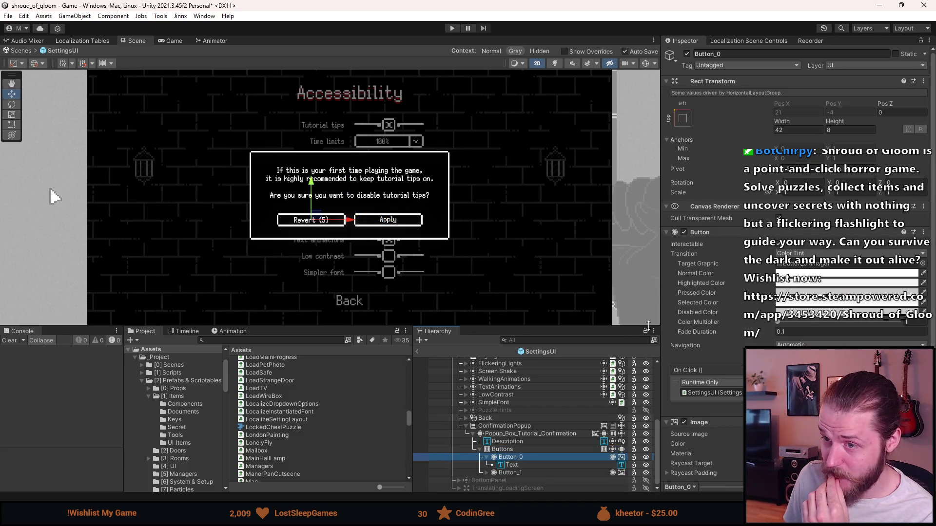
scroll(772, 285, down, 3)
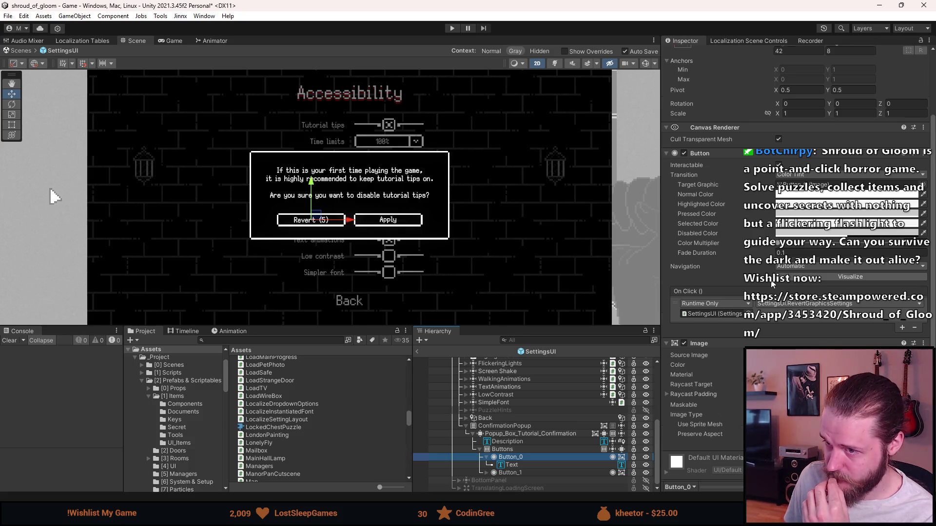
scroll(773, 284, down, 1)
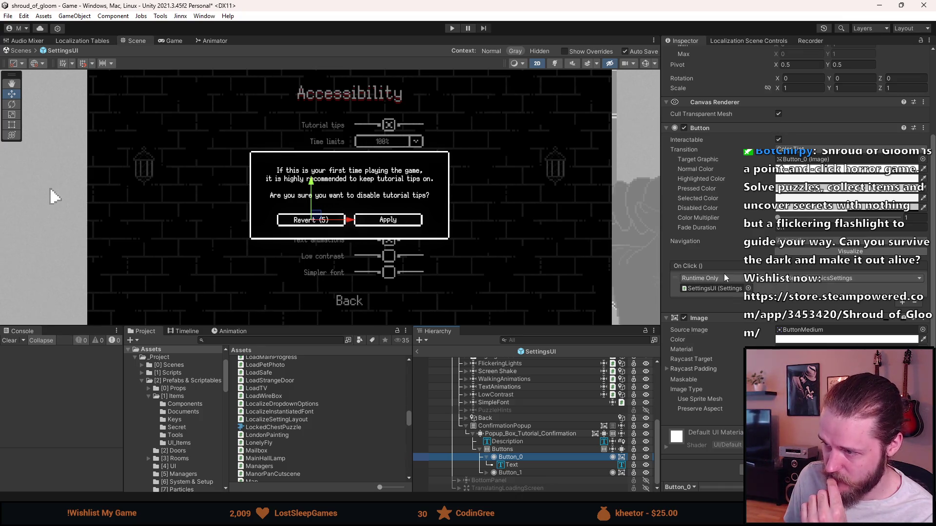
click(914, 304)
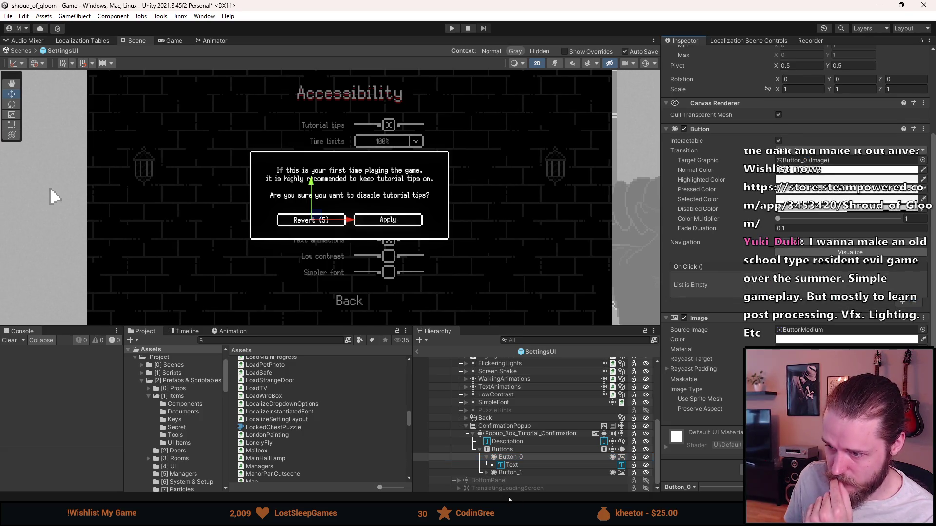
Review the TextMeshPro settings of Button_0's Revert (5) label.
click(523, 466)
click(737, 171)
scroll(724, 206, down, 3)
scroll(724, 207, down, 2)
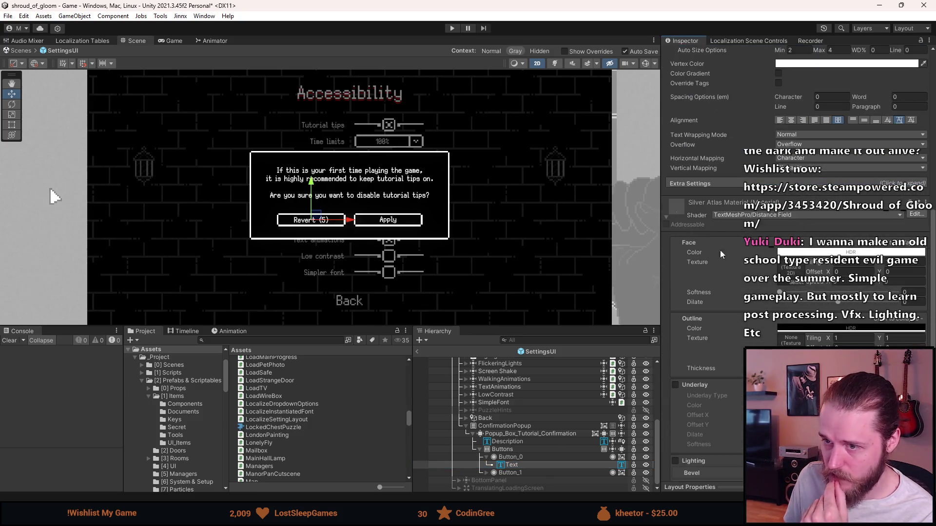
scroll(724, 265, up, 2)
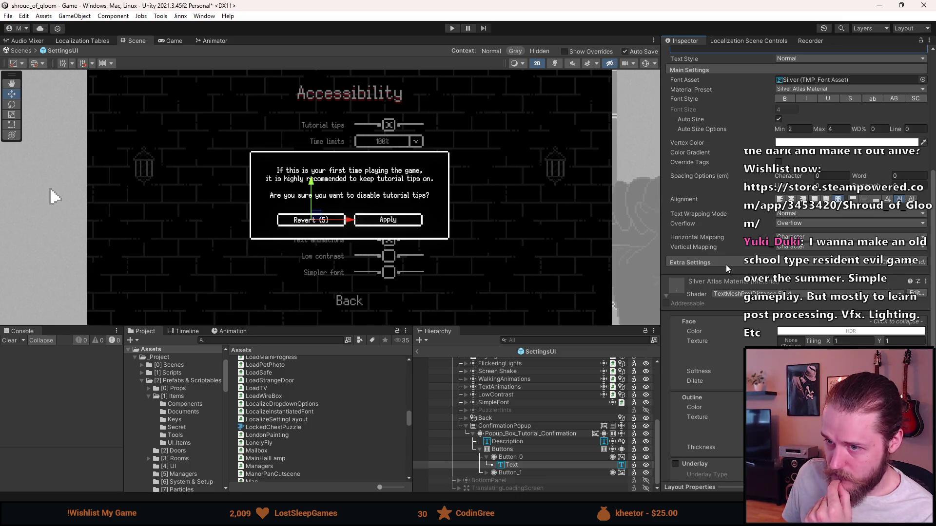
scroll(727, 265, down, 2)
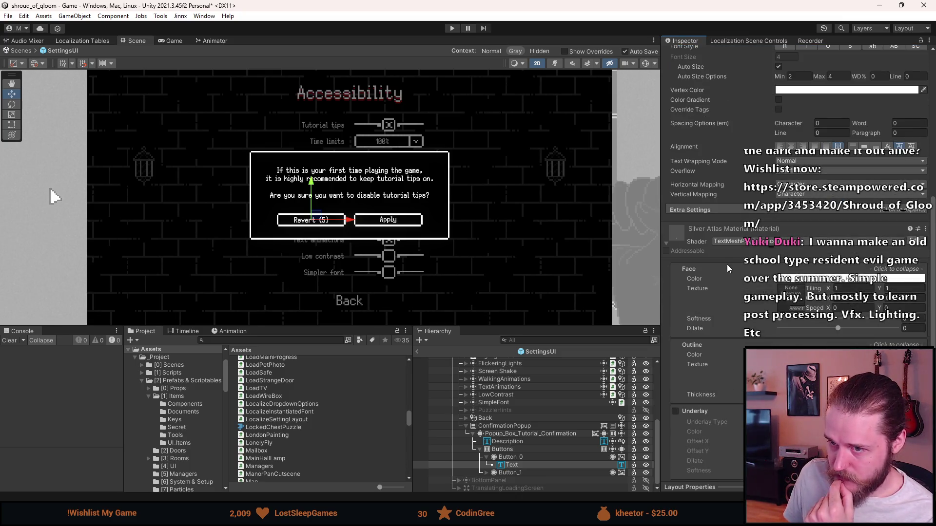
scroll(727, 264, down, 1)
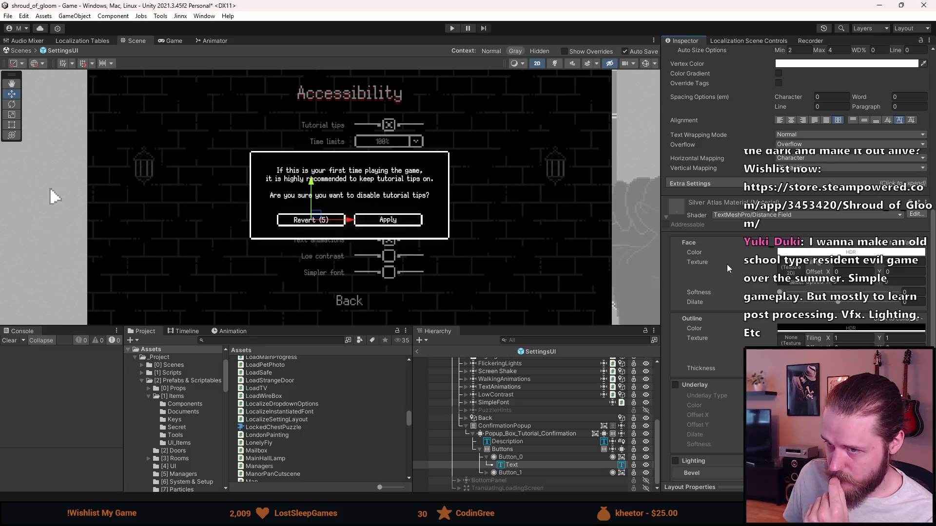
scroll(727, 264, up, 1)
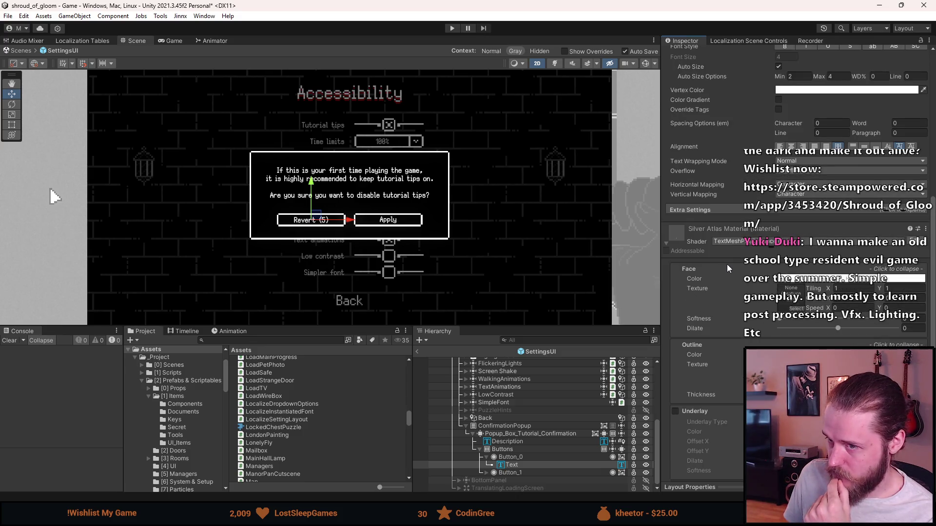
scroll(726, 265, down, 5)
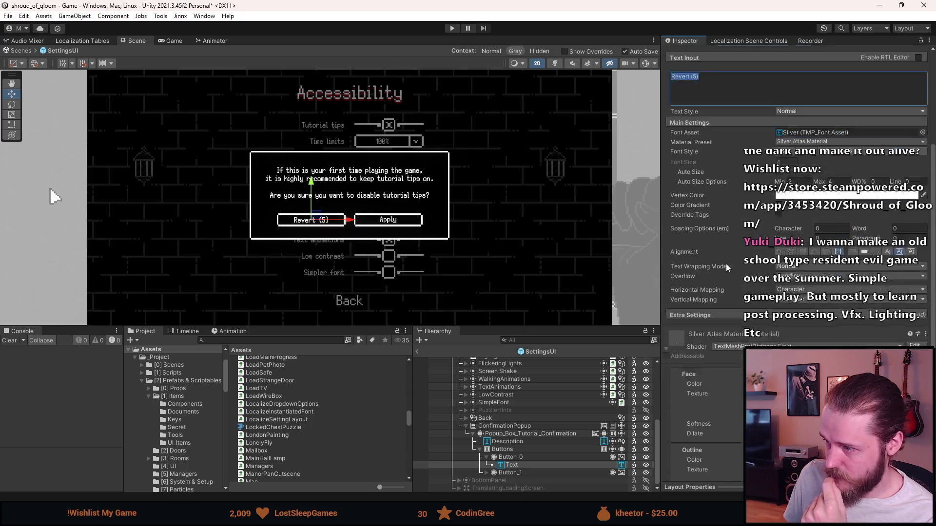
scroll(726, 265, up, 8)
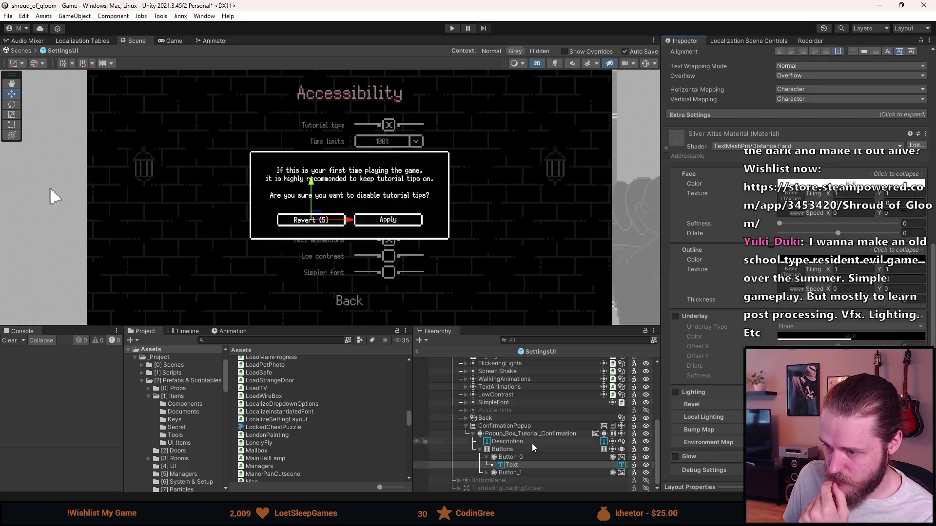
scroll(887, 309, up, 1)
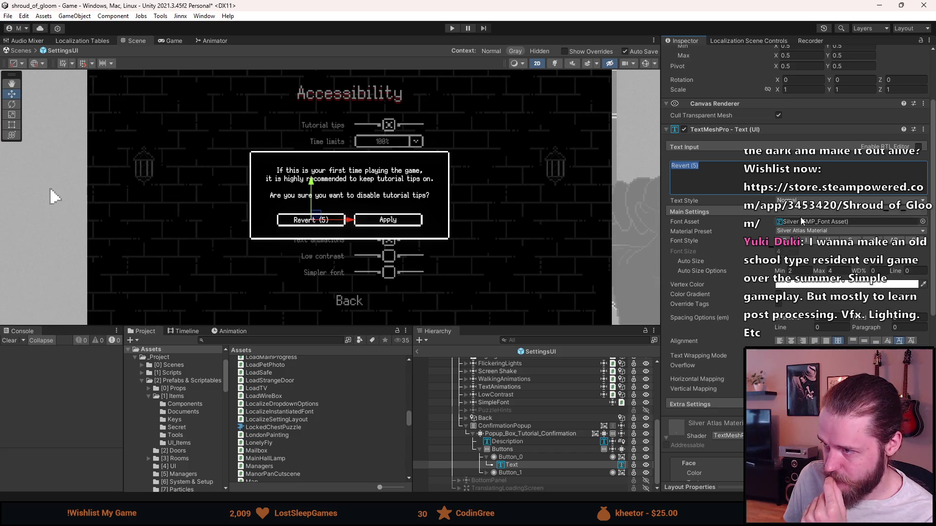
scroll(715, 299, up, 1)
scroll(715, 298, up, 1)
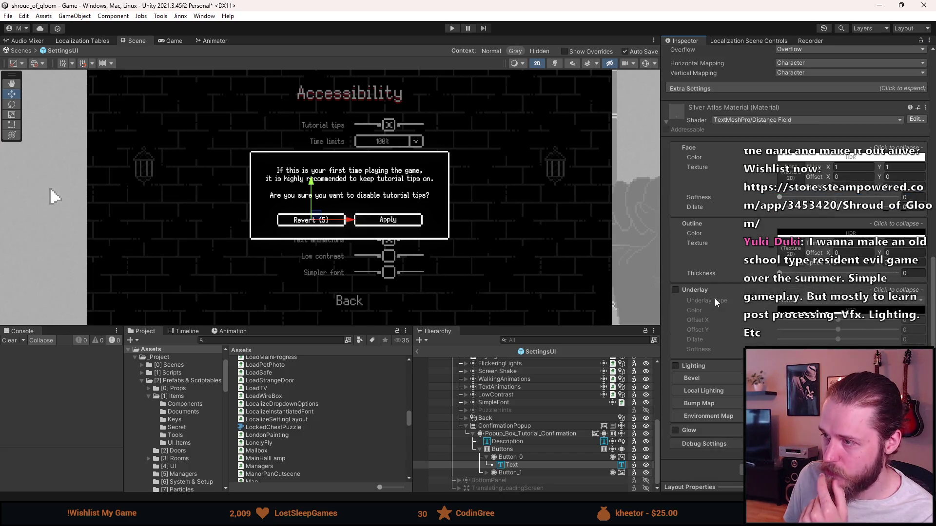
scroll(709, 286, up, 4)
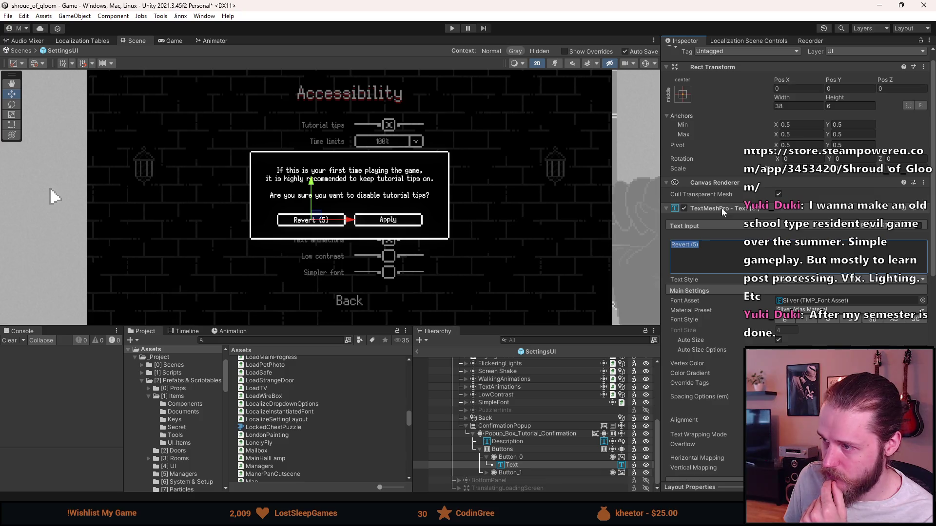
Open the label's String Reference picker and search for 'yes', then 'no'.
right_click(722, 209)
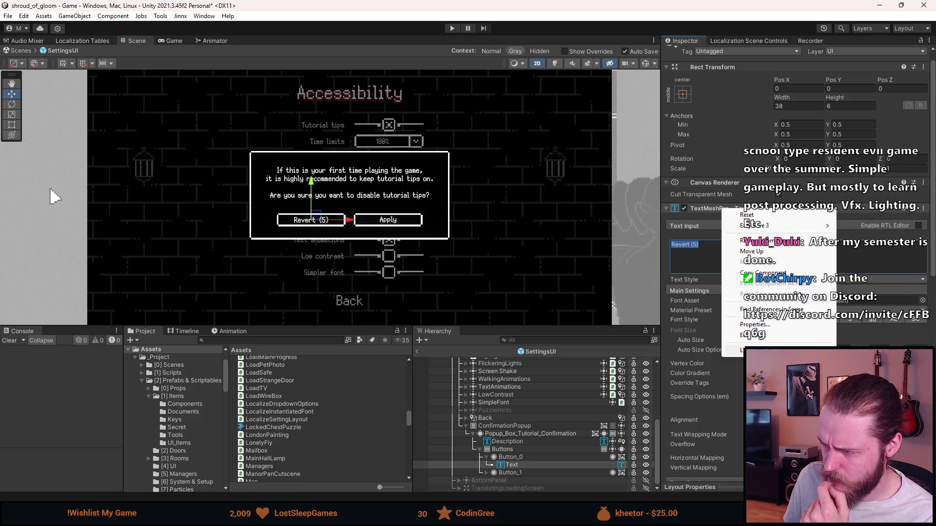
key(Escape)
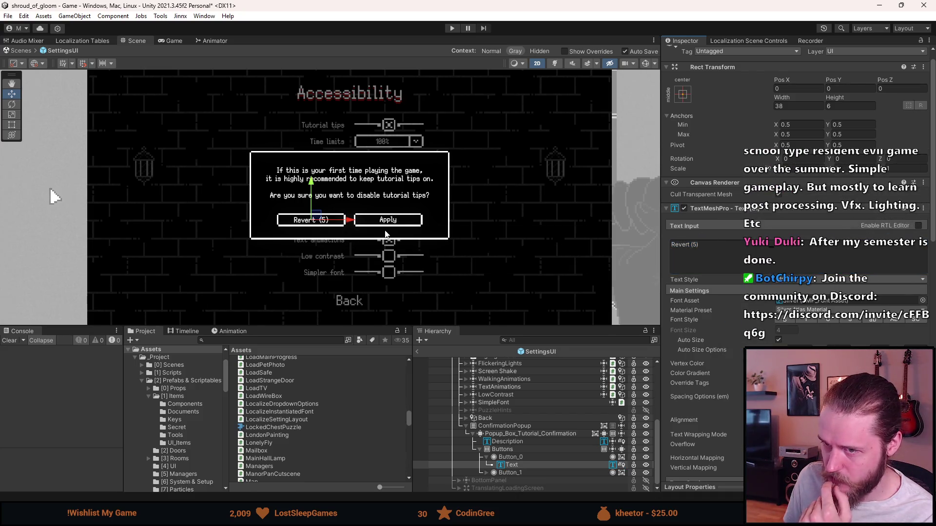
scroll(843, 266, down, 10)
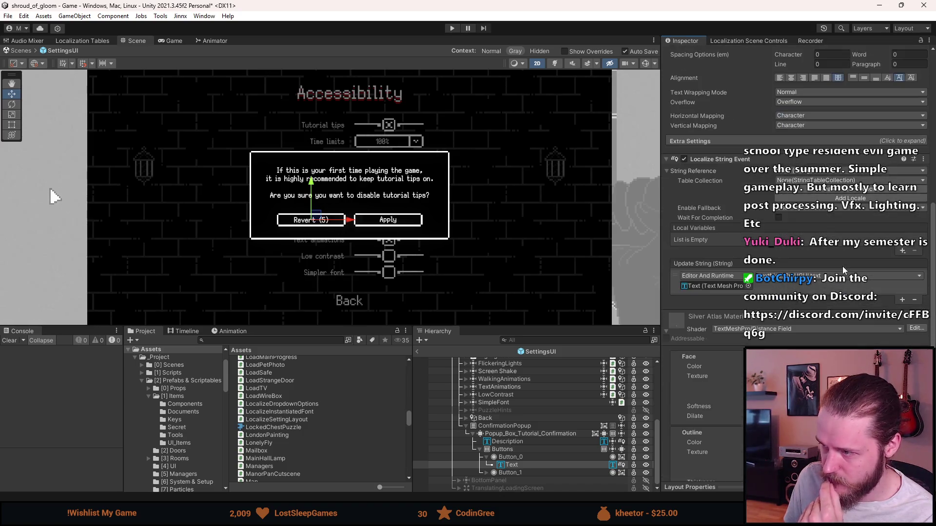
click(798, 172)
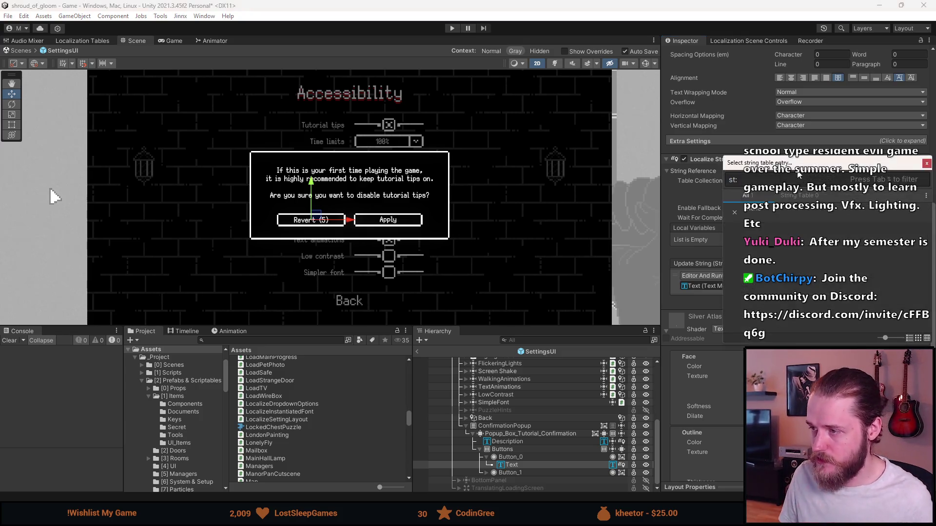
text(yes)
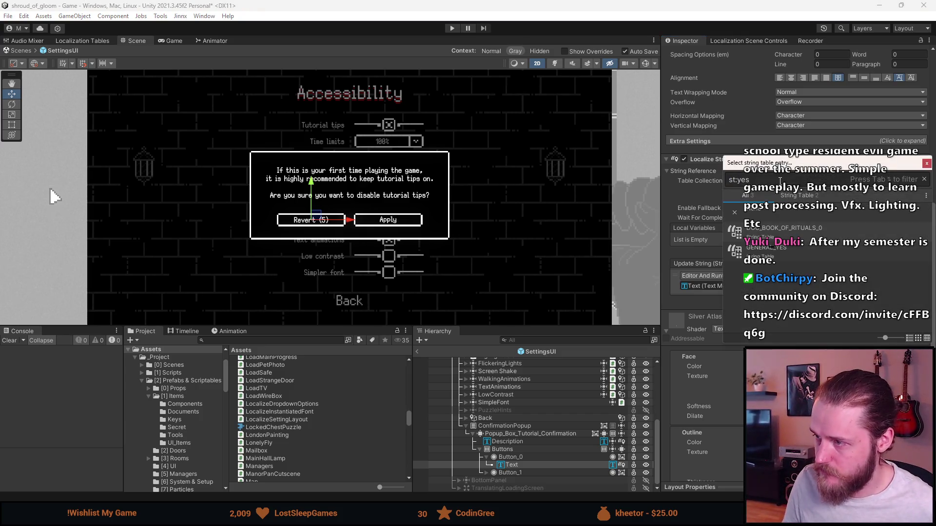
key(BackSpace)
key(BackSpace)
key(BackSpace)
text(no)
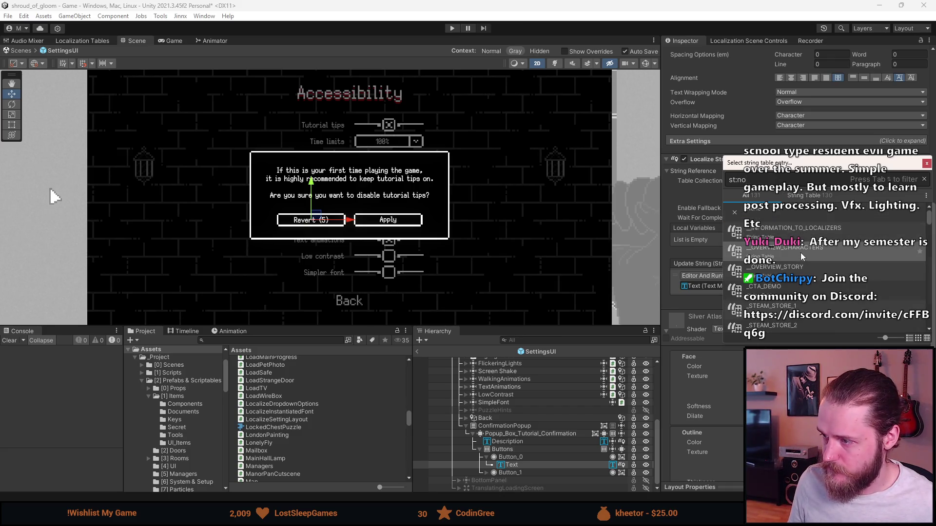
Narrow the string entry search to the MENU_ entries.
scroll(801, 253, down, 5)
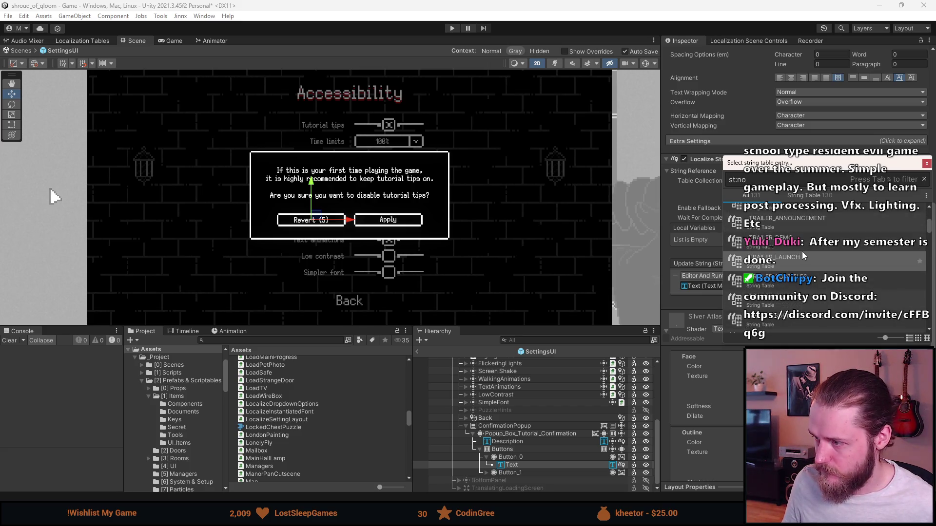
scroll(802, 251, up, 5)
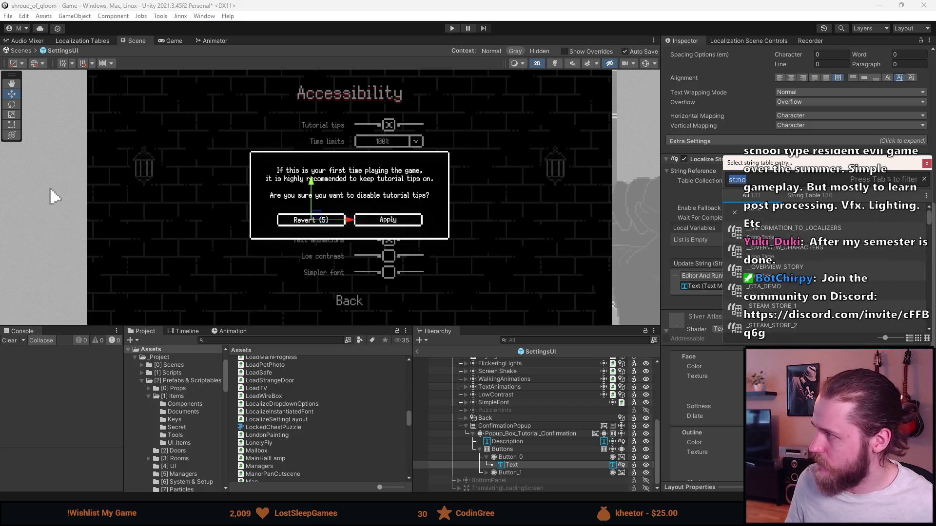
click(746, 179)
key(BackSpace)
key(BackSpace)
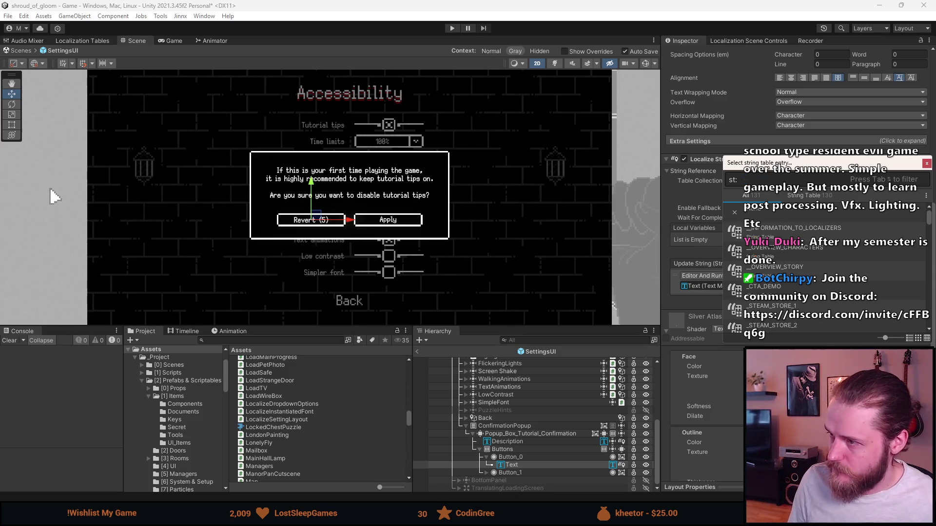
text(menu_n)
key(BackSpace)
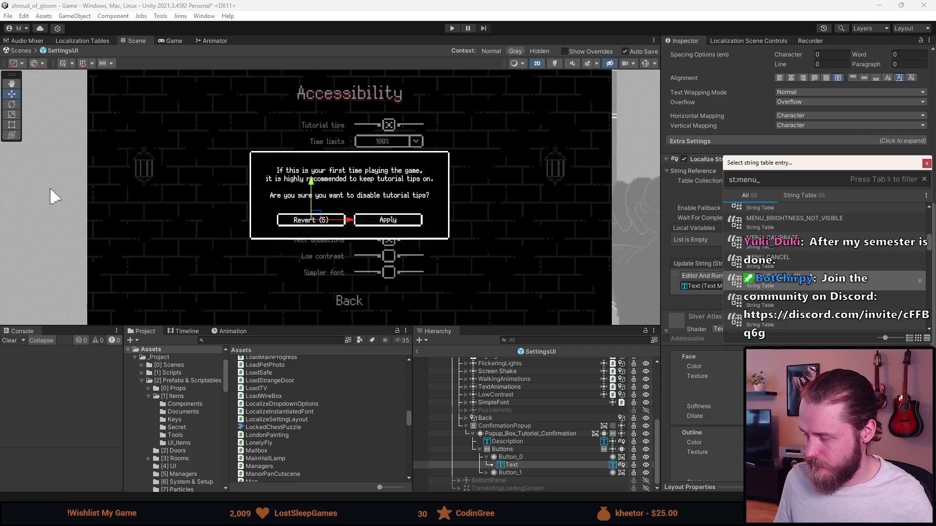
Browse the string table entries and search 'yes' without choosing one.
scroll(810, 277, down, 1)
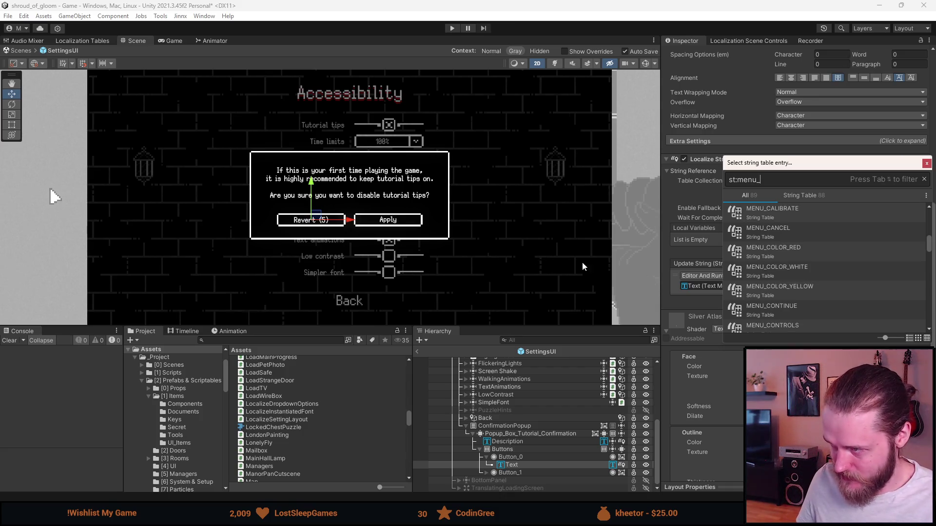
scroll(849, 286, down, 3)
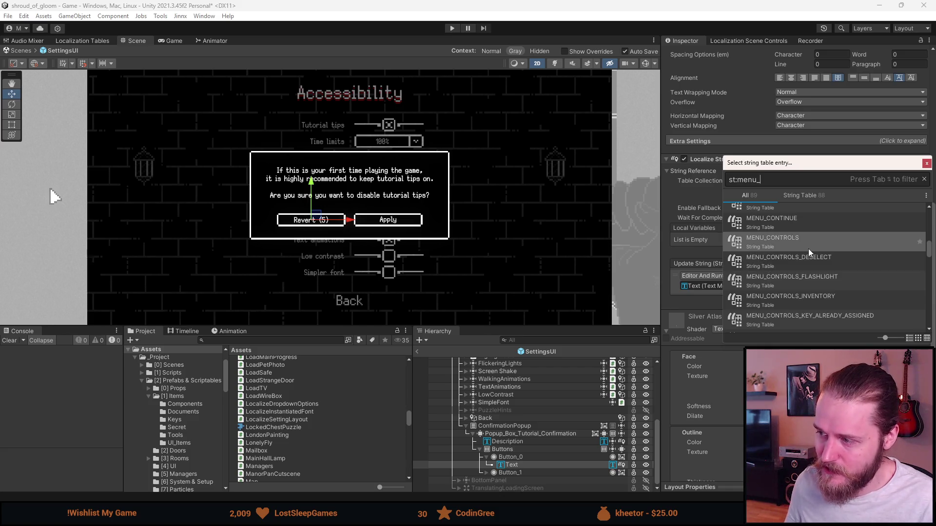
scroll(819, 268, down, 1)
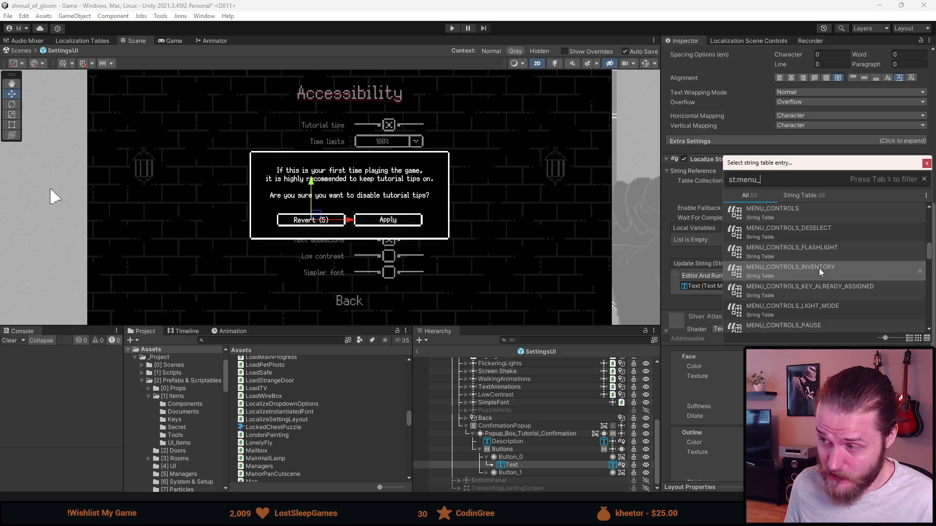
scroll(820, 268, down, 1)
scroll(820, 268, down, 1)
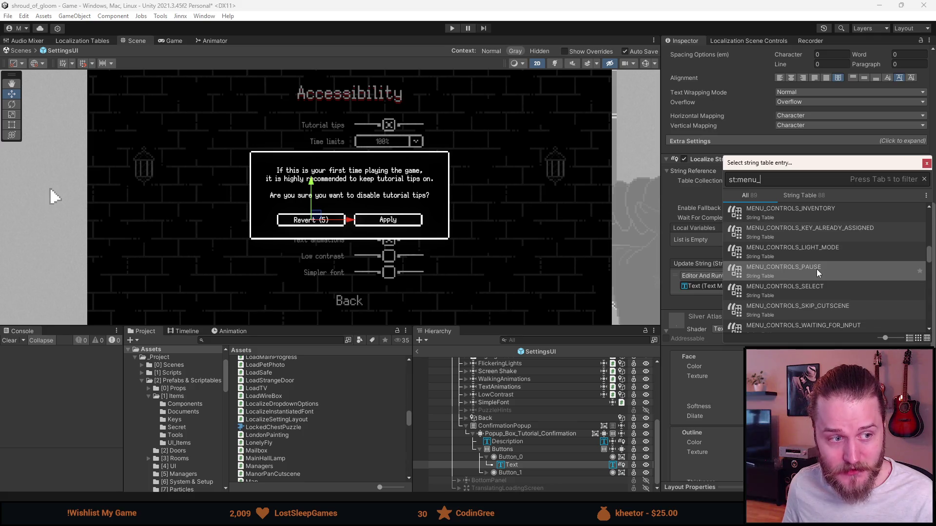
scroll(817, 269, down, 1)
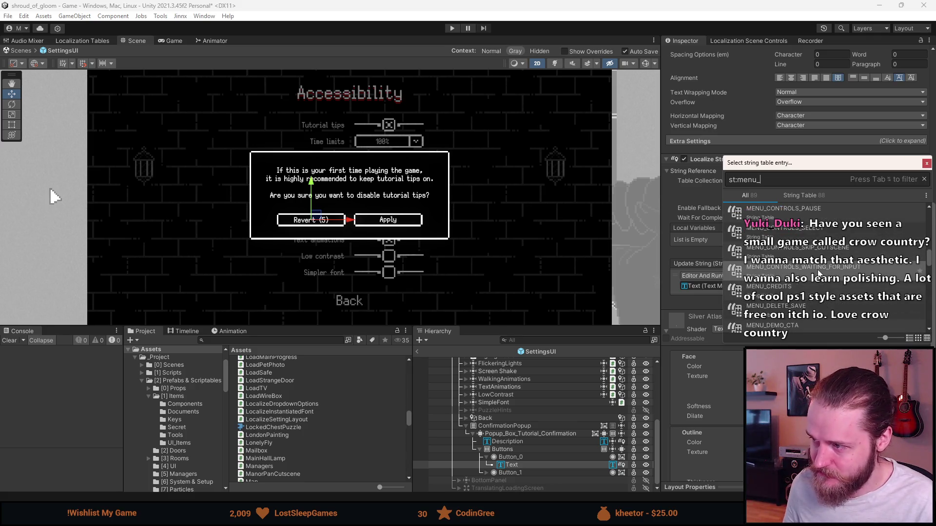
scroll(818, 274, down, 2)
scroll(821, 273, down, 2)
scroll(821, 273, down, 2)
scroll(823, 272, down, 2)
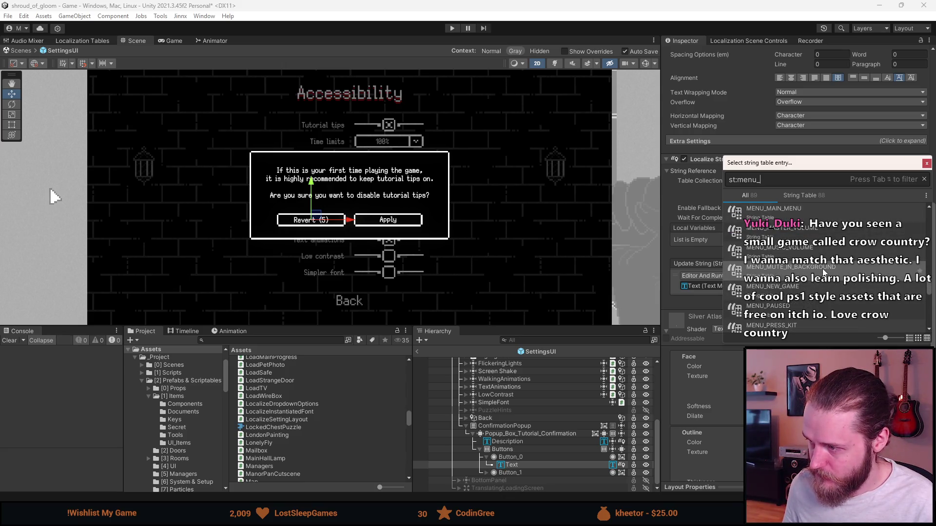
scroll(823, 268, down, 4)
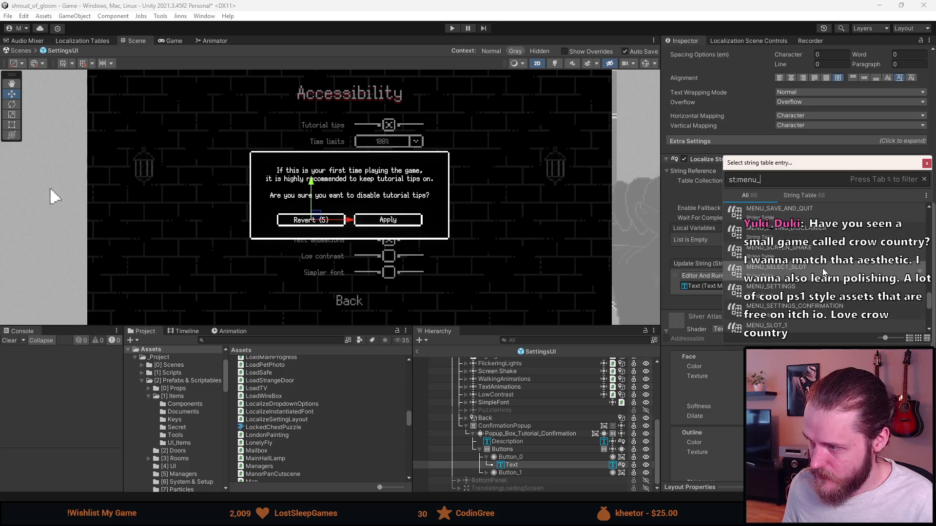
scroll(823, 268, down, 5)
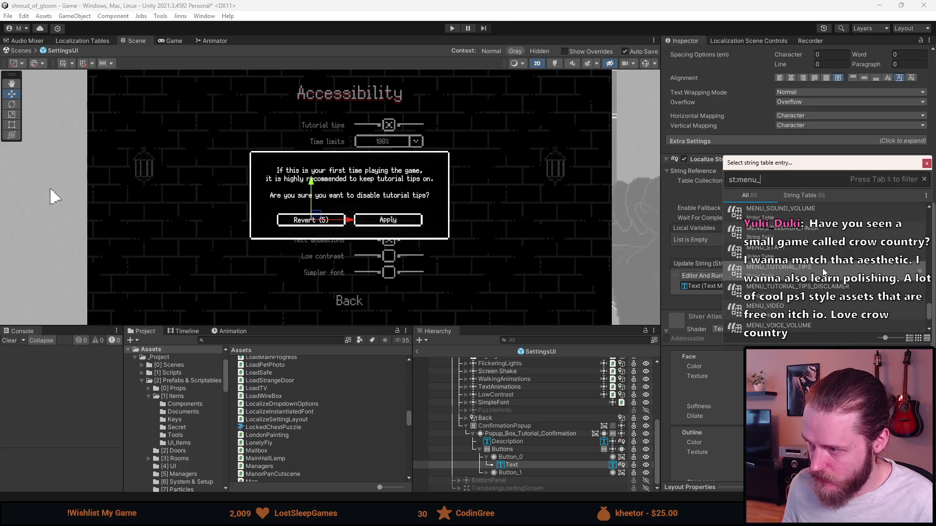
scroll(828, 269, down, 1)
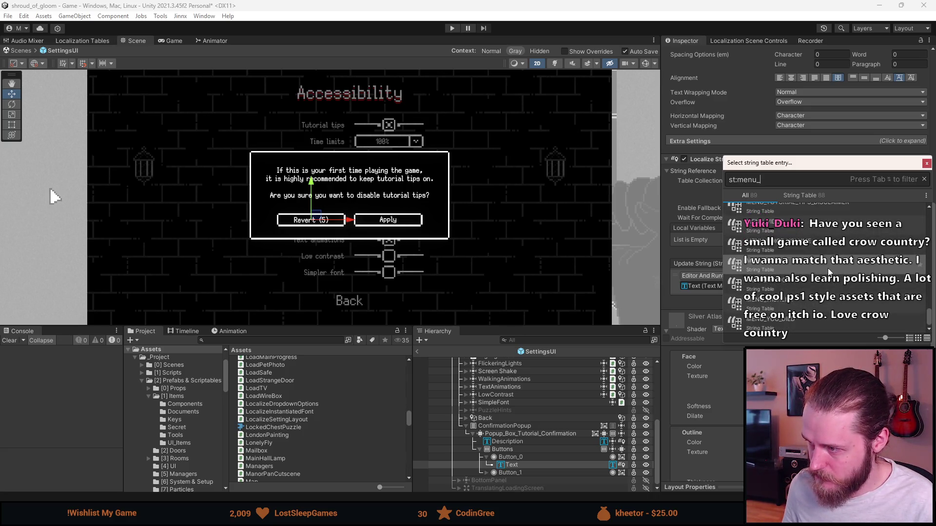
scroll(831, 271, up, 10)
scroll(831, 267, up, 6)
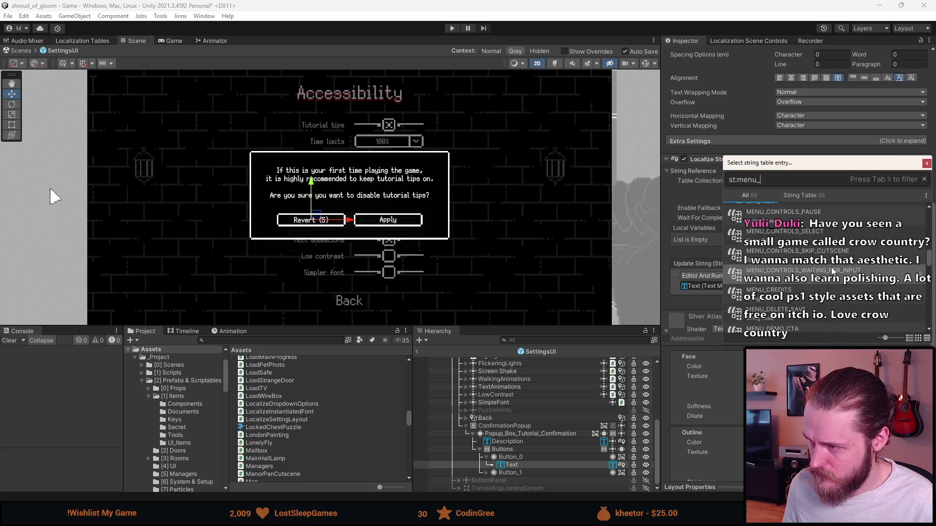
scroll(832, 267, up, 4)
scroll(832, 268, up, 3)
text(yes)
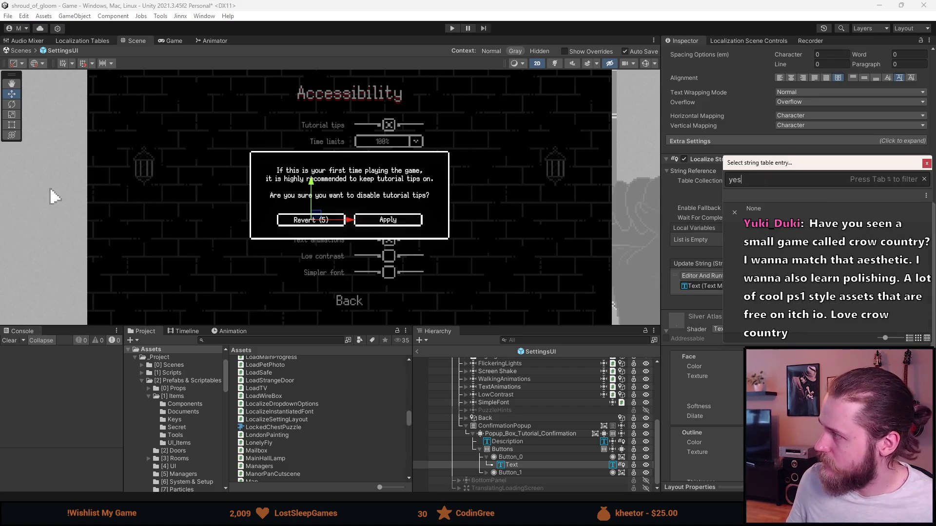
key(Escape)
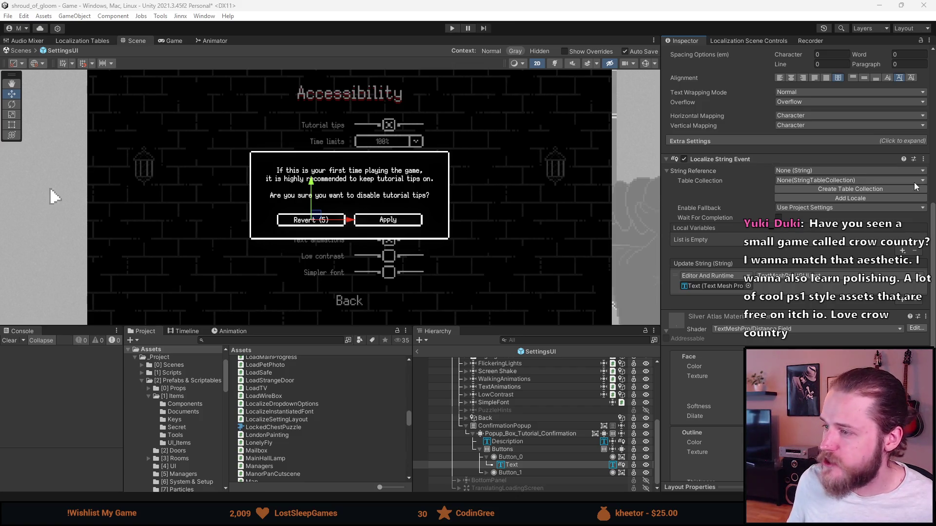
Assign GENERAL_NO to the button's Localize String Event via a general_ search.
click(814, 171)
text(genera)
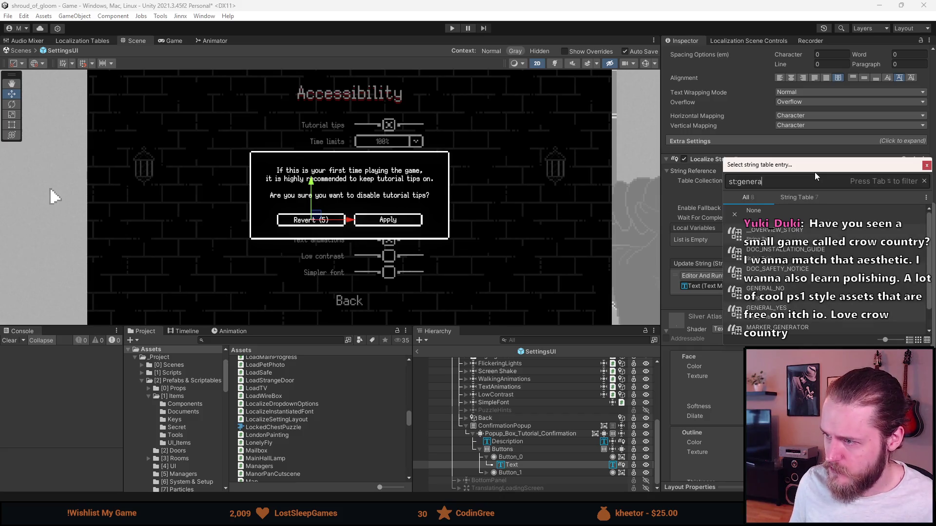
text(l_:)
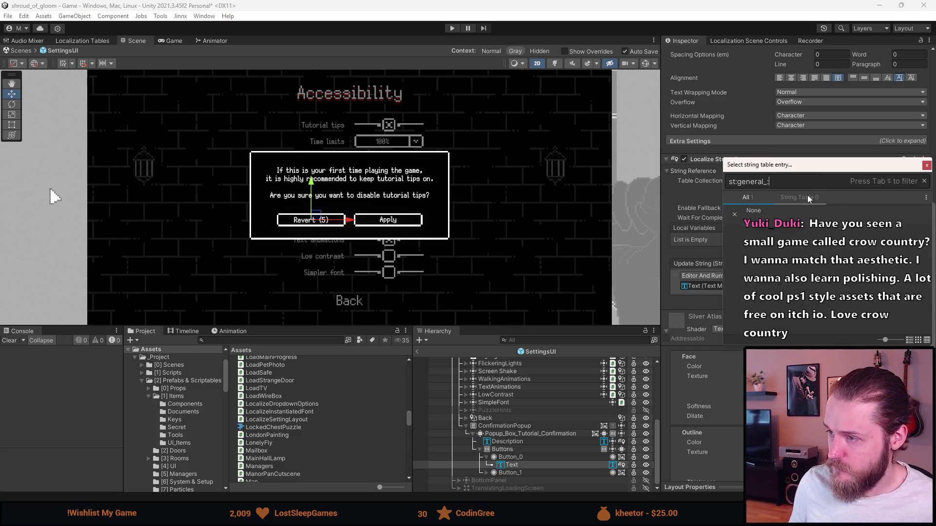
click(798, 232)
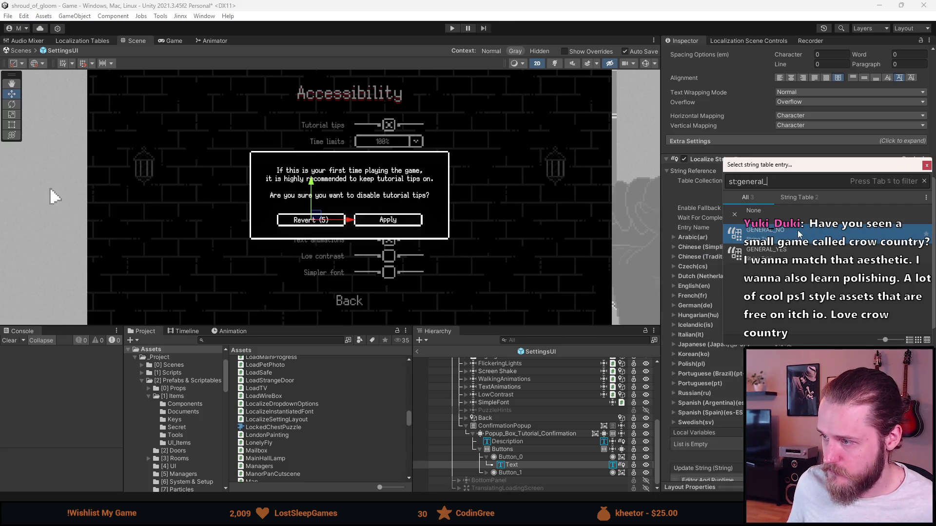
click(798, 233)
scroll(751, 185, up, 5)
click(732, 153)
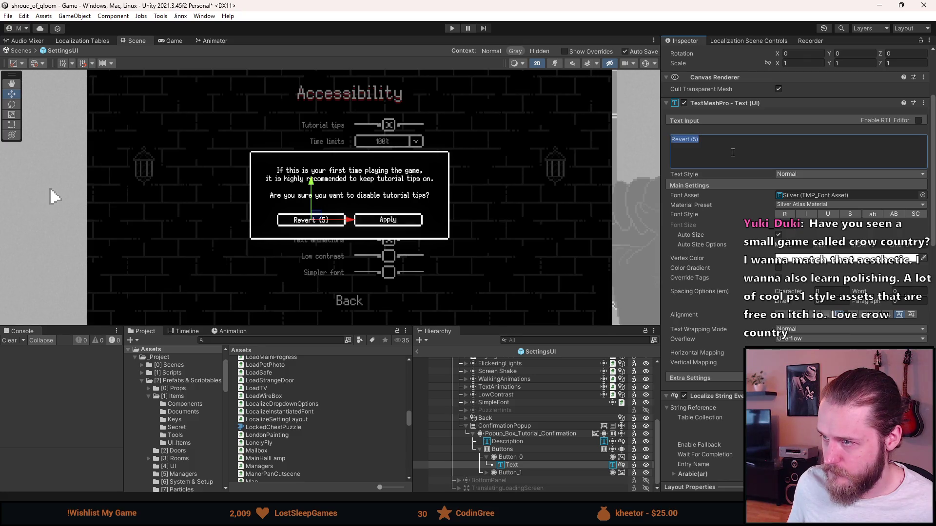
Label Button_0 'No', and link Button_1's text to general_yes with label 'Yes'.
text(No)
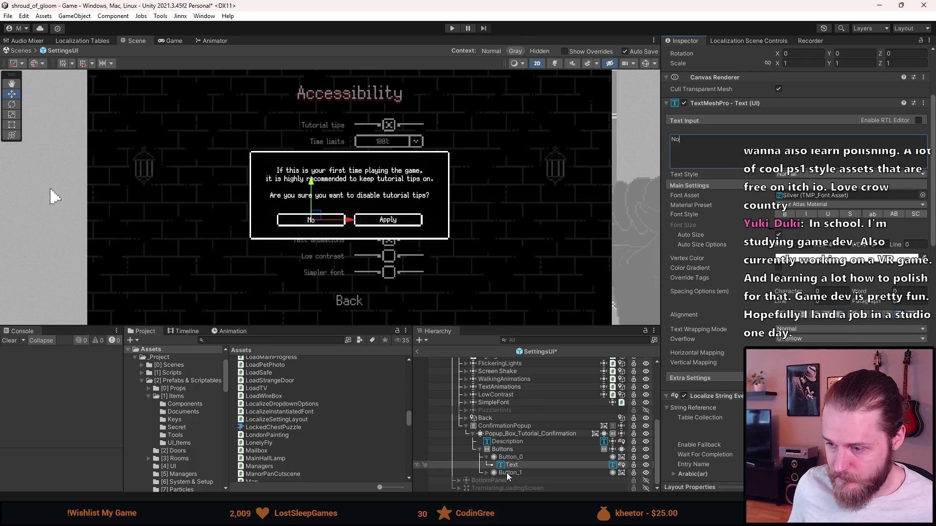
click(487, 473)
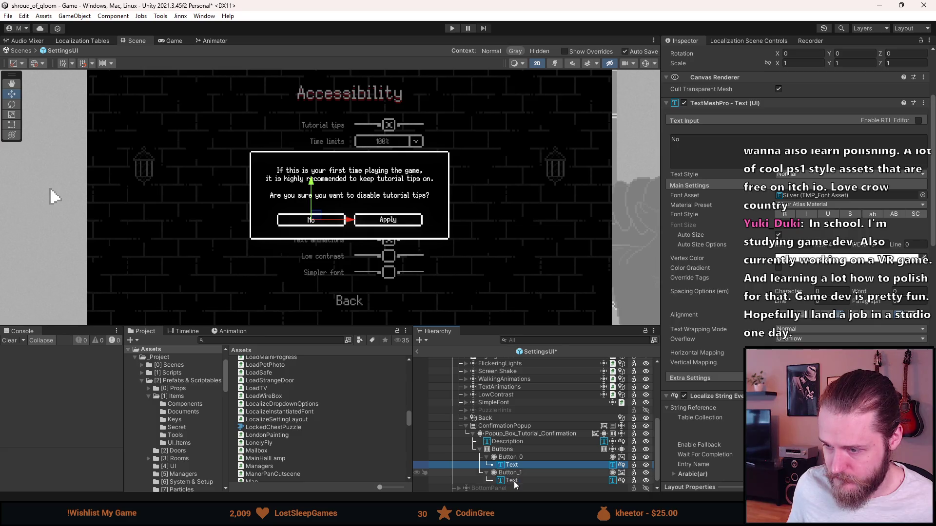
click(512, 481)
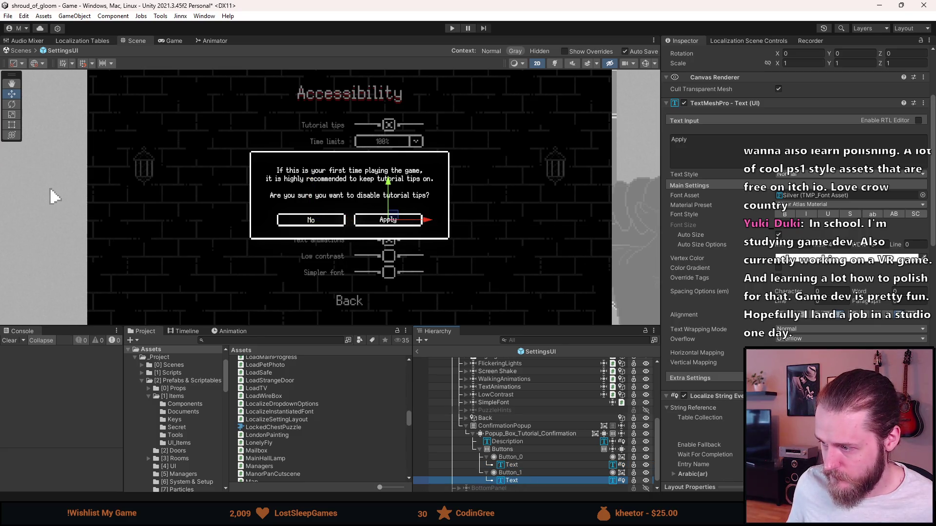
click(829, 409)
text(general_yes)
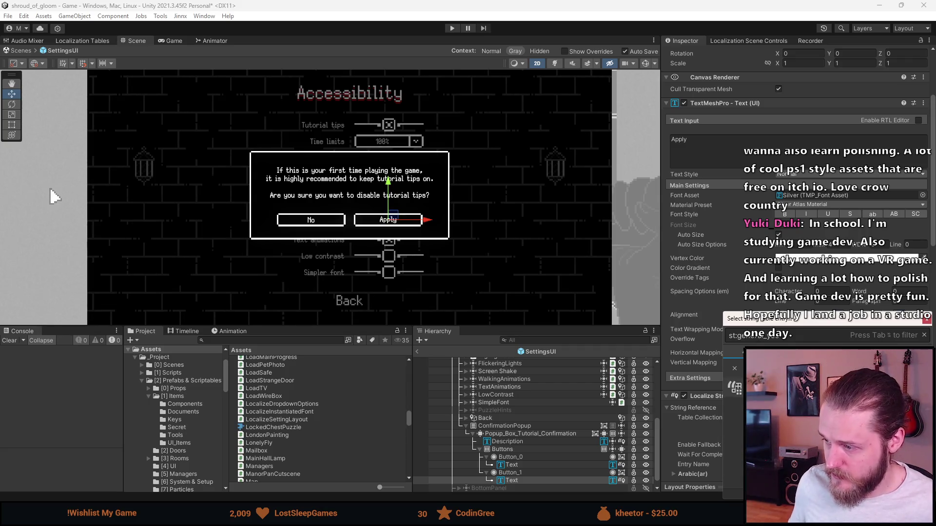
key(Return)
click(735, 151)
text(Yes)
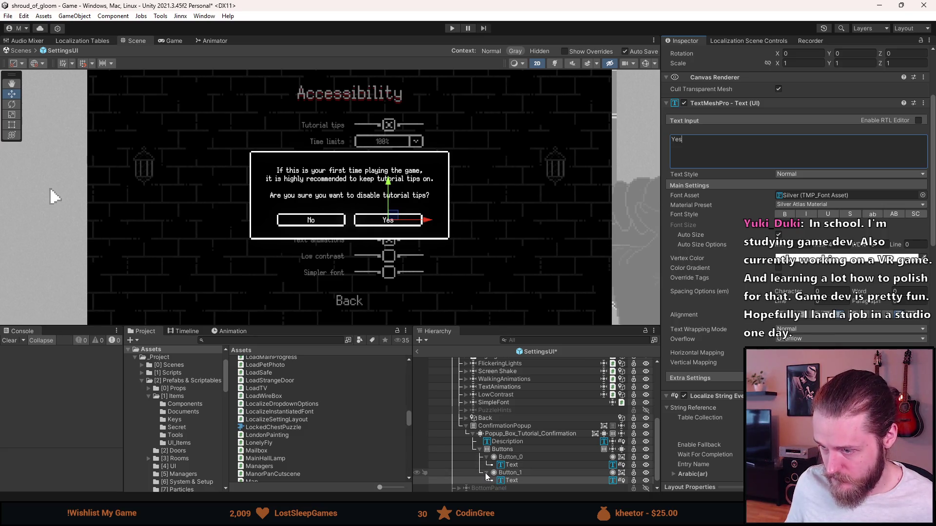
click(516, 465)
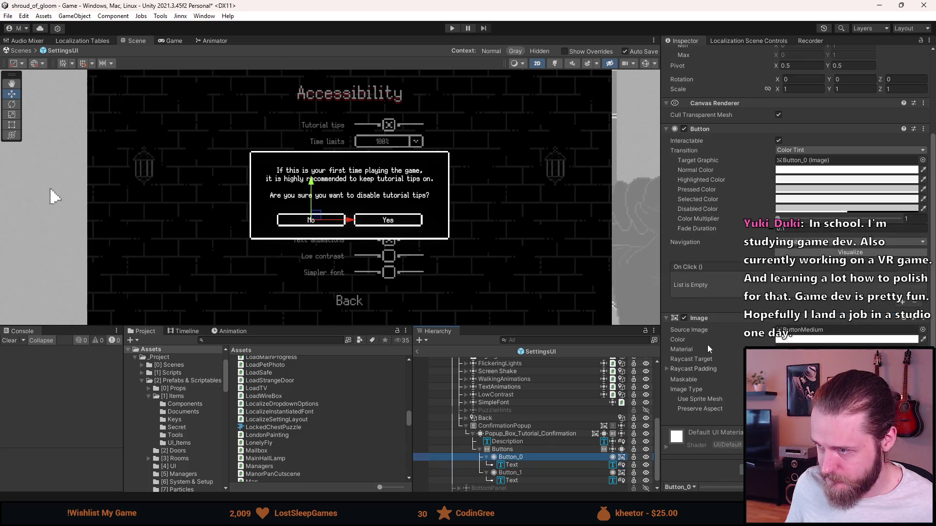
Replace the Yes button's On Click with ConfirmationPopup calling GameObject.SetActive (bool).
click(534, 473)
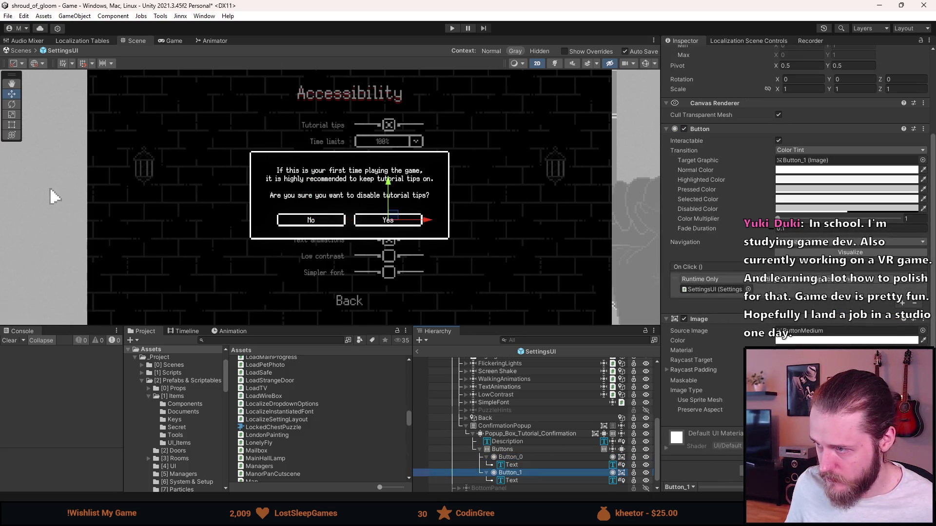
click(916, 303)
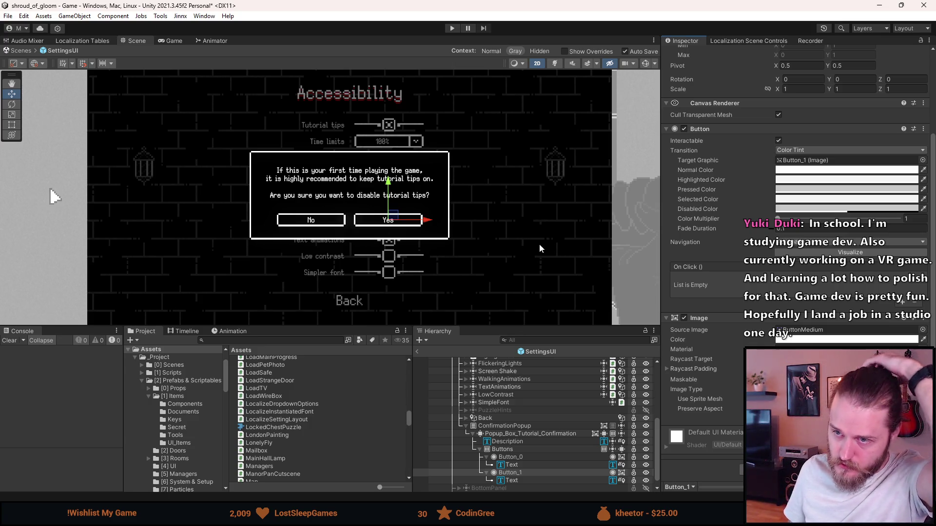
click(902, 301)
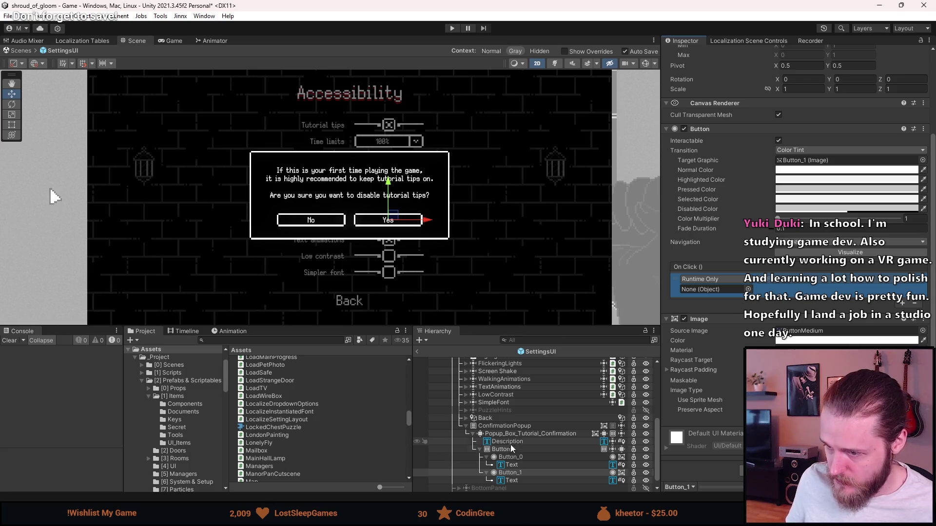
mouse_move(508, 426)
mouse_down()
mouse_move(717, 317)
mouse_move(727, 288)
mouse_up()
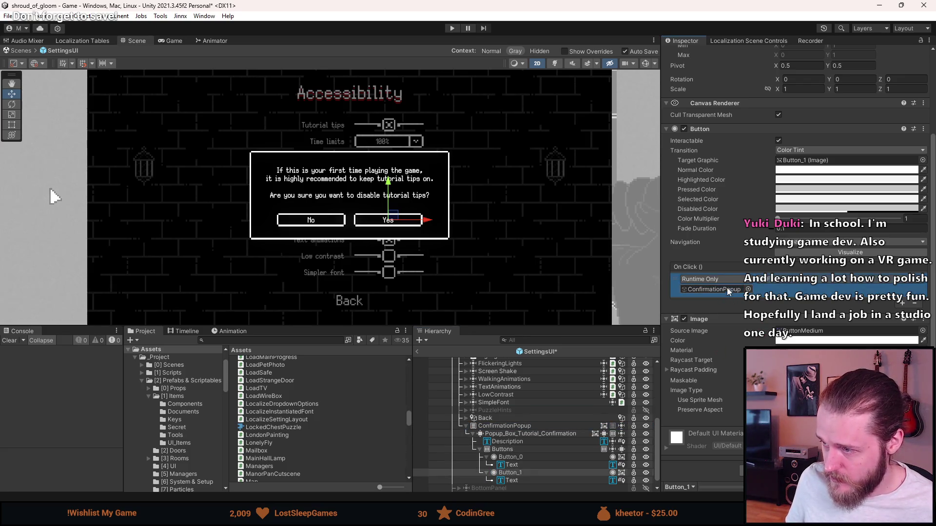
click(777, 283)
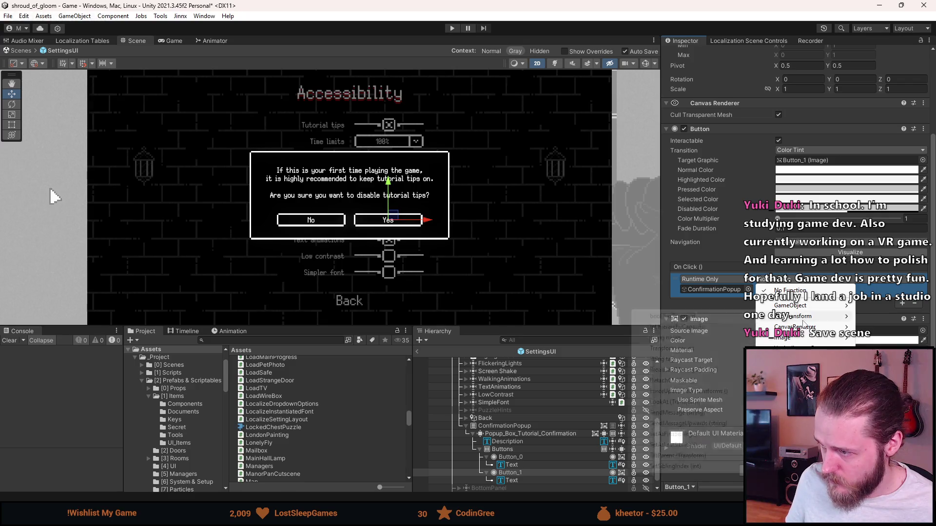
mouse_move(802, 307)
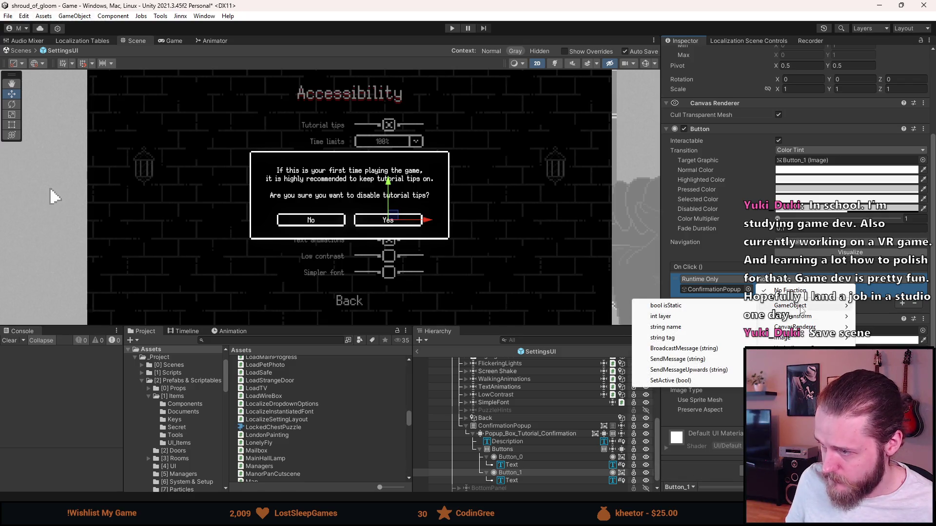
click(682, 379)
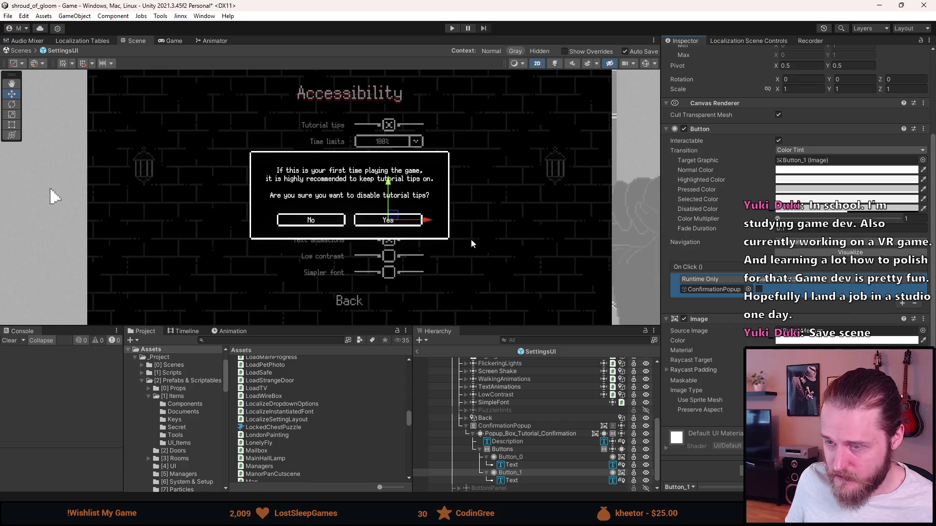
click(520, 458)
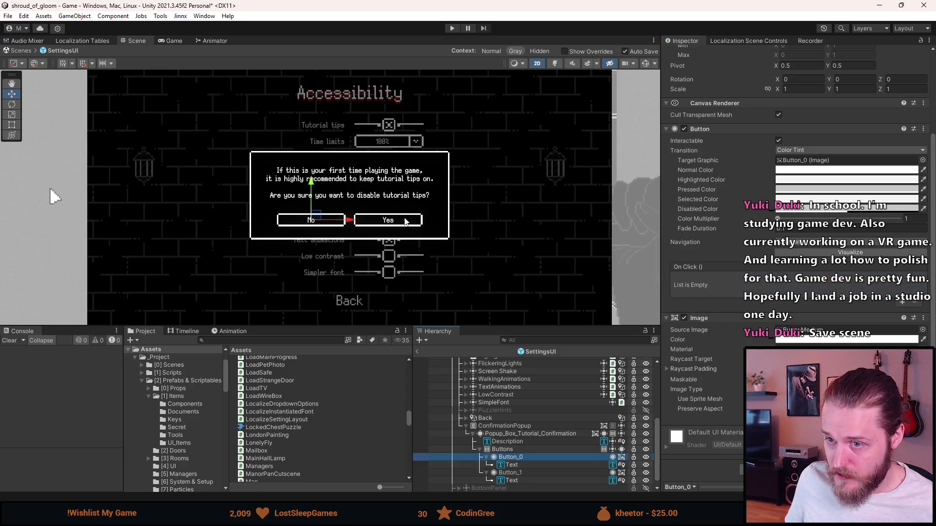
Add a No button On Click event targeting SettingsUI, leaving its function unchosen.
click(902, 303)
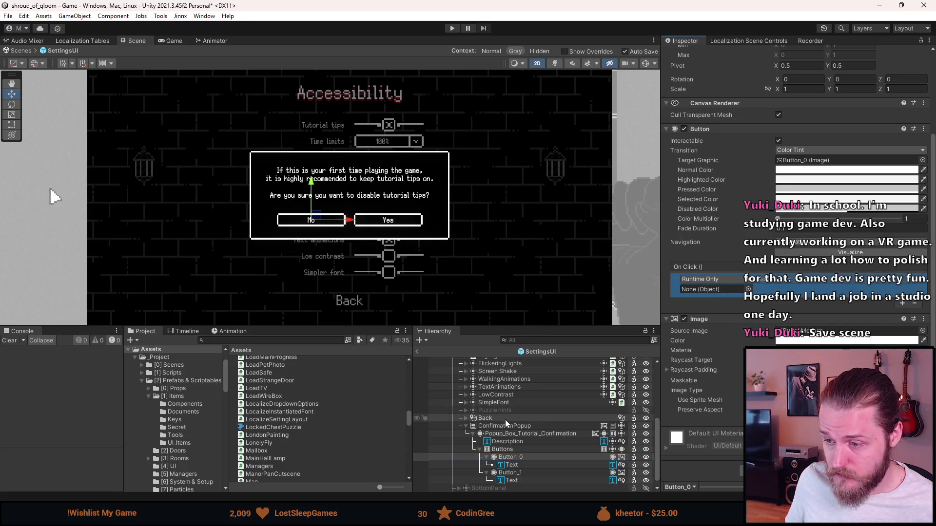
scroll(527, 410, up, 3)
scroll(527, 410, up, 2)
mouse_move(496, 369)
mouse_down()
mouse_move(697, 302)
mouse_move(702, 292)
mouse_up()
click(782, 279)
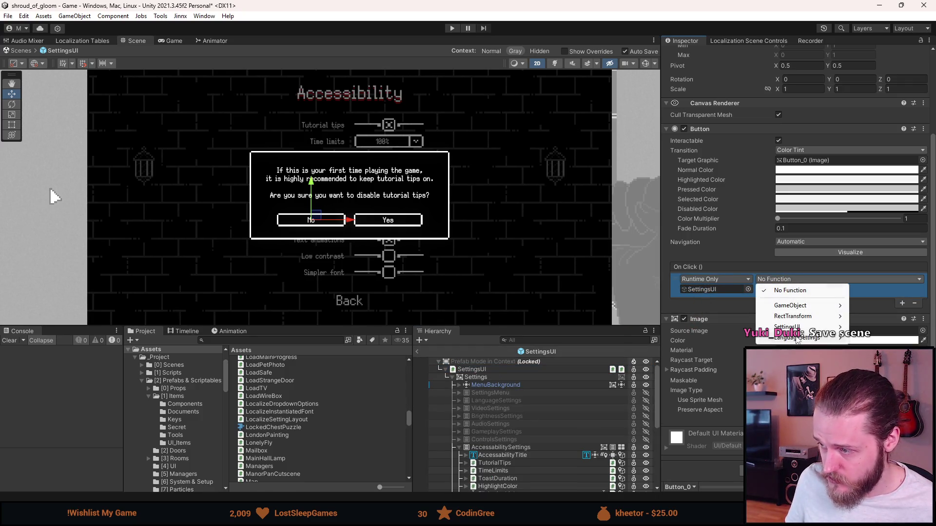
mouse_move(794, 328)
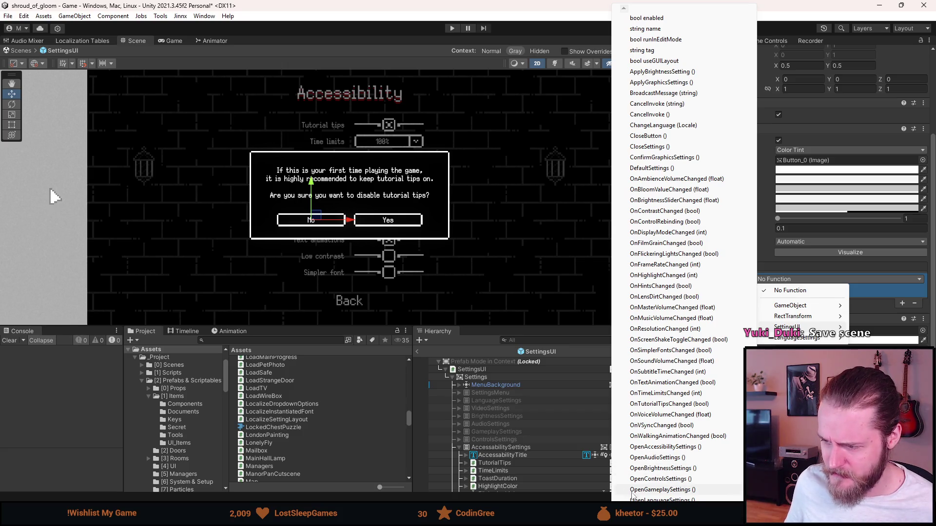
scroll(633, 494, down, 3)
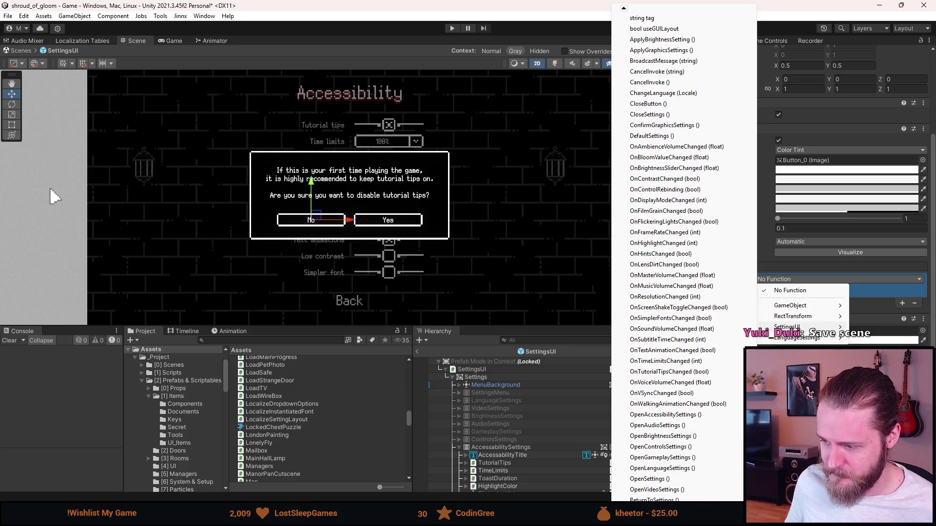
scroll(678, 259, down, 3)
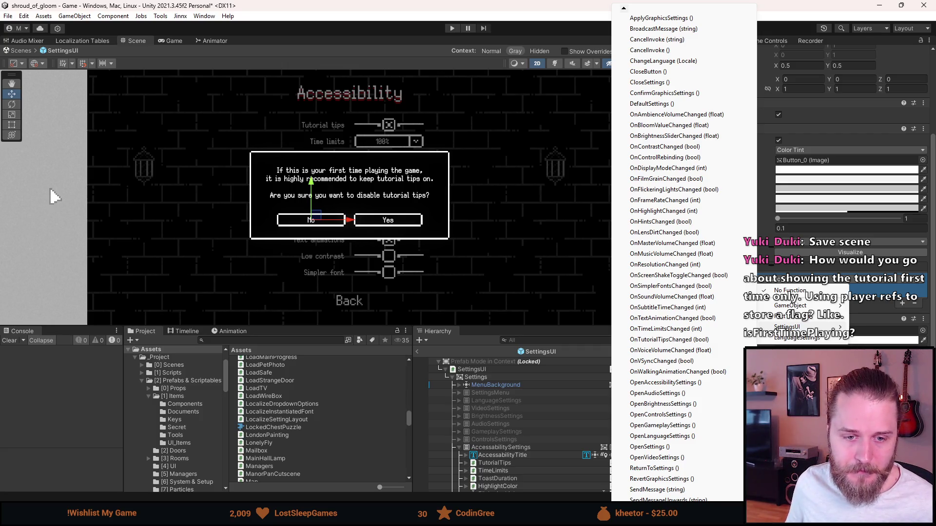
key(Escape)
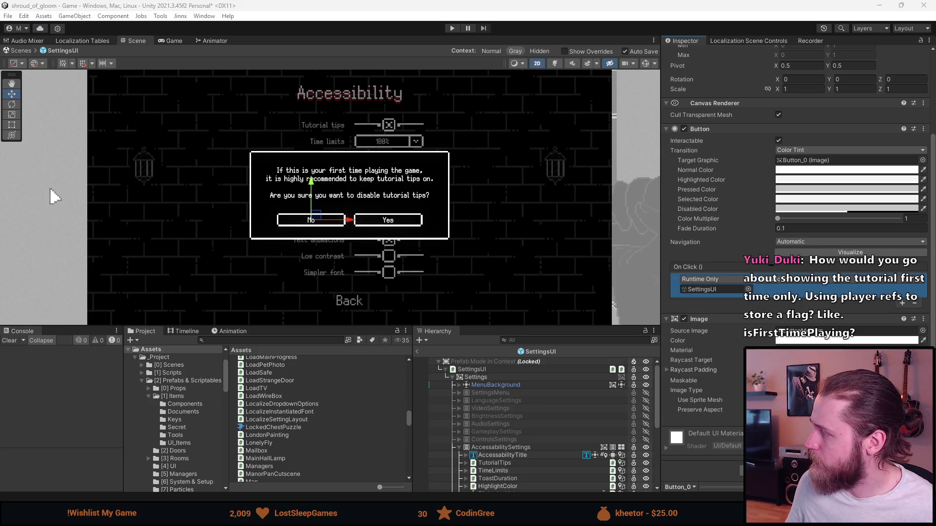
key(alt+Tab)
Maximize Firefox and preview The Verge, Xbox Tavern and Nintendo Switch store Crow Country images.
key(super+Up)
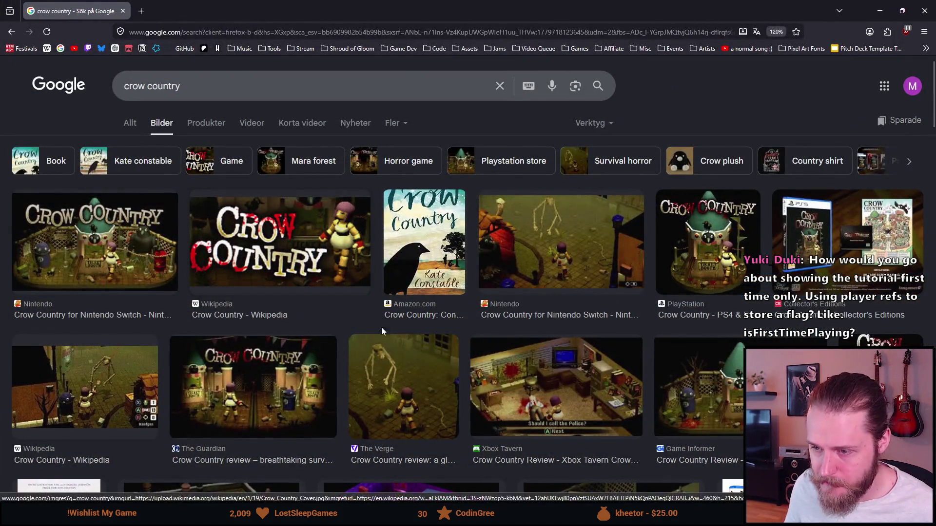
click(391, 351)
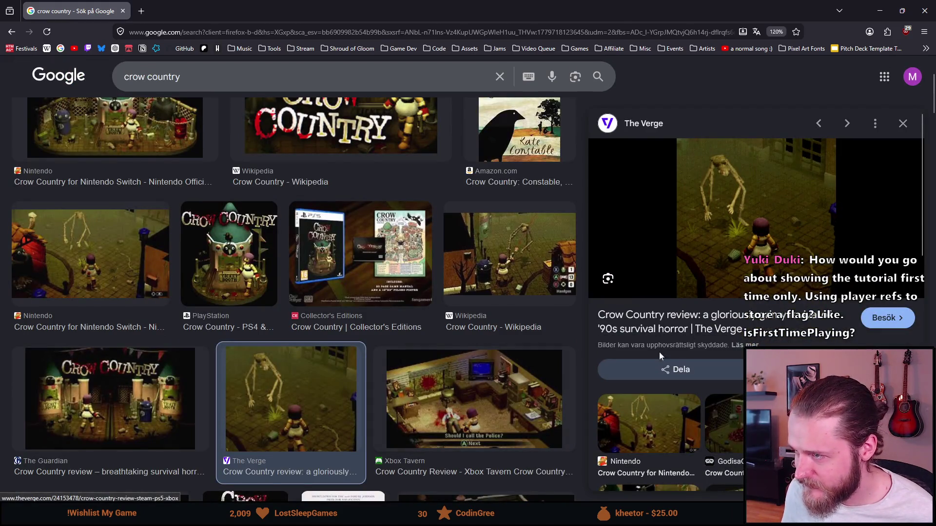
scroll(656, 373, down, 2)
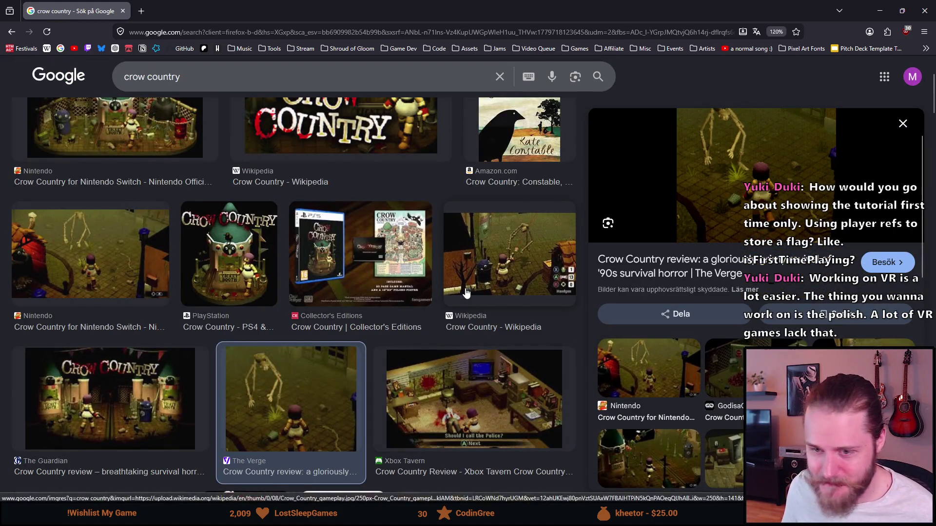
scroll(209, 384, down, 2)
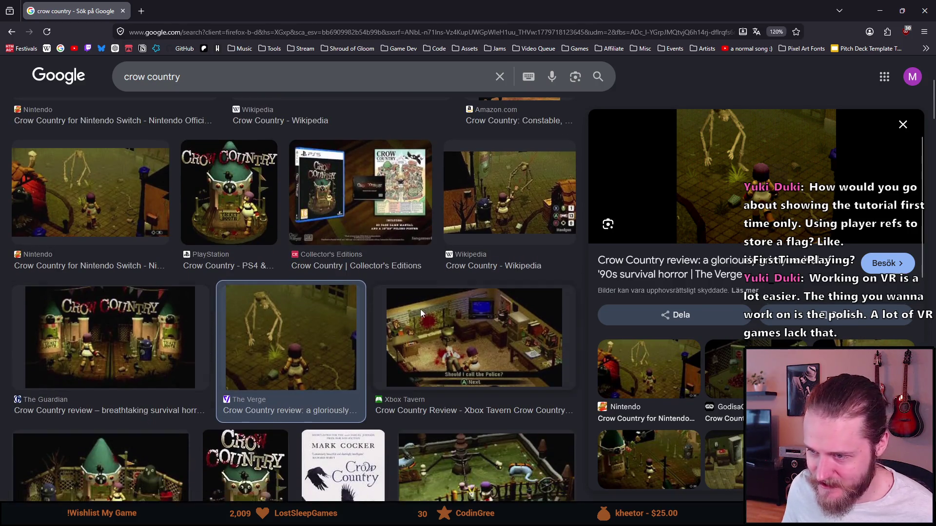
click(420, 309)
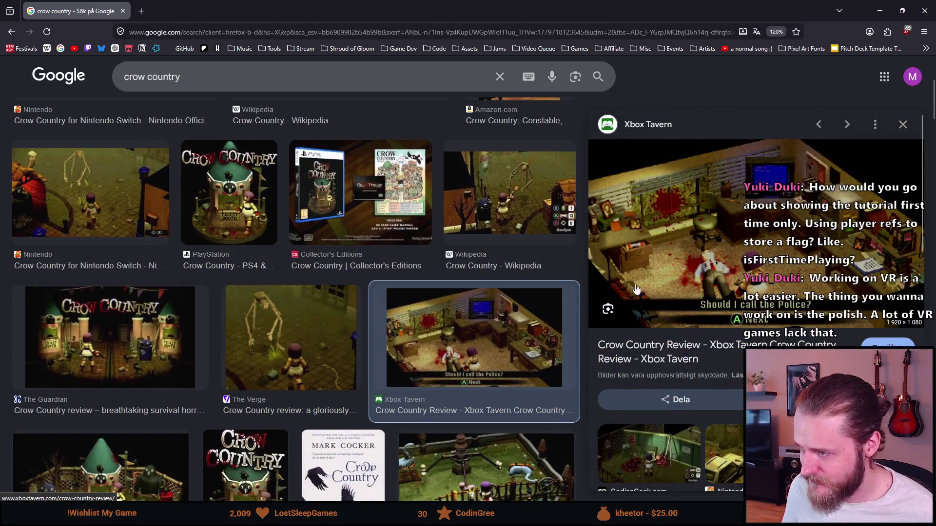
scroll(634, 293, down, 5)
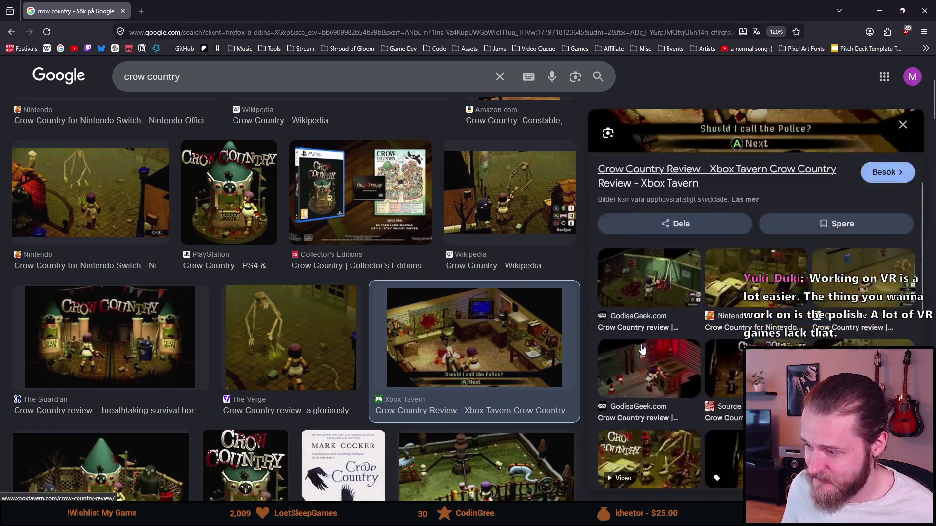
click(763, 238)
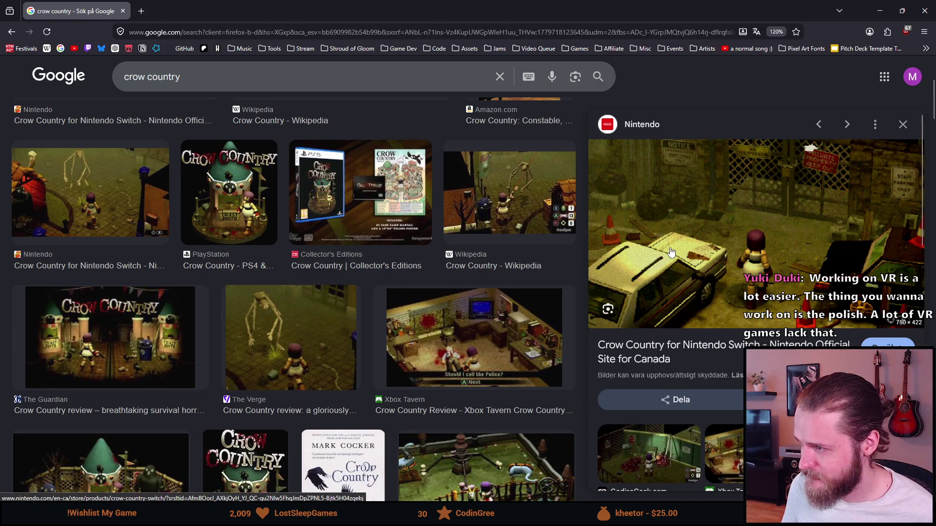
scroll(672, 251, down, 3)
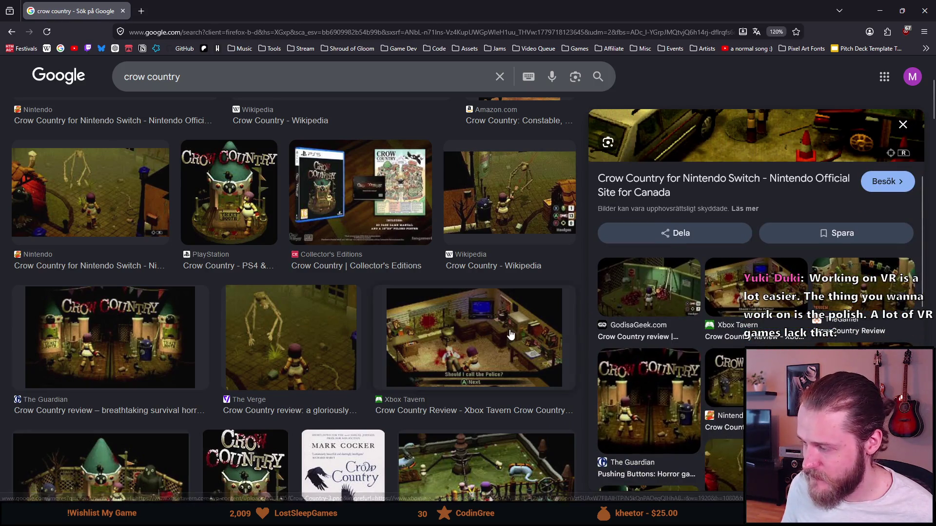
scroll(347, 357, down, 5)
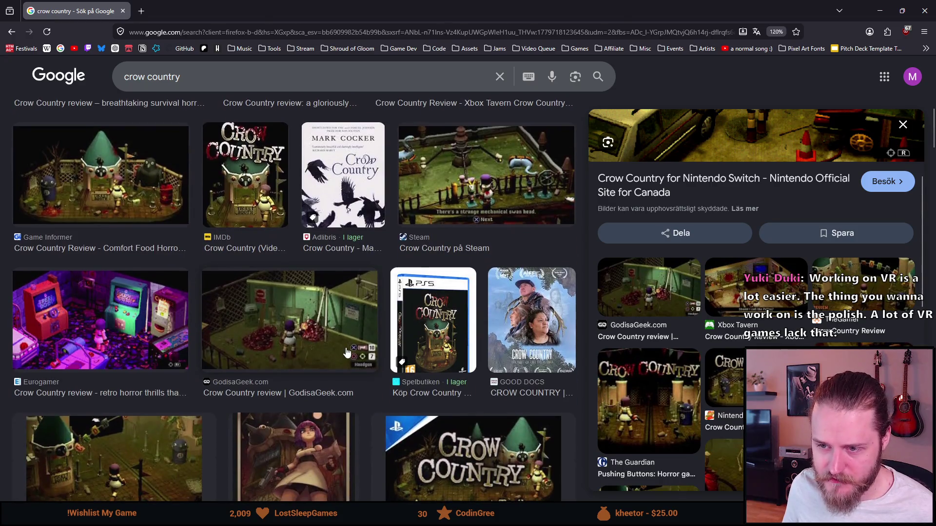
scroll(346, 357, down, 2)
Preview the Review: Crow Country, car-scene and bicycle screenshots, then close the browser.
click(163, 368)
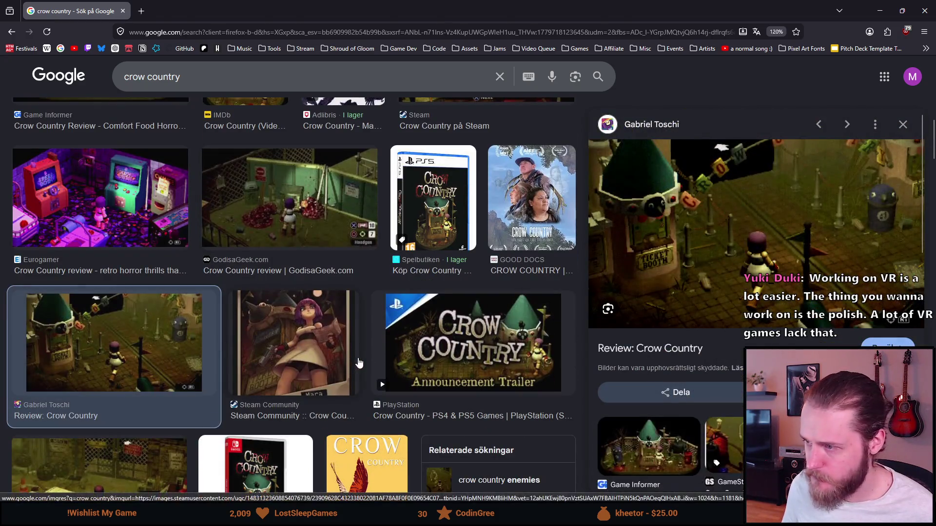
scroll(358, 361, down, 2)
scroll(357, 361, down, 1)
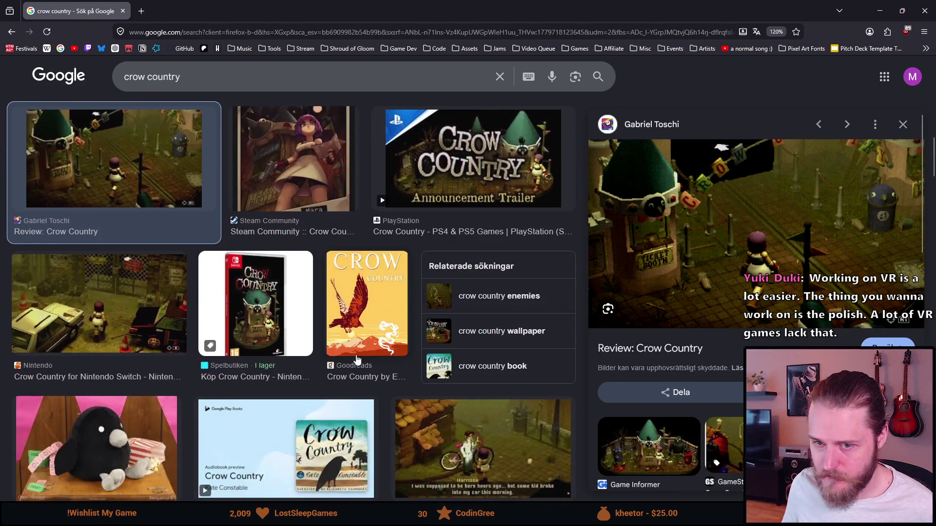
click(150, 329)
scroll(311, 330, down, 2)
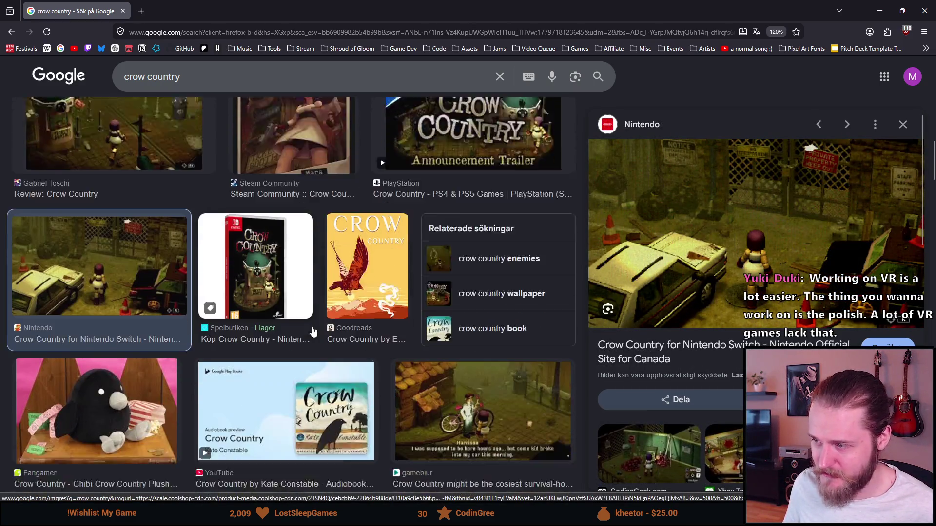
click(483, 321)
scroll(480, 317, down, 2)
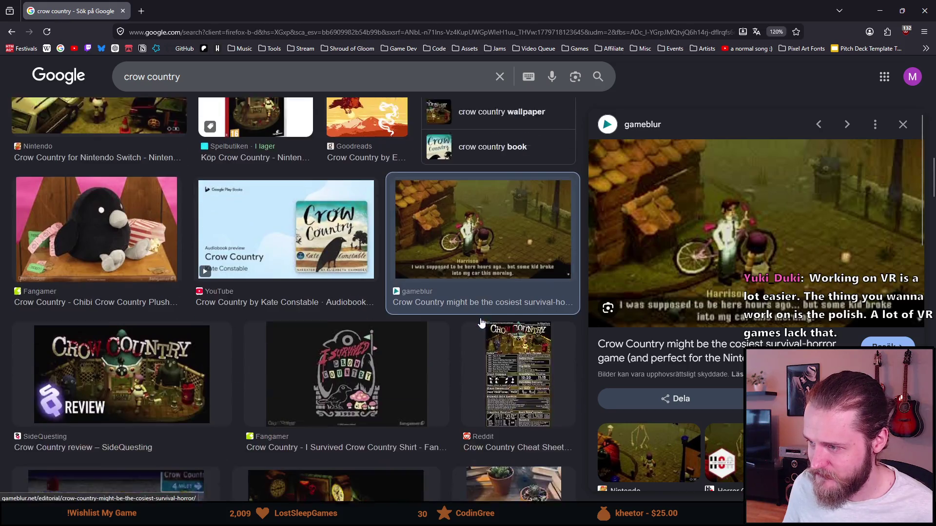
scroll(452, 297, down, 3)
scroll(451, 297, down, 2)
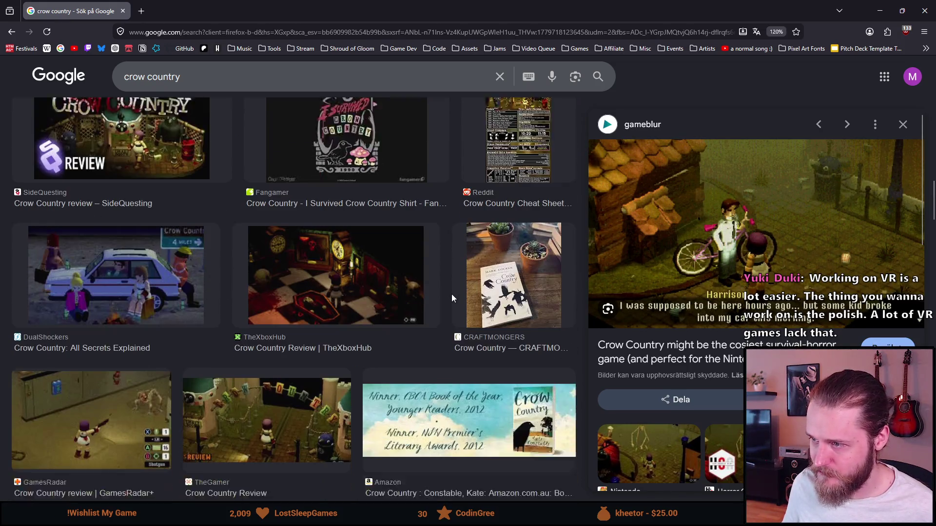
scroll(452, 297, up, 10)
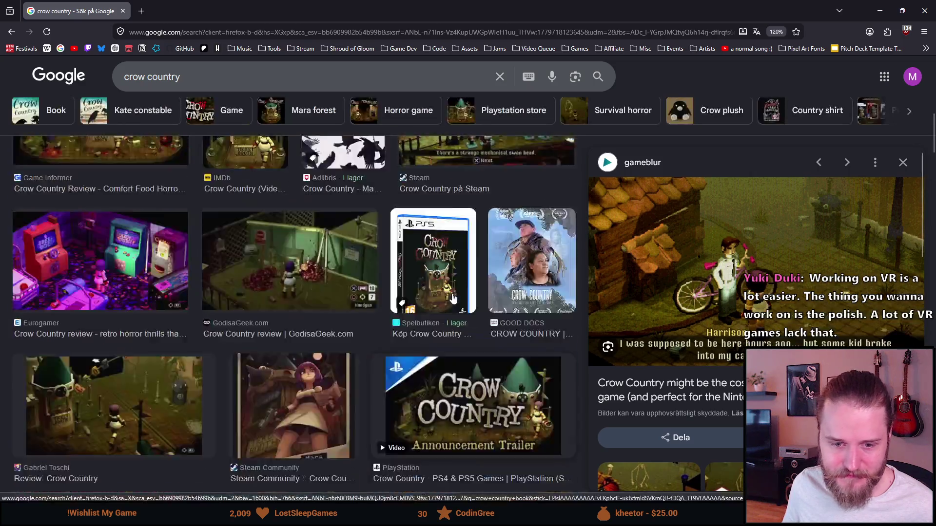
click(124, 11)
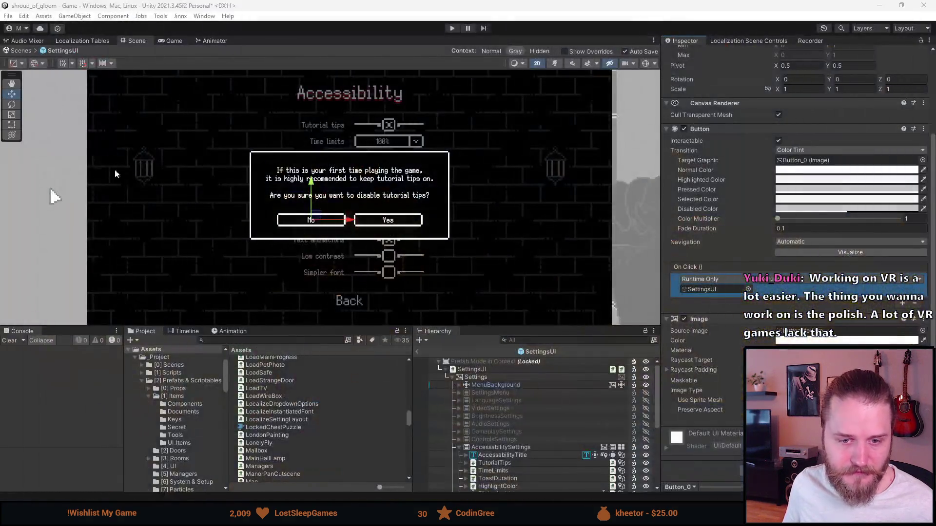
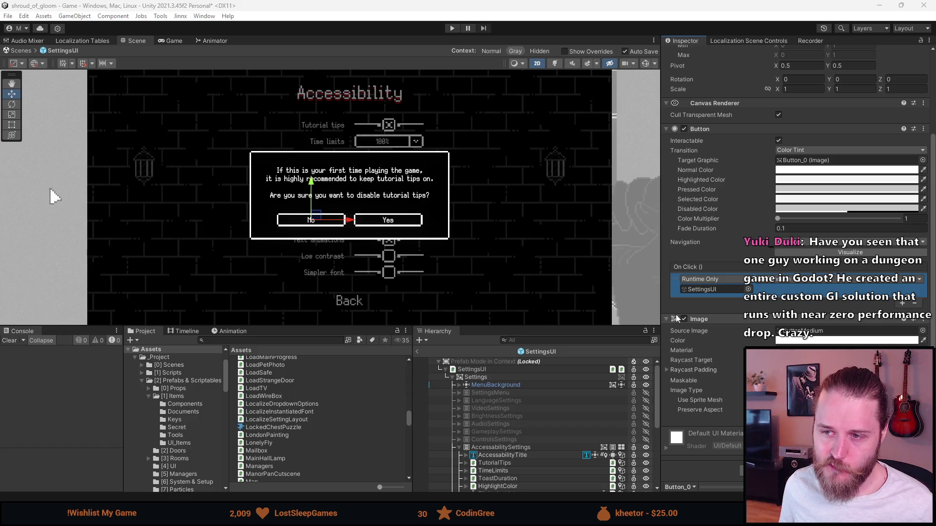
Add a second On Click entry to Button_0 that calls GameObject.SetActive on ConfirmationPopup.
click(902, 303)
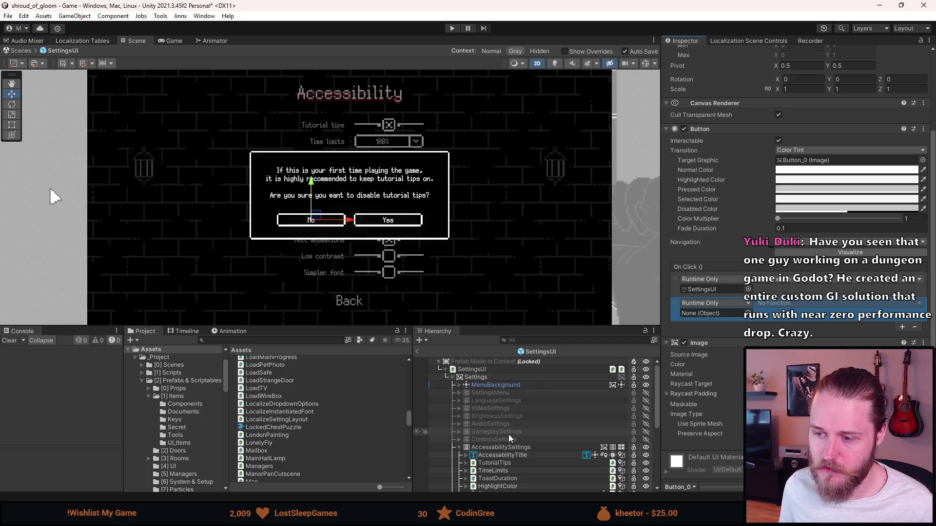
scroll(508, 434, down, 5)
click(499, 418)
drag(499, 418, 713, 314)
click(771, 303)
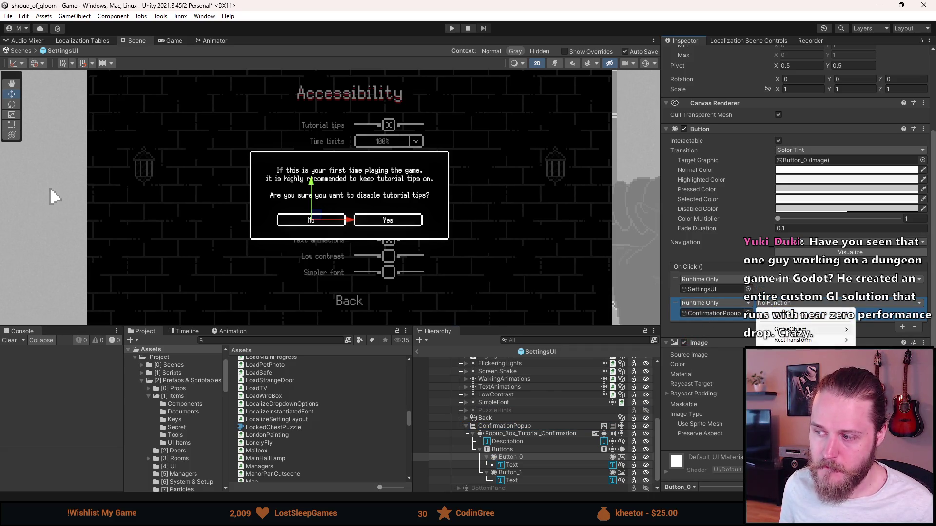
mouse_move(785, 330)
click(682, 394)
click(771, 304)
mouse_move(785, 330)
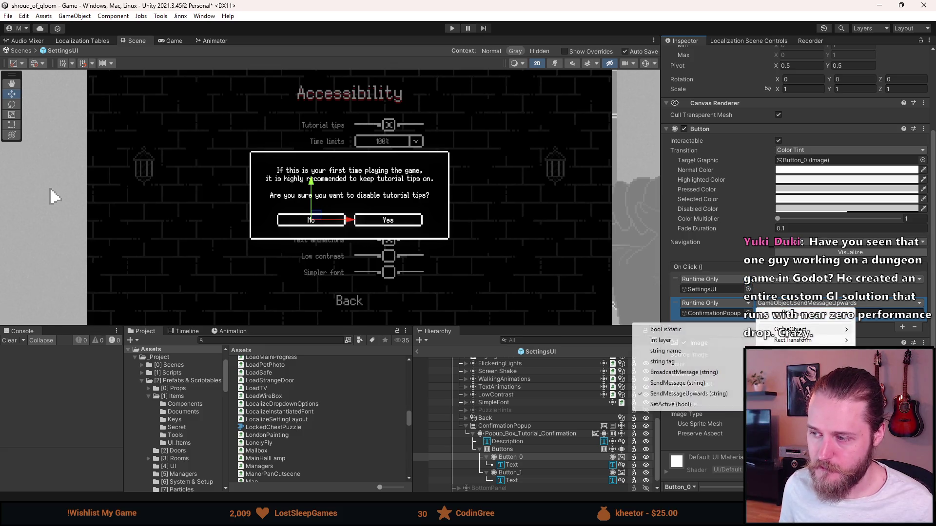
click(673, 404)
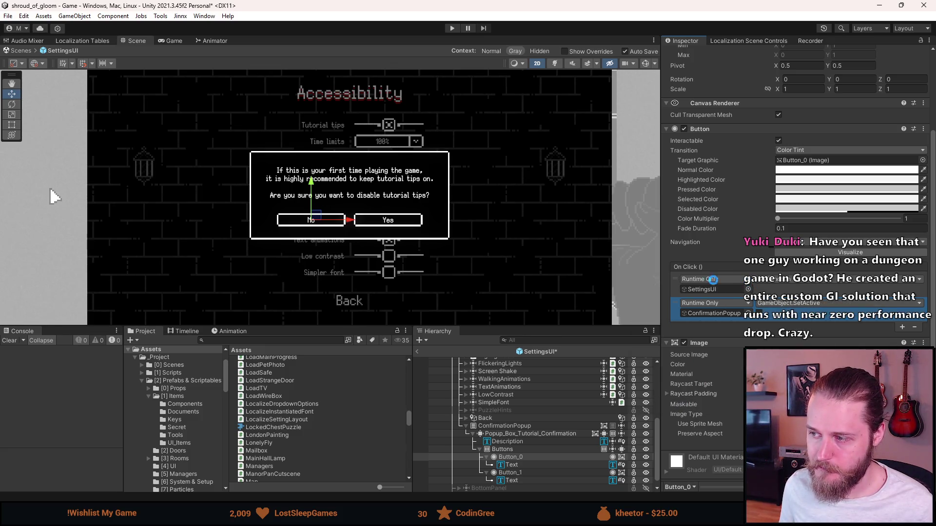
Set the first On Click entry to SettingsUI.OnTutorialTipsChanged with its bool ticked true.
click(770, 282)
mouse_move(787, 328)
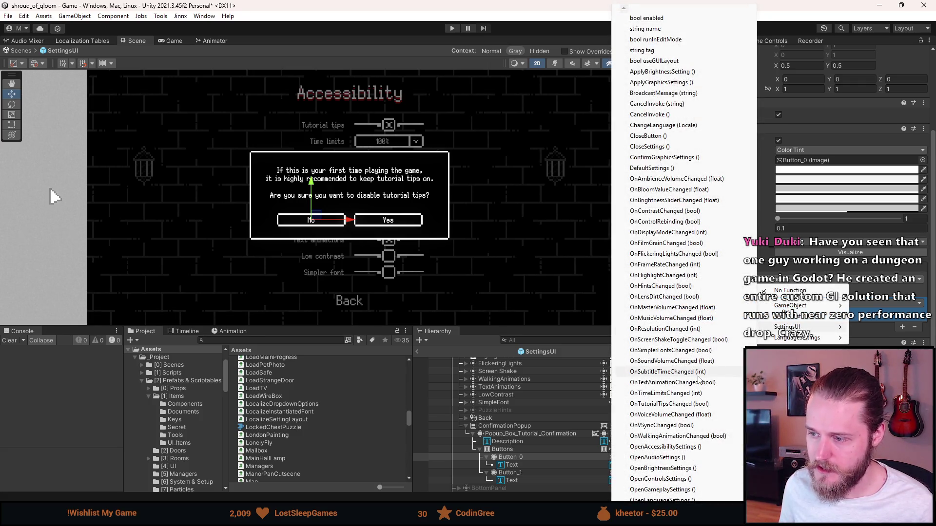
click(674, 404)
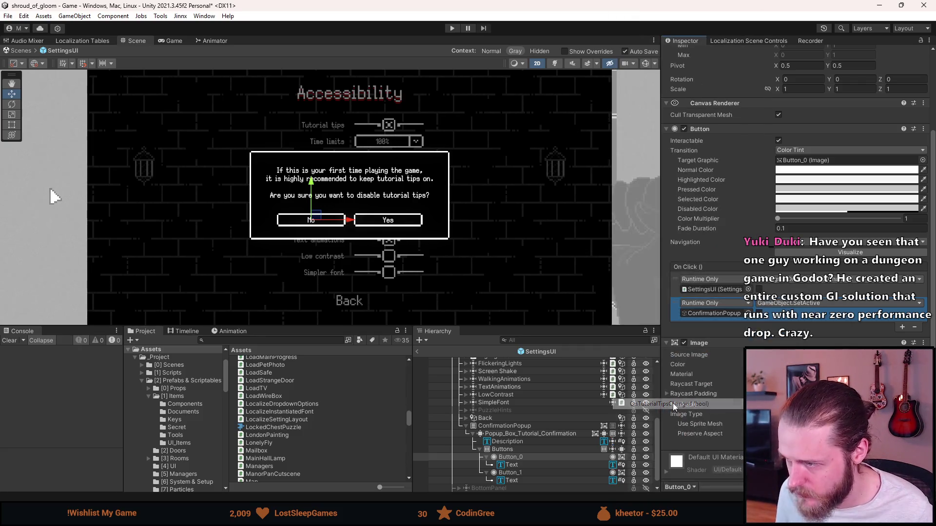
click(759, 289)
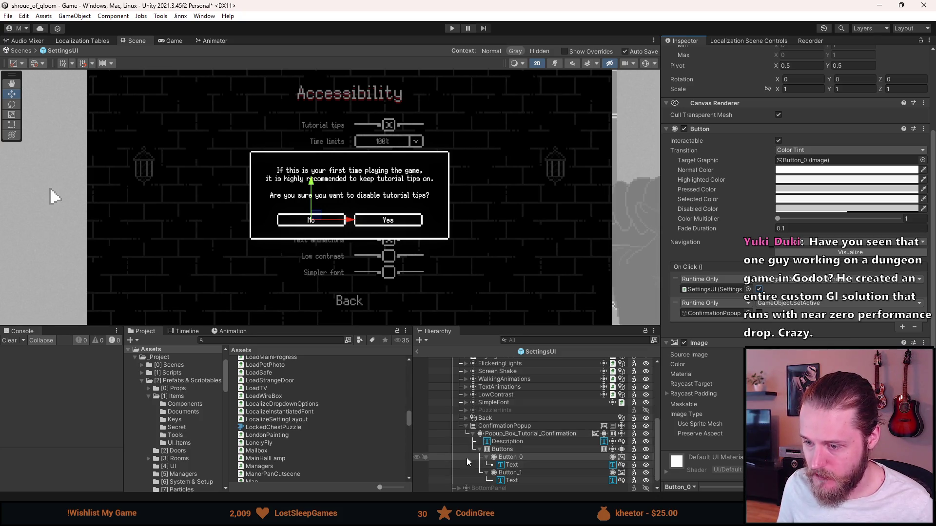
click(467, 426)
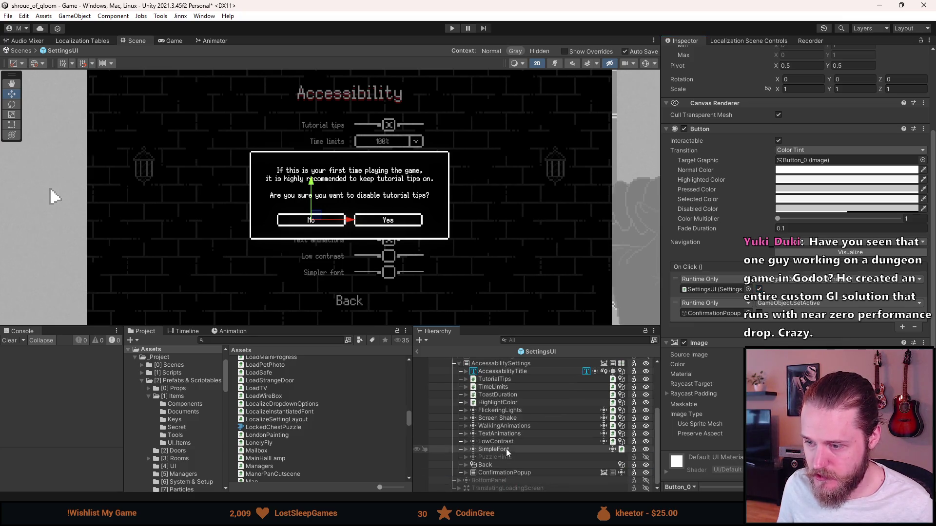
Deactivate ConfirmationPopup, then inspect TutorialTips and its TutorialToggle child.
key(ctrl+z)
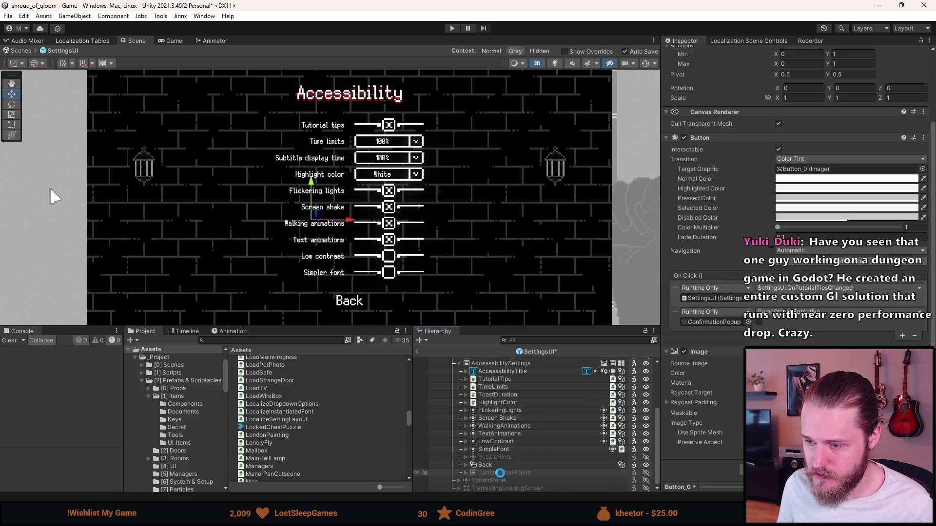
scroll(517, 413, up, 3)
scroll(516, 411, down, 3)
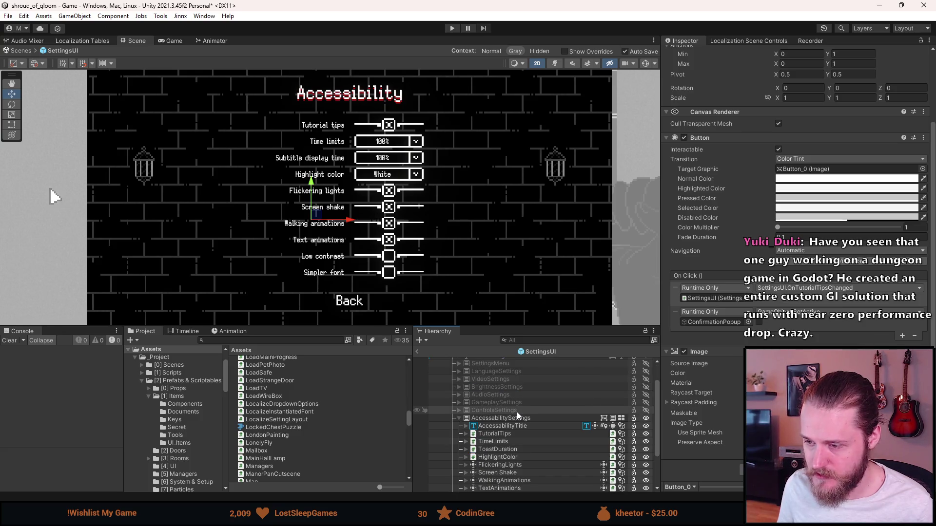
click(503, 435)
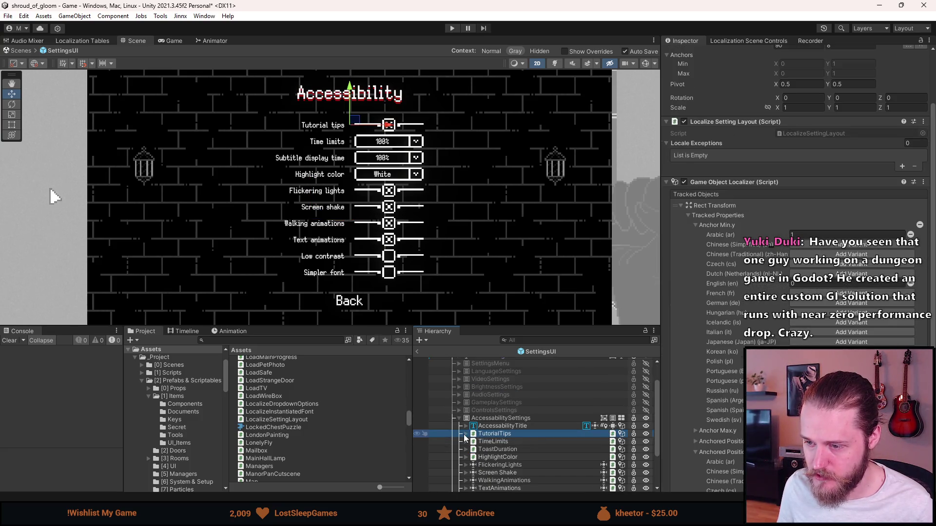
key(Right)
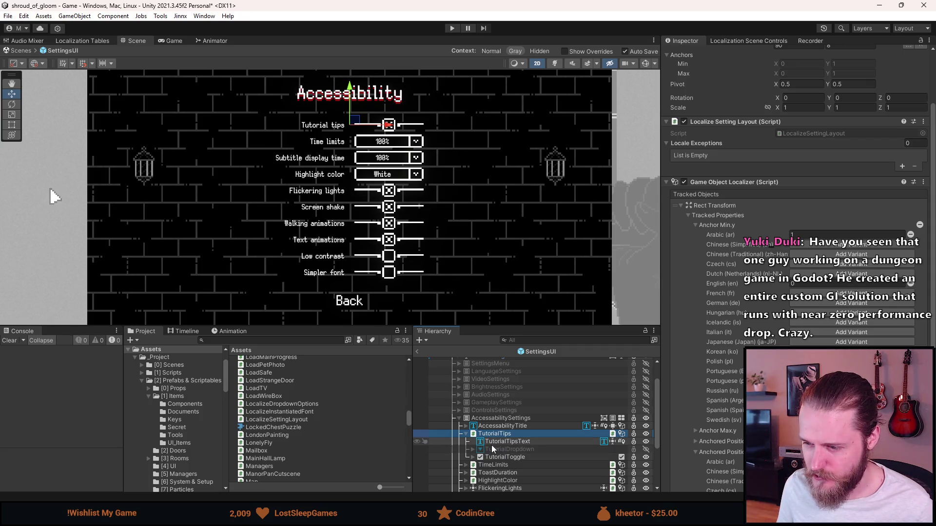
click(488, 458)
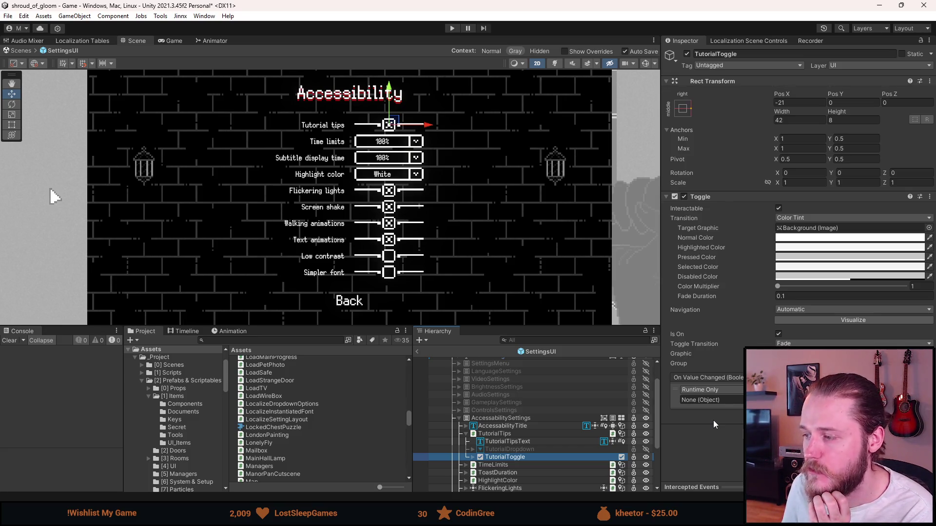
Select SettingsUI and open its script in Visual Studio from the Script field.
scroll(557, 420, up, 3)
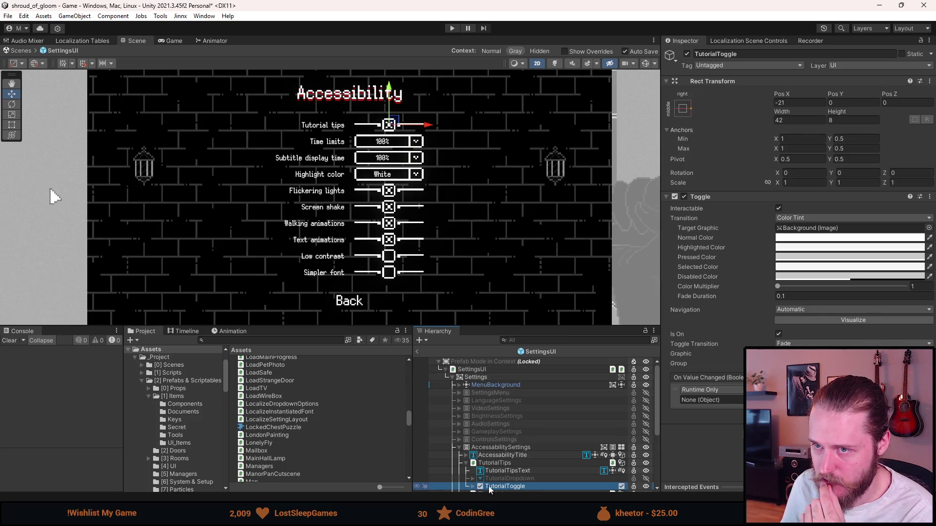
scroll(490, 489, down, 3)
scroll(492, 438, up, 3)
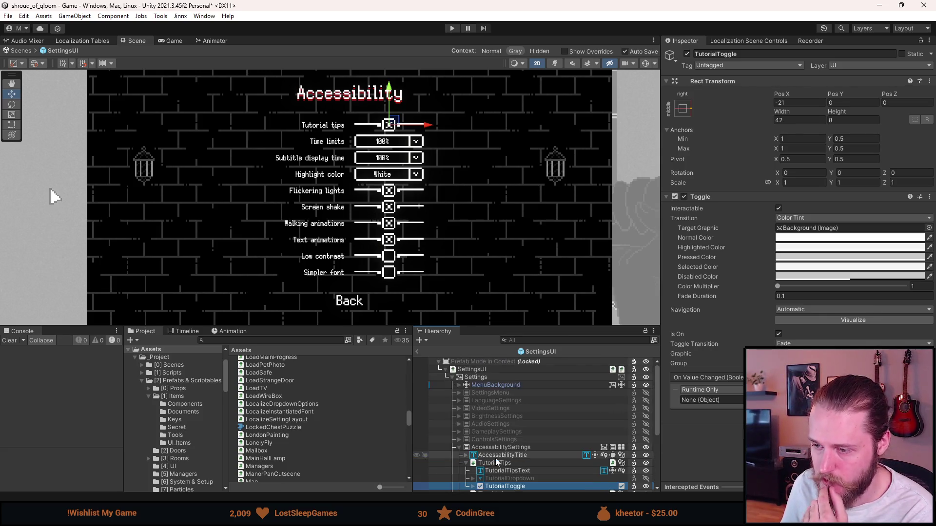
click(485, 372)
double_click(814, 208)
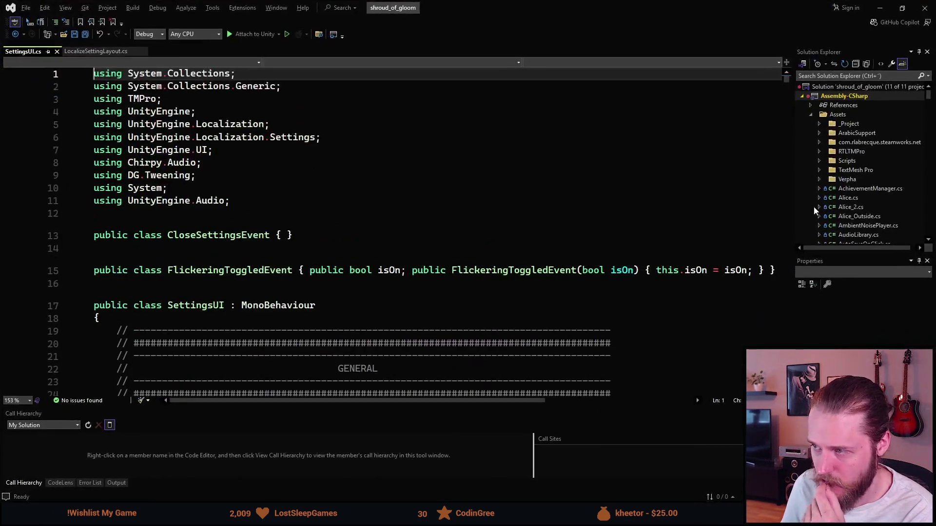
Search the script for 'access' to reach the ACCESSABILITY SETTINGS section.
scroll(351, 269, down, 19)
scroll(341, 270, up, 3)
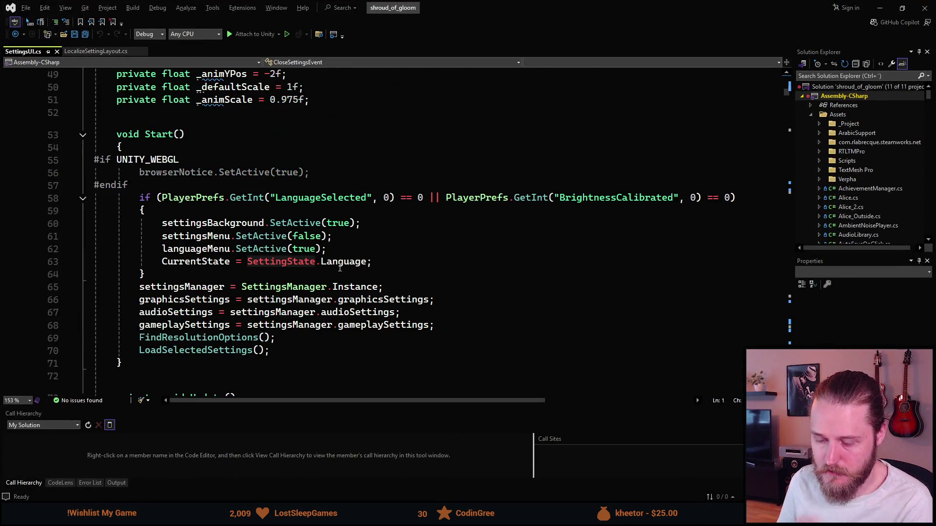
key(ctrl+f)
text(access)
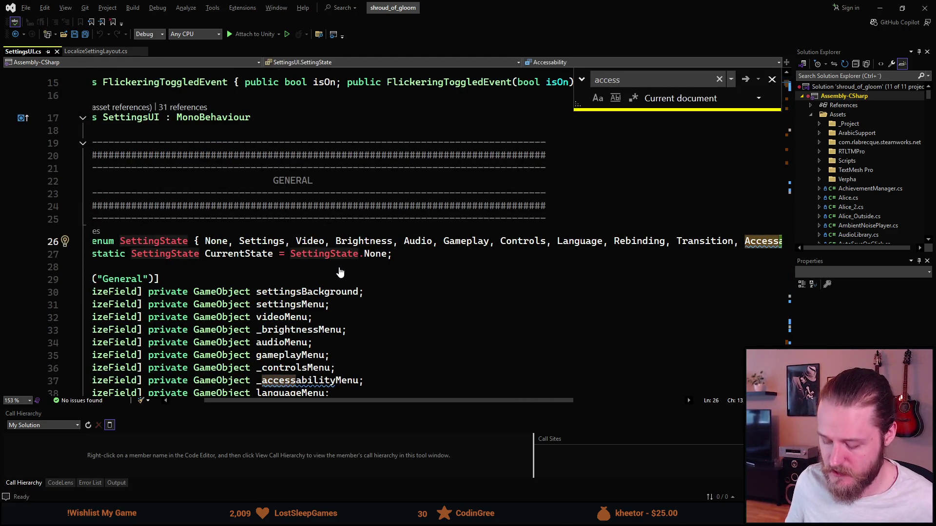
key(Return)
key(Return)
key(Return)
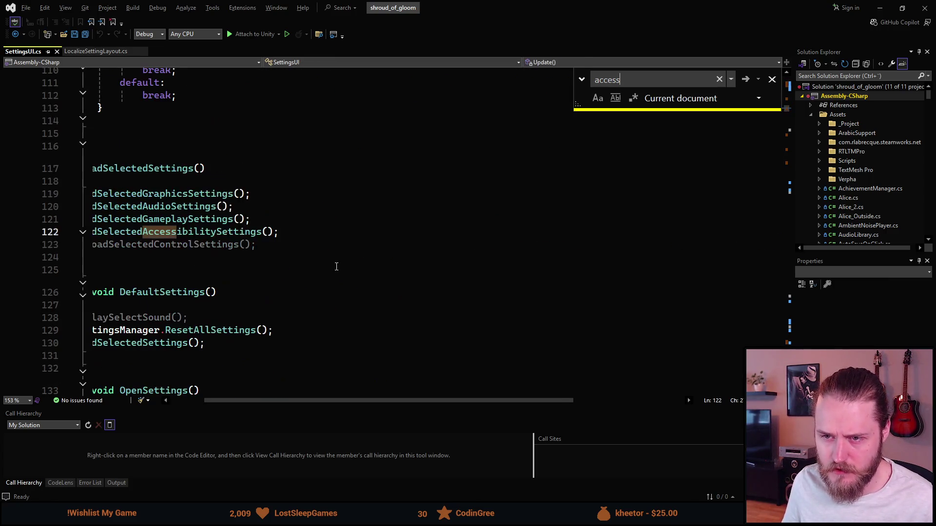
key(Return)
key(Return)
key(Return)
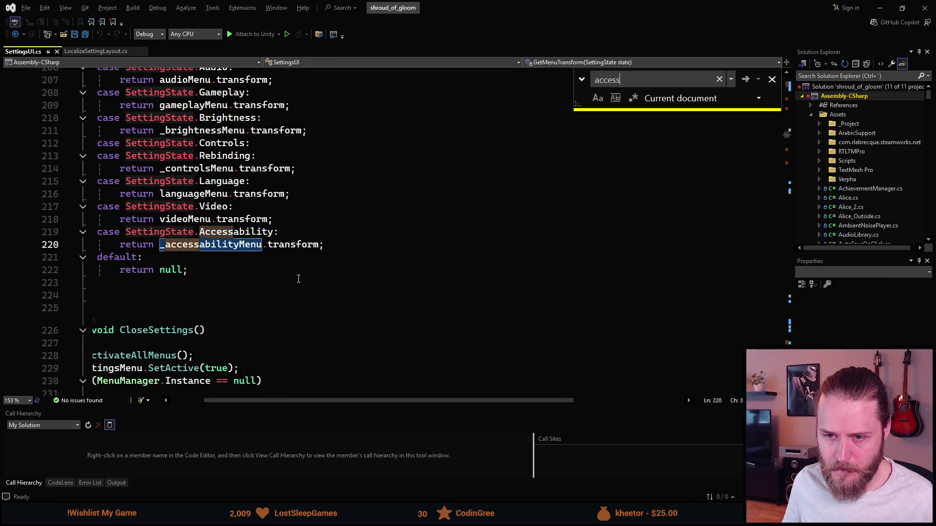
key(Return)
key(Return)
key(Return)
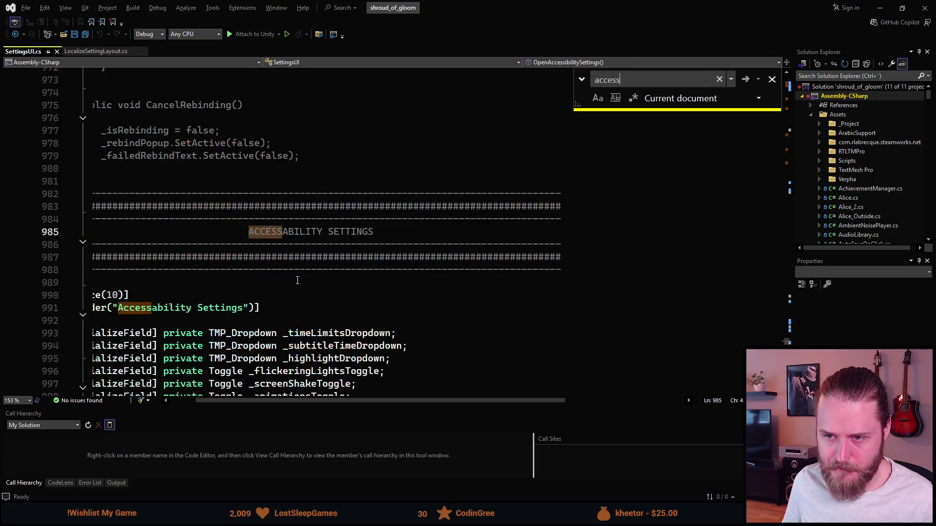
scroll(238, 293, down, 4)
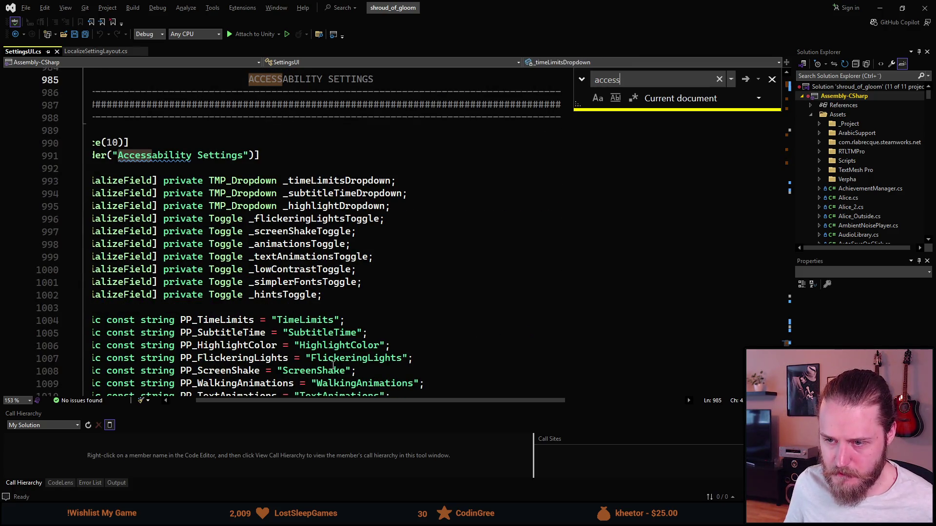
scroll(334, 405, left, 2)
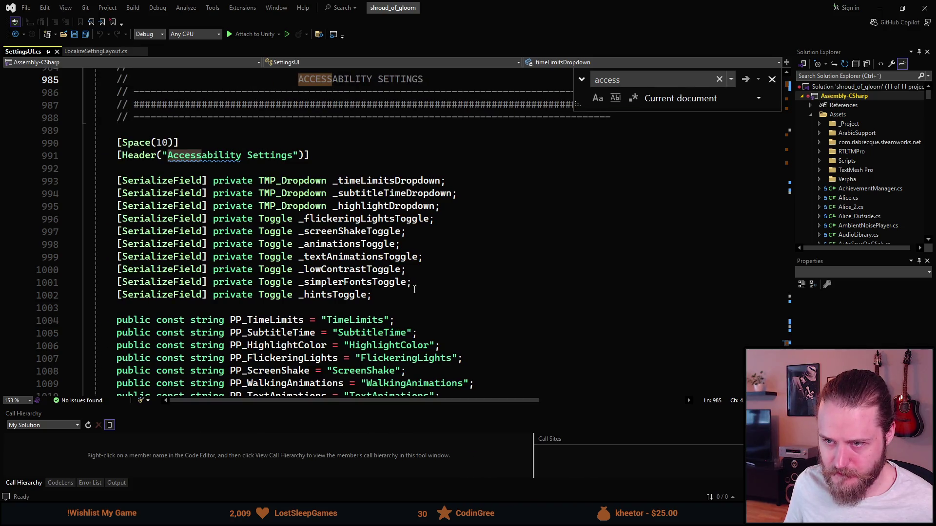
Add '[SerializeField] private GameObject _tutorialTipsConfirmation;' below _hintsToggle and save.
click(487, 296)
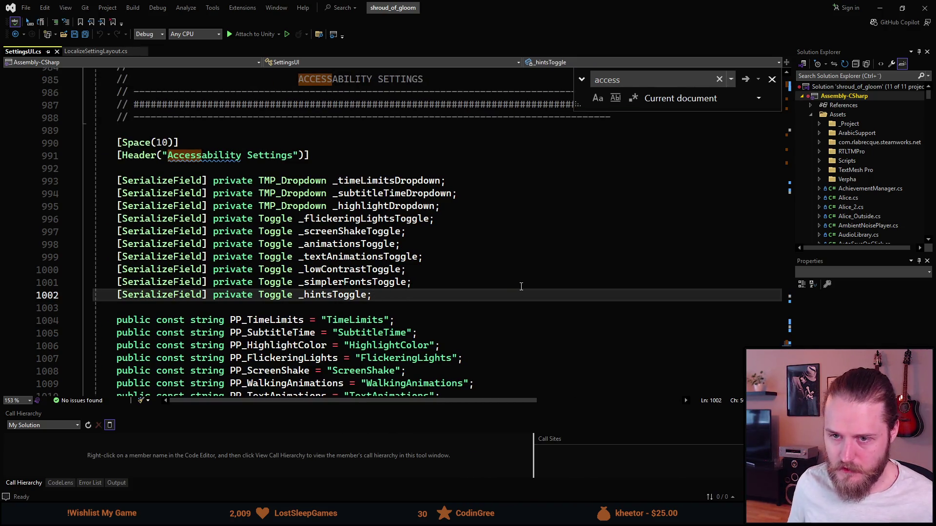
key(Return)
text(sfp)
key(Tab)
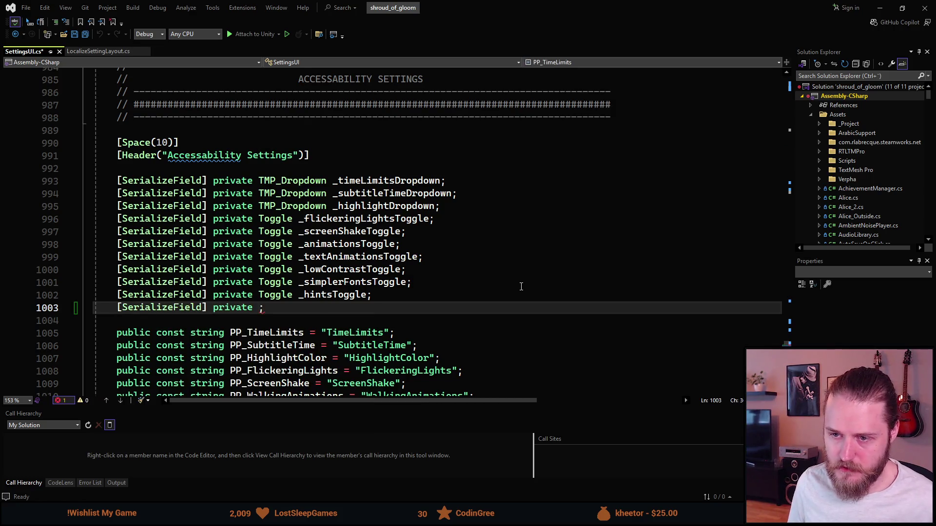
text(GameObject )
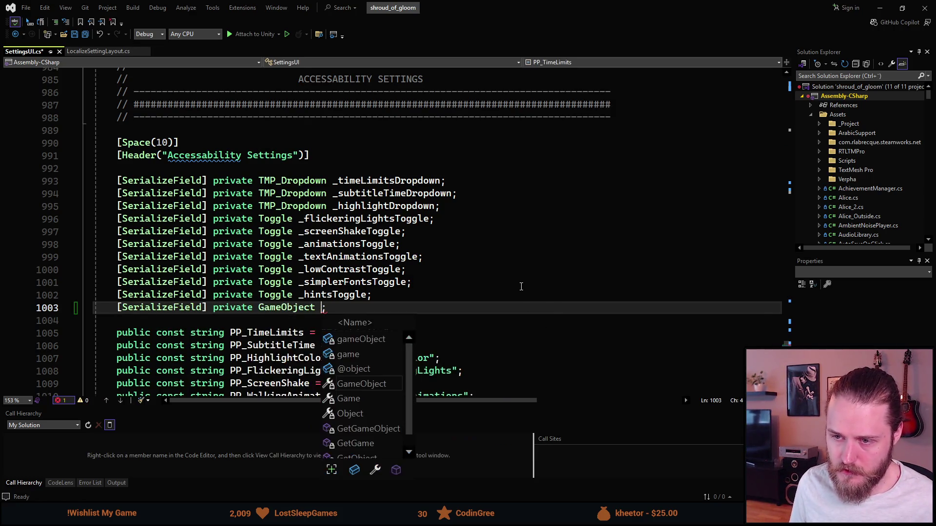
text(_tutorialTipsConfirmation)
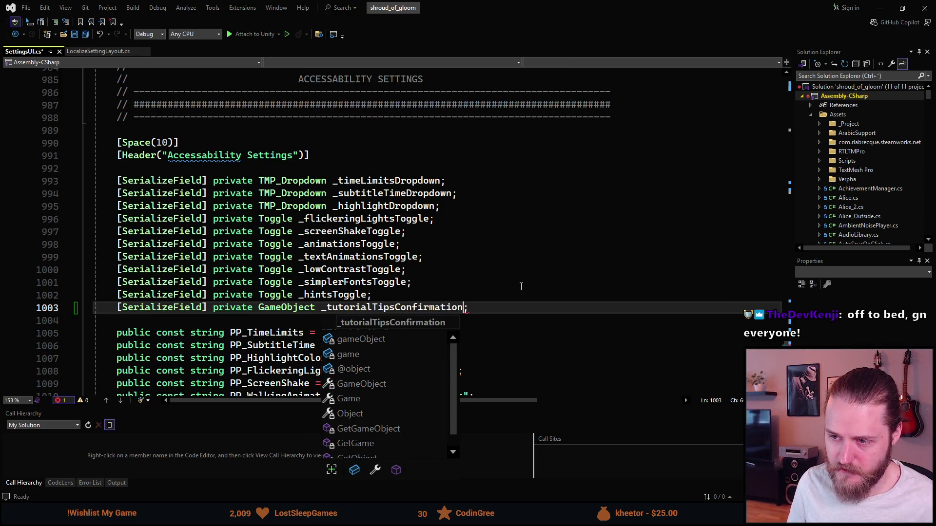
key(Escape)
key(ctrl+s)
scroll(521, 286, down, 9)
scroll(521, 286, down, 20)
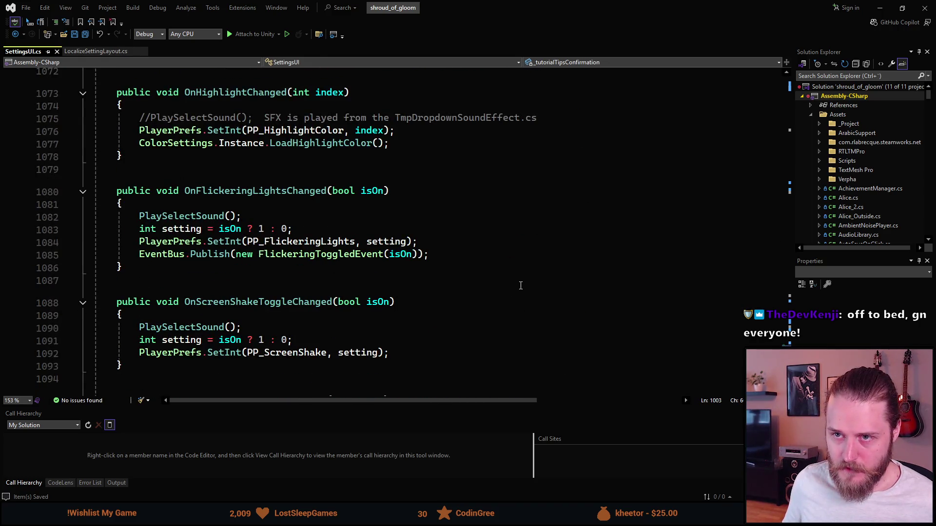
scroll(520, 286, down, 11)
scroll(519, 278, up, 14)
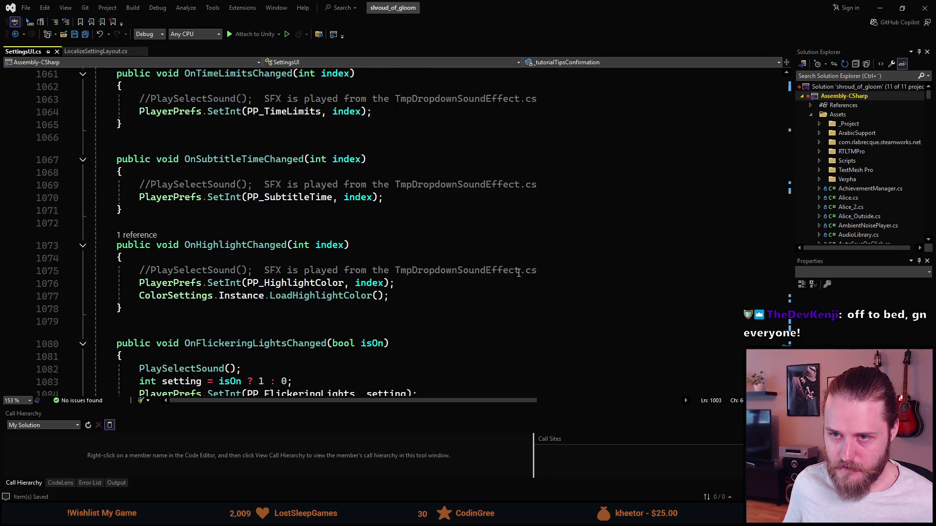
scroll(519, 272, up, 3)
scroll(248, 235, down, 18)
scroll(256, 290, up, 20)
scroll(256, 290, up, 6)
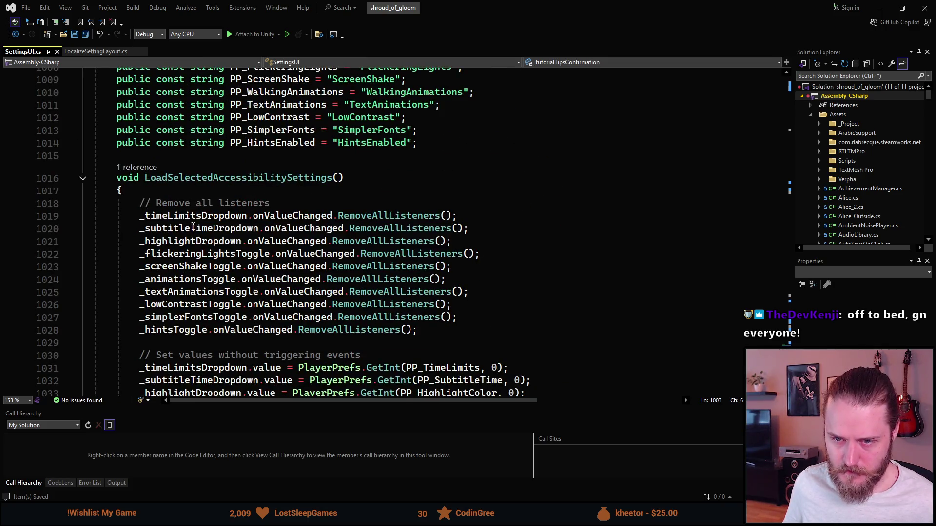
scroll(188, 269, up, 6)
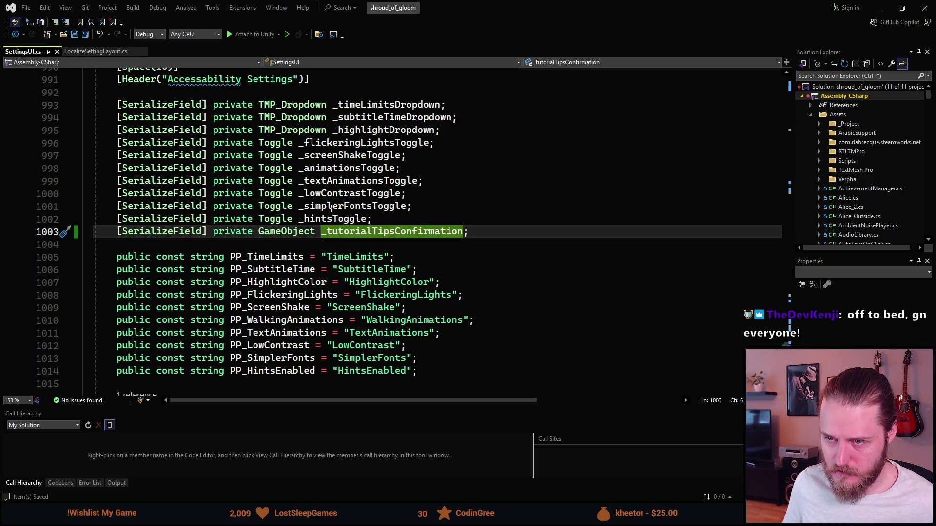
scroll(319, 224, up, 6)
scroll(316, 269, up, 20)
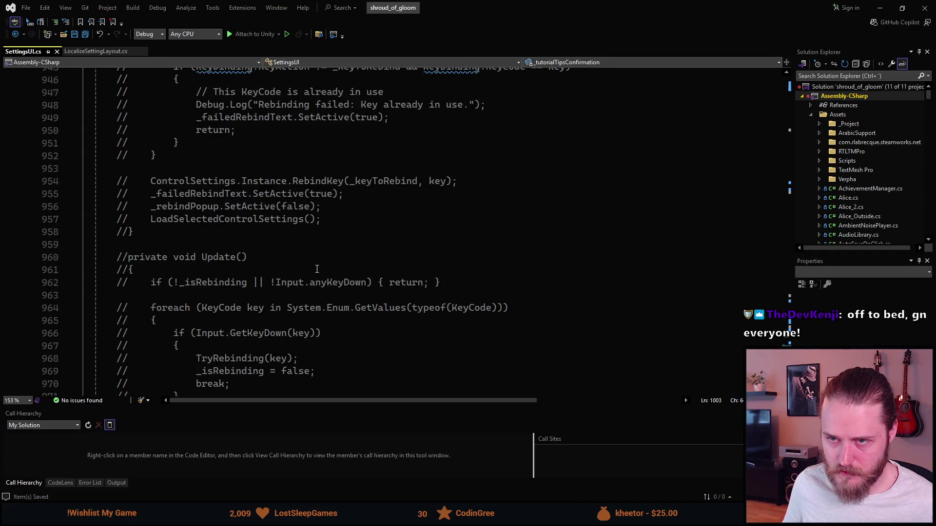
scroll(318, 268, up, 20)
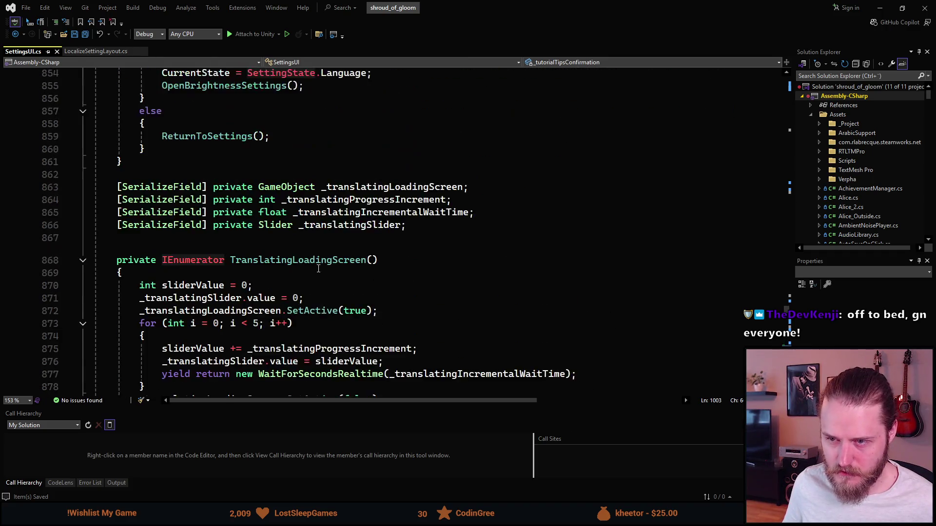
scroll(330, 264, up, 1)
scroll(326, 263, down, 3)
scroll(323, 259, up, 9)
scroll(319, 255, down, 4)
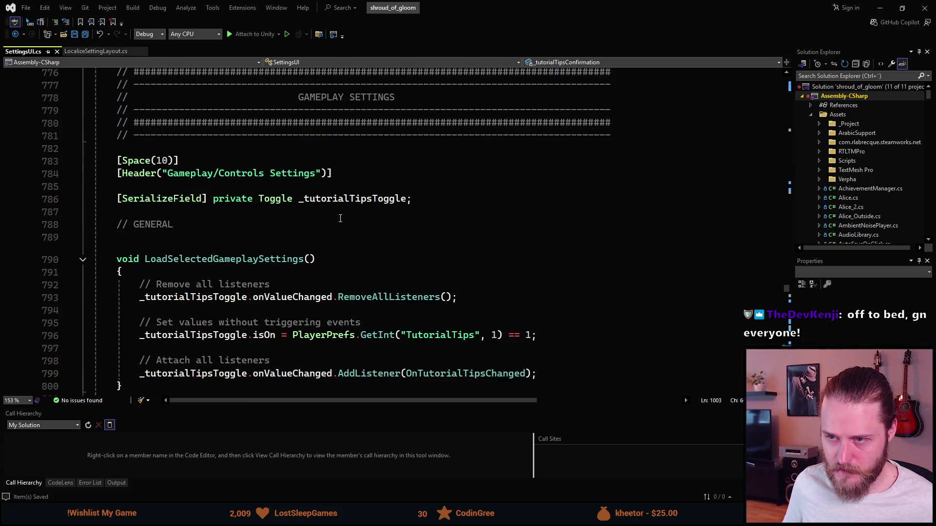
scroll(266, 230, down, 5)
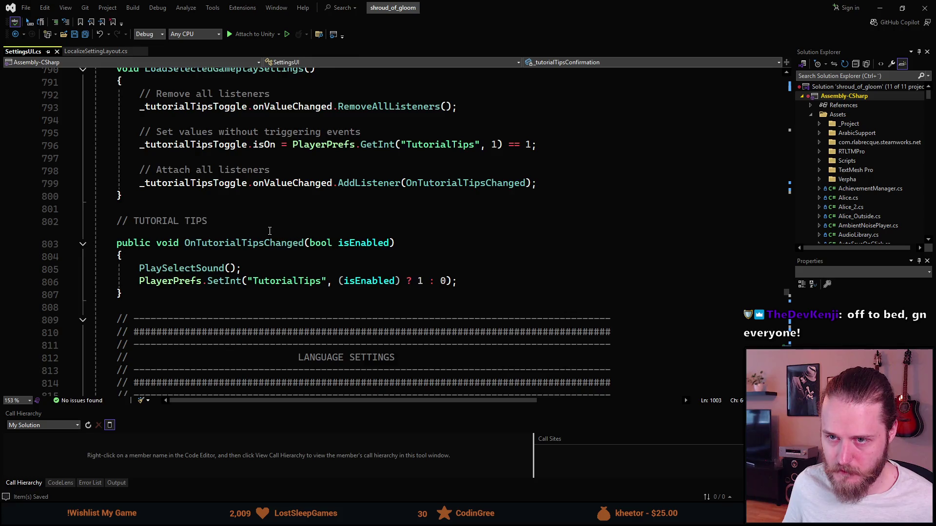
scroll(270, 231, down, 2)
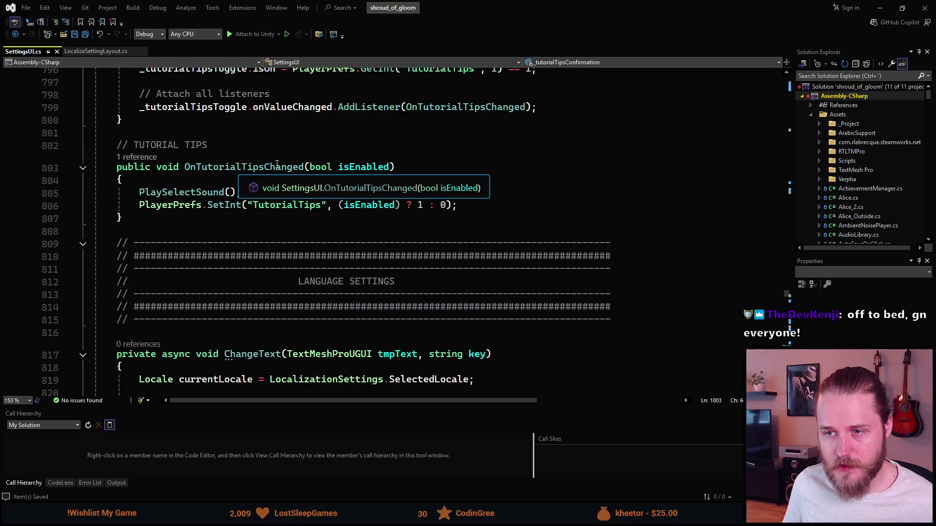
Below PlayerPrefs.SetInt, add if (!isEnabled) { _tutorialTipsConfirmation.SetActive(true); }, then return to Unity.
click(479, 208)
key(Return)
key(Return)
text(if ())
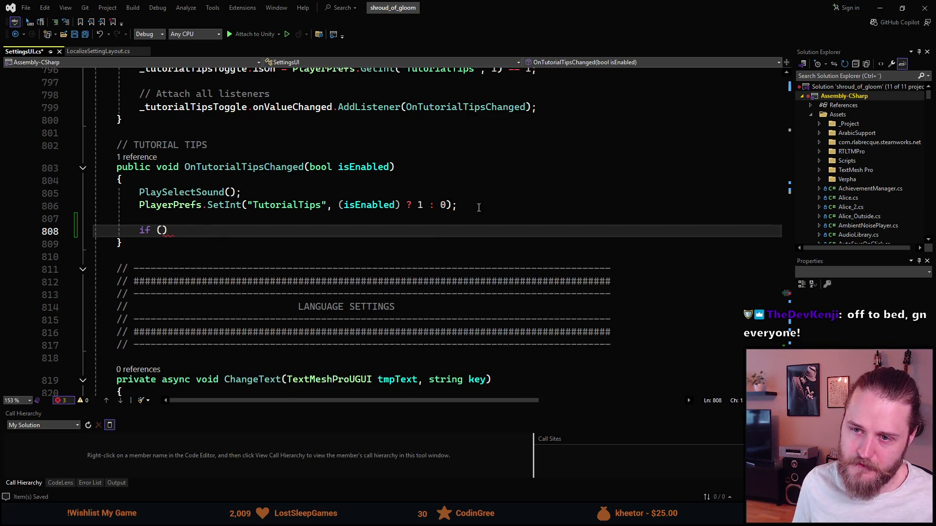
text(isEn)
key(Tab)
text())
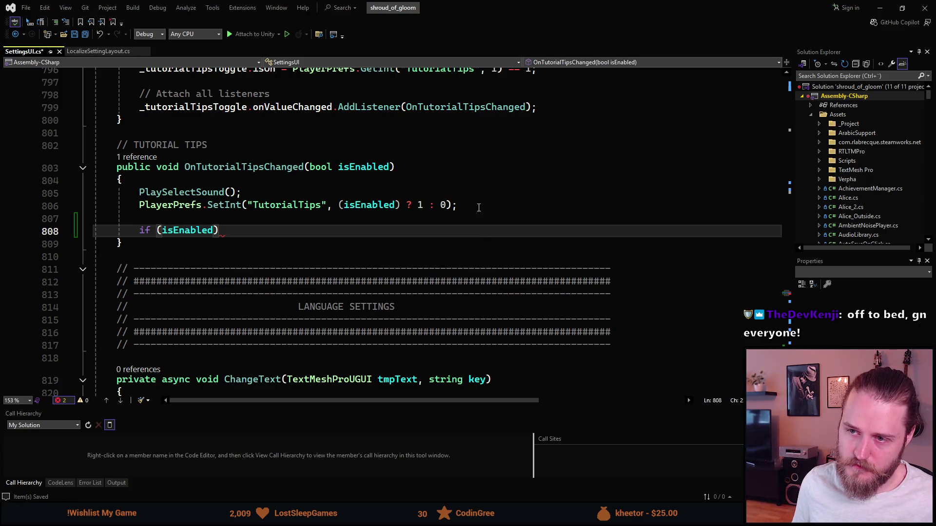
text(!)
key(End)
key(Return)
text({)
key(Return)
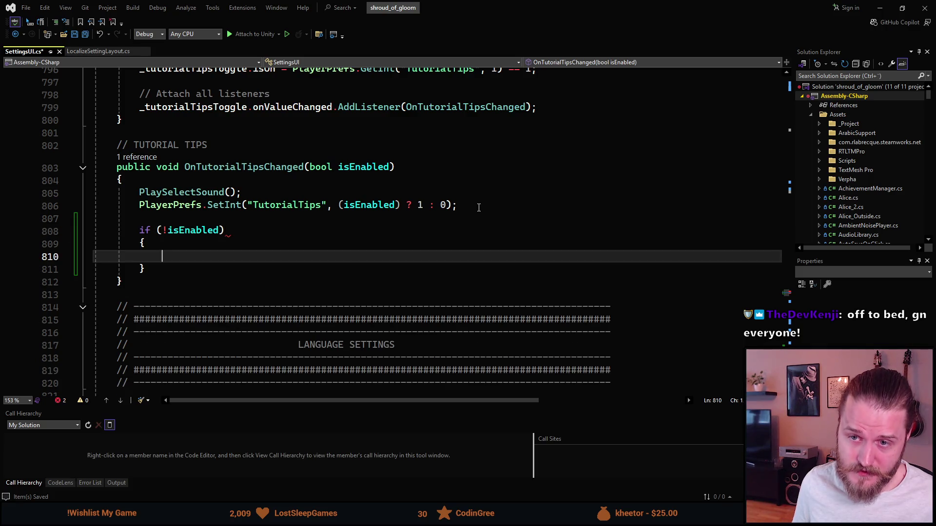
text(_)
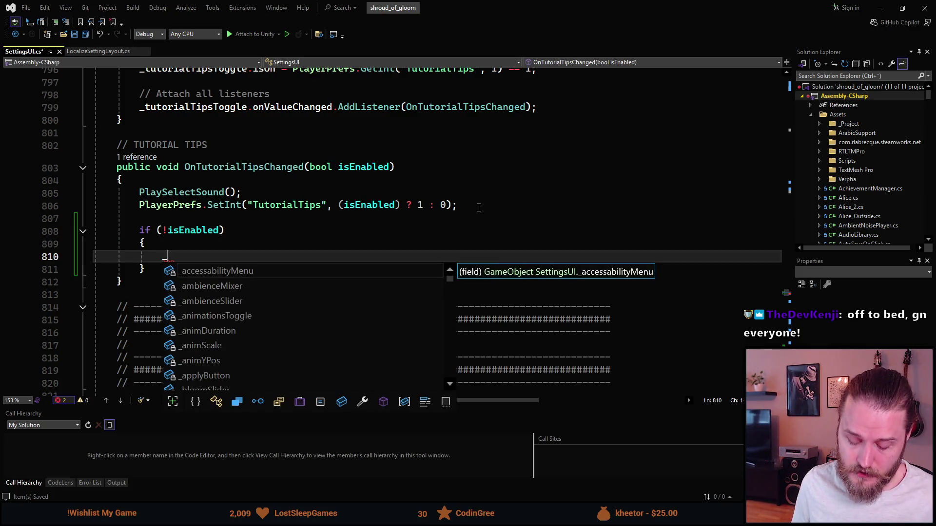
text(tutorialTipsConfirmation.se)
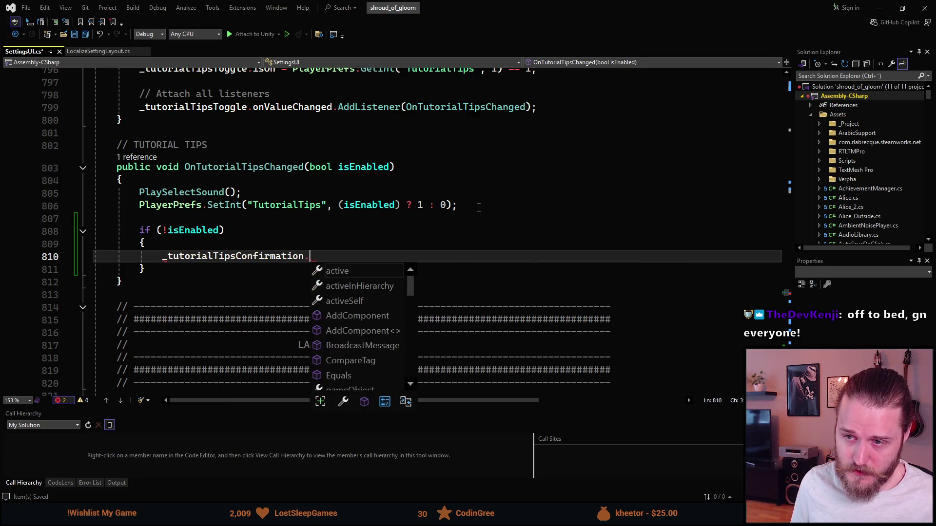
text(tA(true);)
key(Escape)
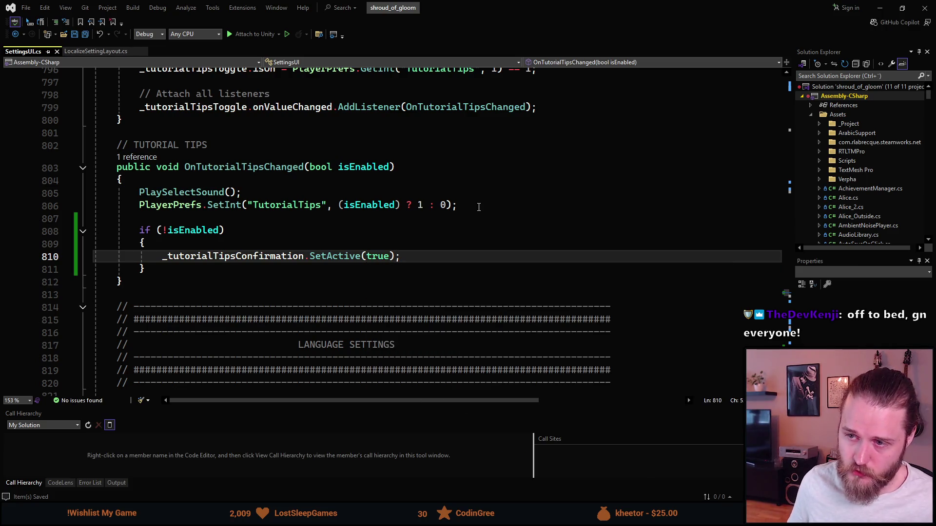
click(880, 8)
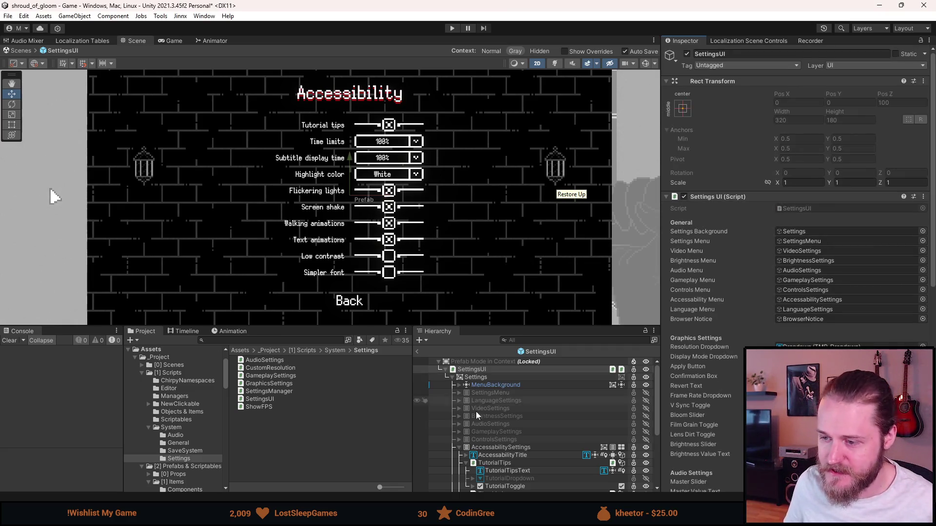
Uncheck AccessabilitySettings in the prefab, exit Prefab Mode, and start Play mode.
click(458, 447)
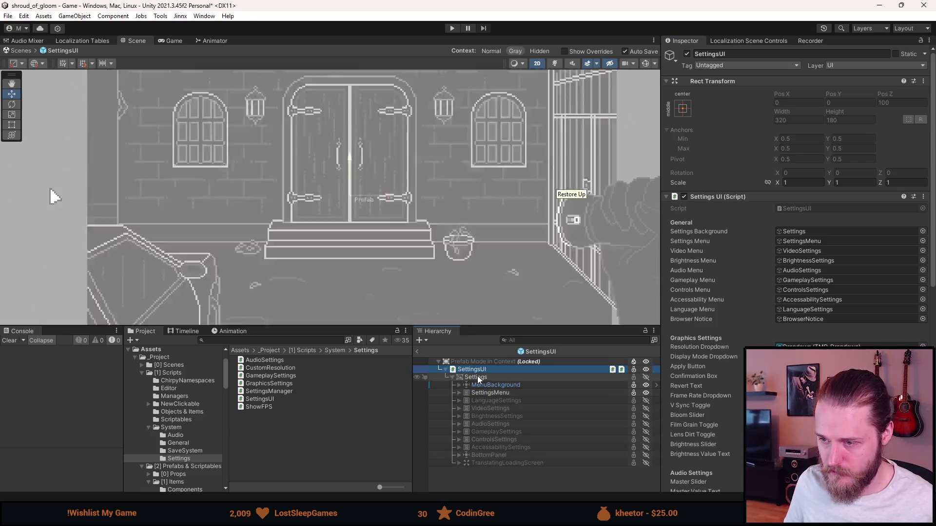
click(729, 40)
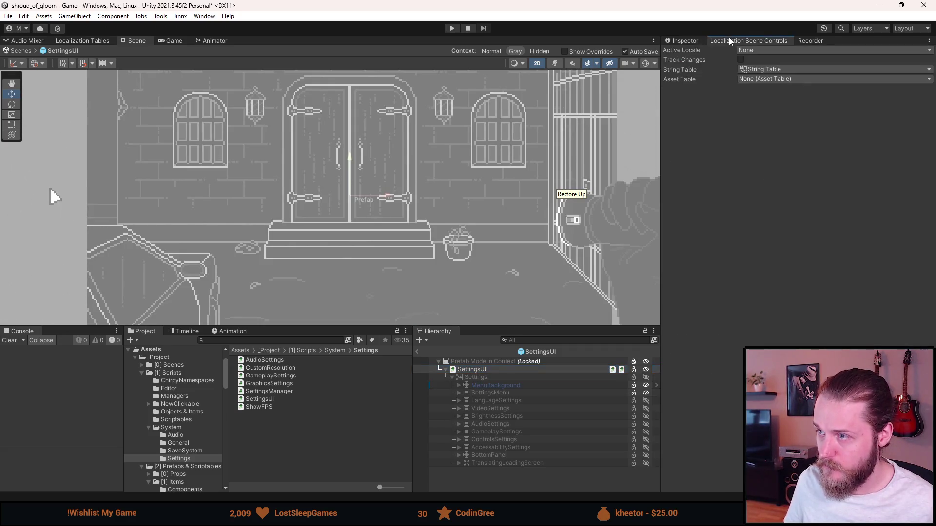
click(692, 40)
click(418, 351)
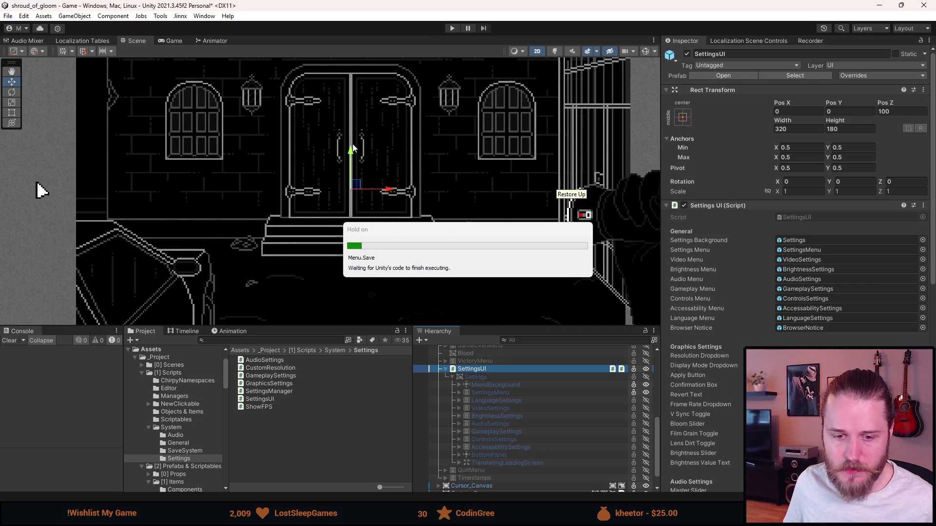
click(453, 28)
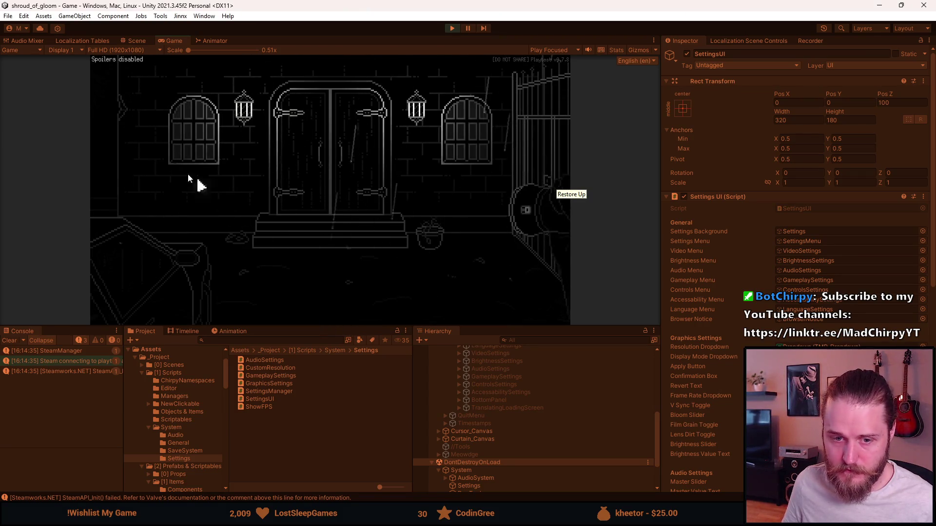
In the game, turn off Tutorial tips under Settings > Accessibility, hitting the UnassignedReferenceException, then stop play.
key(Escape)
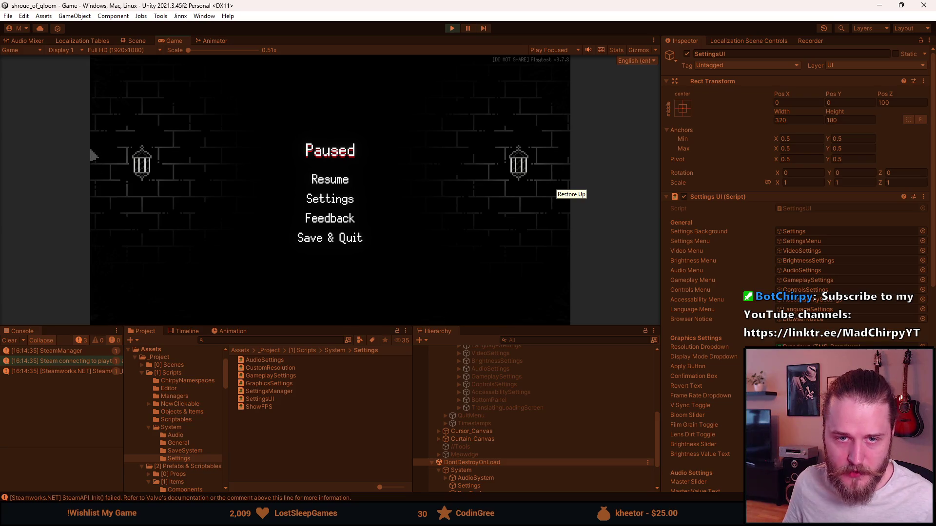
drag(324, 325, 321, 409)
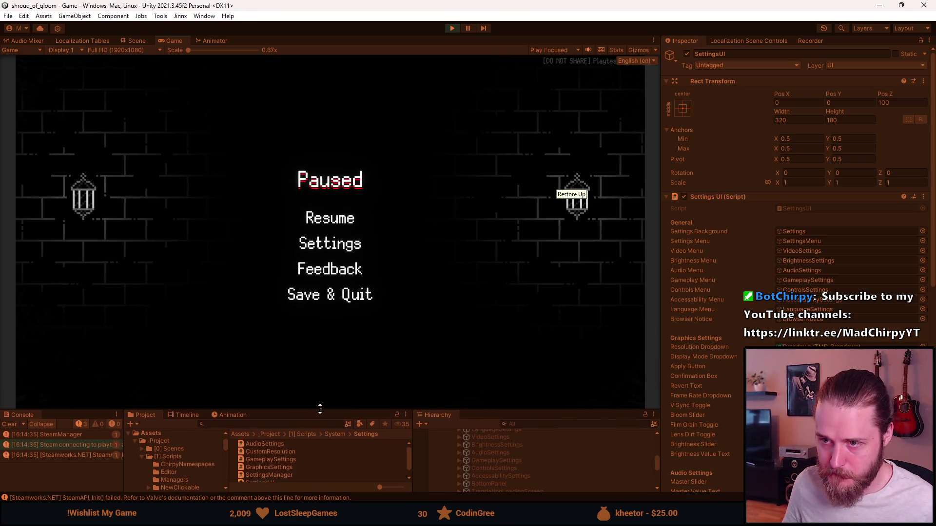
click(369, 225)
key(Escape)
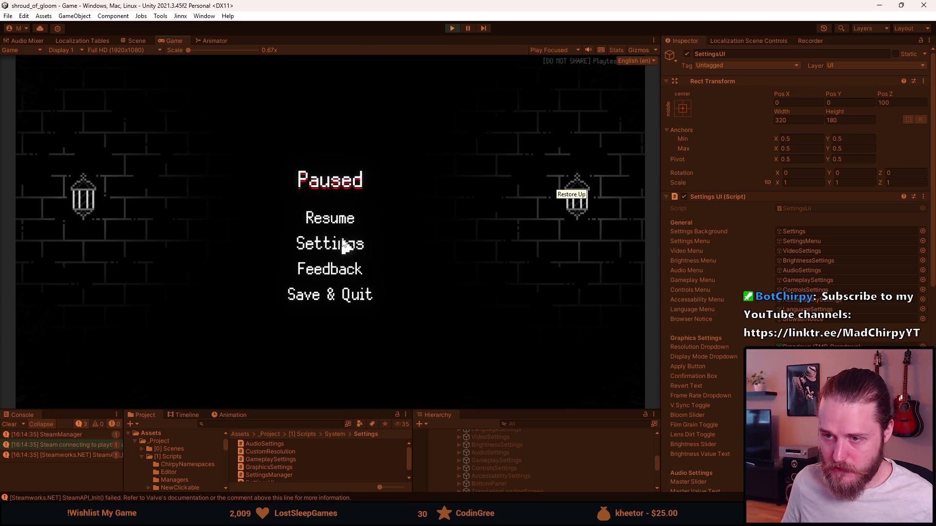
click(341, 243)
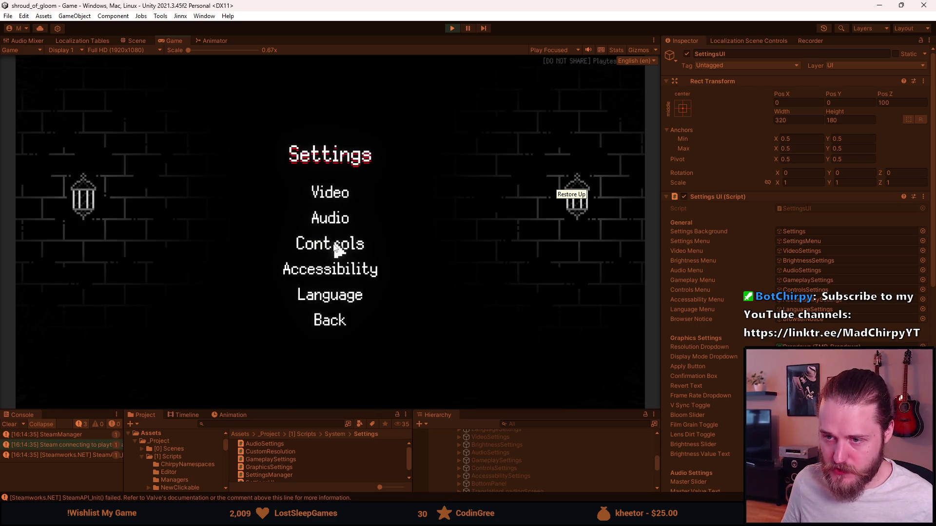
click(339, 270)
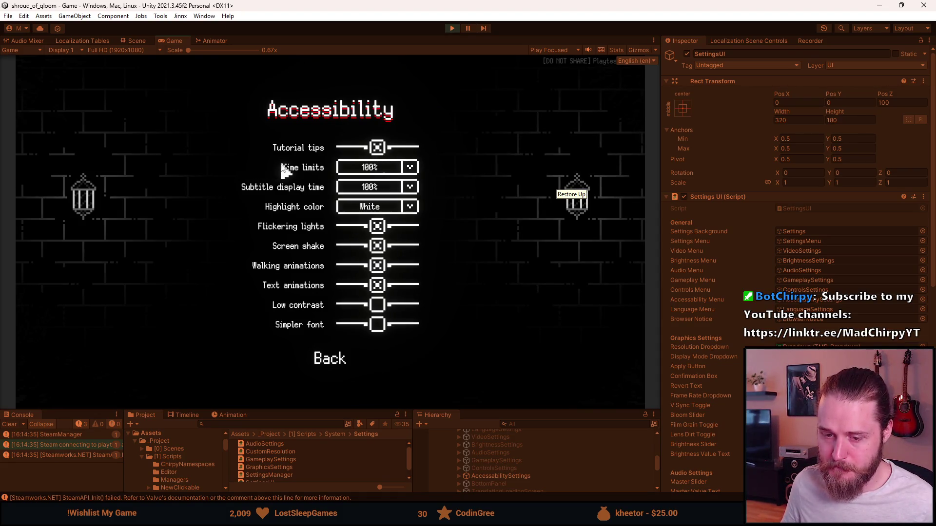
click(378, 151)
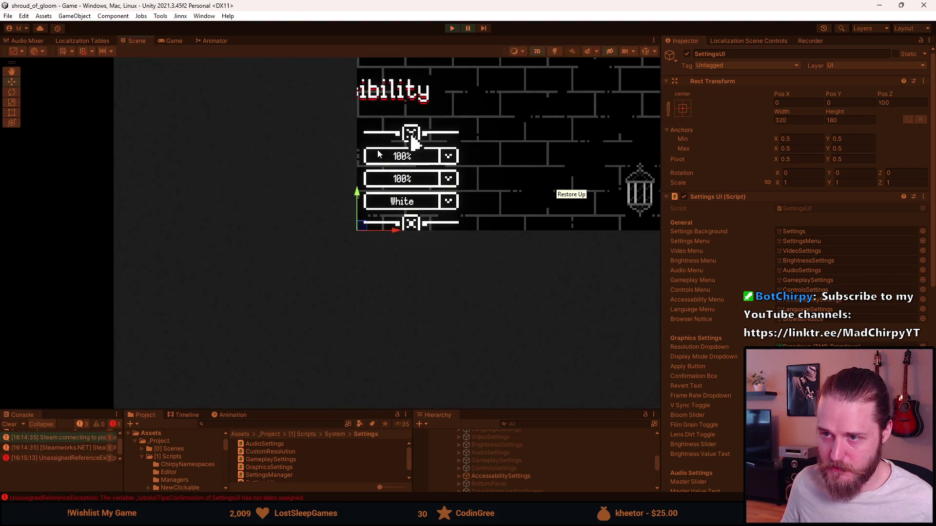
click(453, 28)
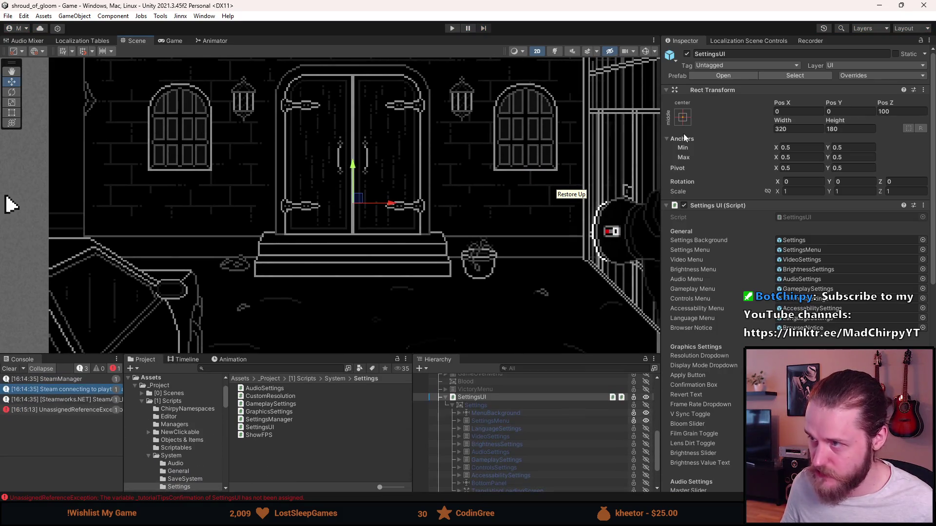
In the SettingsUI prefab, assign ConfirmationPopup to the Tutorial Tips Confirmation field, then exit Prefab Mode.
click(735, 77)
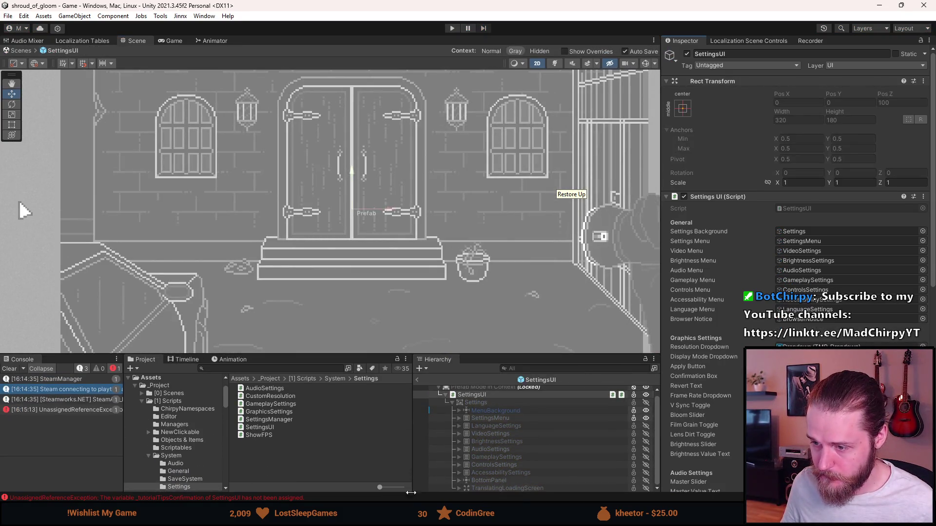
click(457, 474)
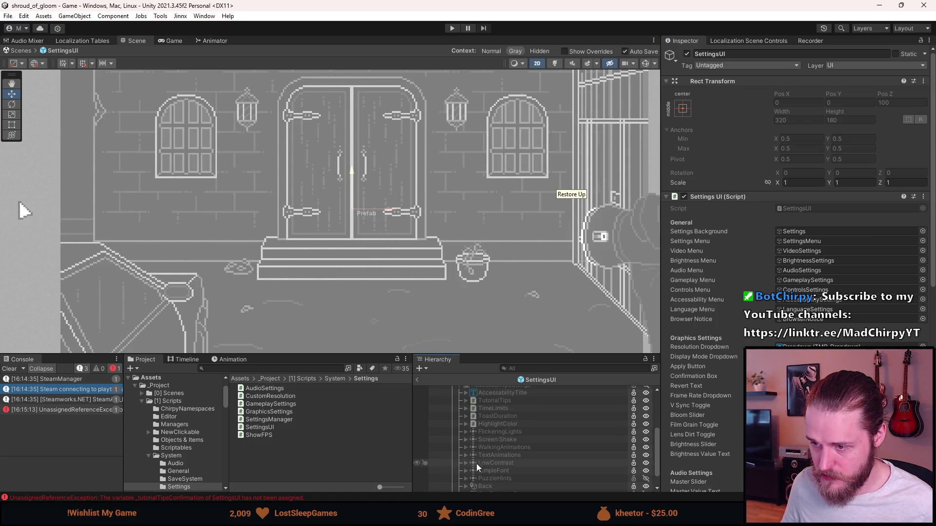
scroll(504, 432, down, 2)
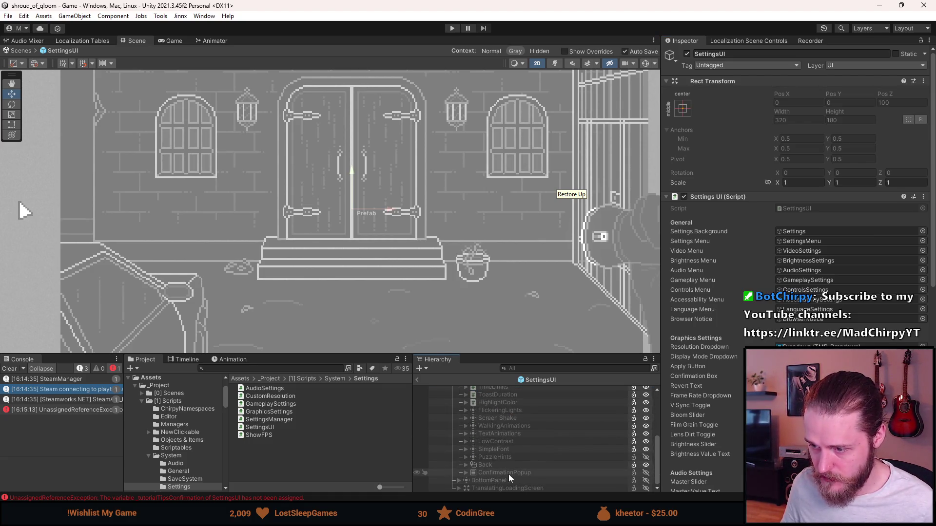
scroll(738, 346, down, 5)
scroll(737, 344, down, 10)
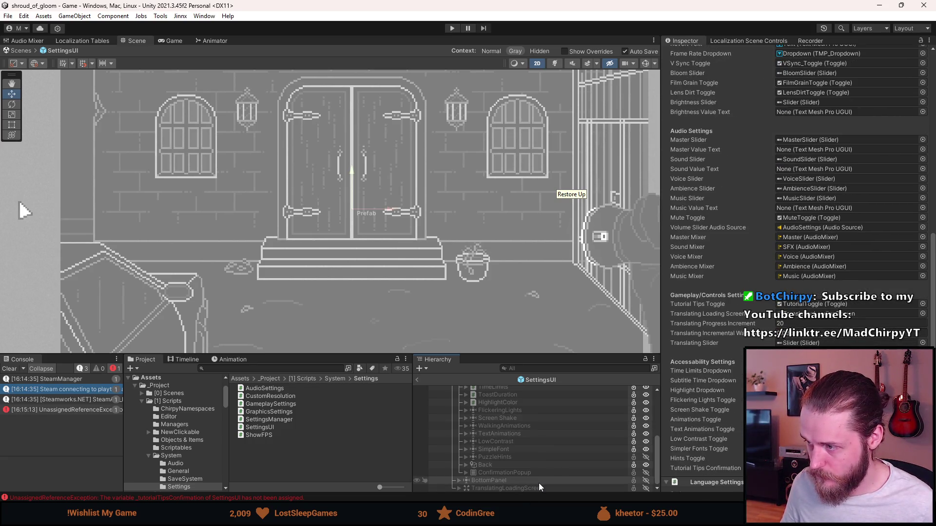
scroll(703, 344, down, 1)
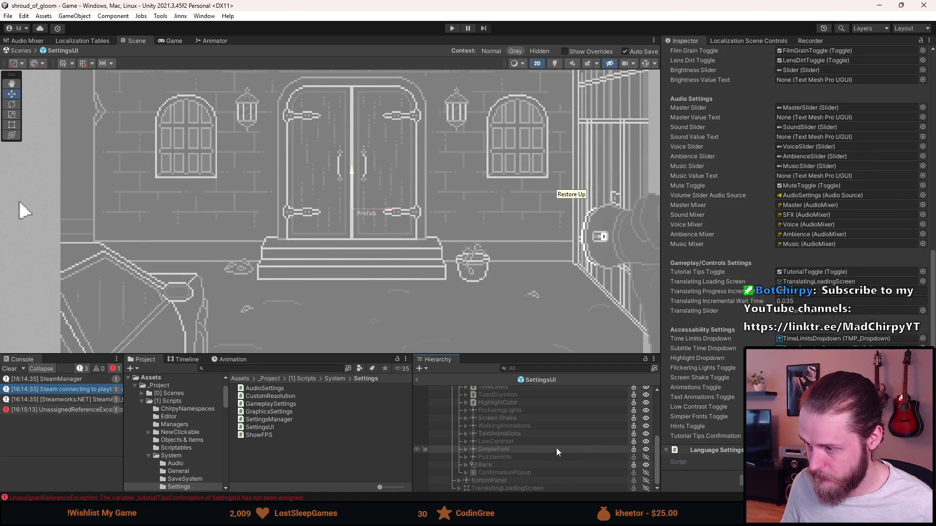
click(511, 472)
drag(511, 472, 829, 436)
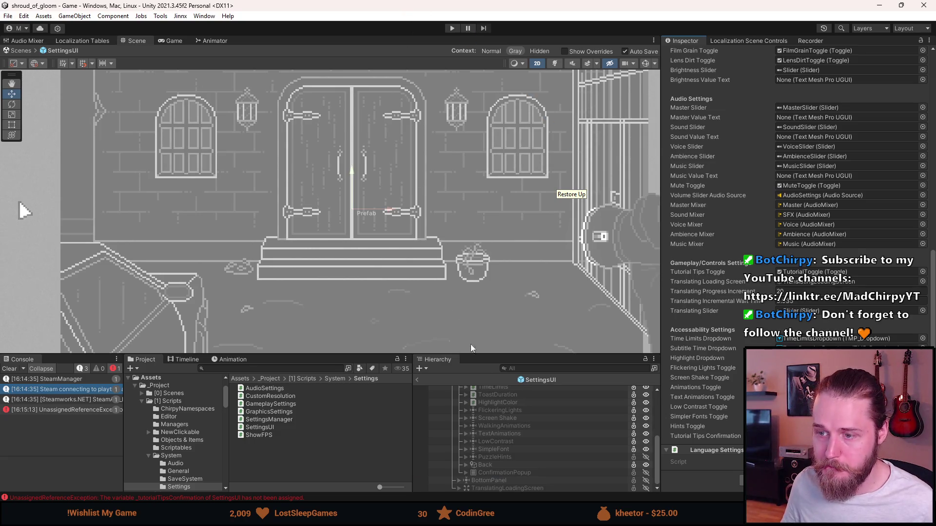
click(417, 379)
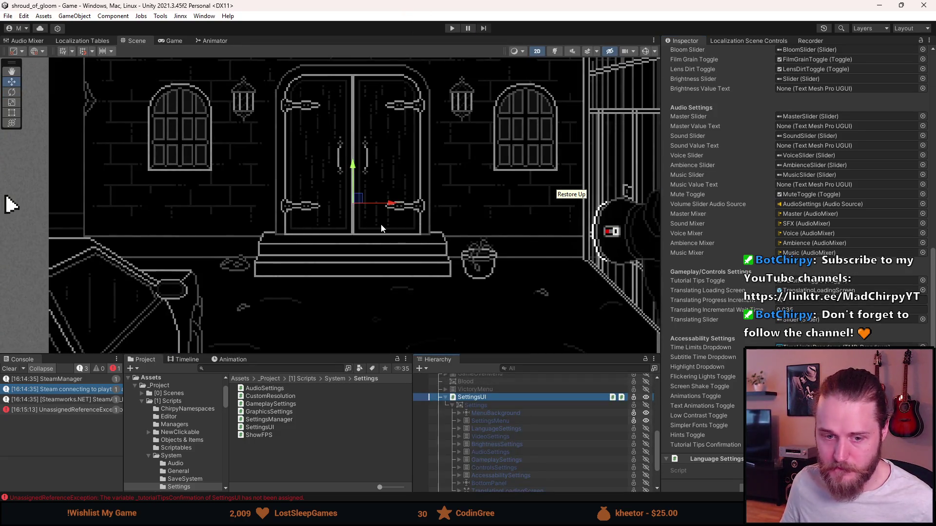
Clear the console, run and stop a brief play test, then close Visual Studio.
click(9, 369)
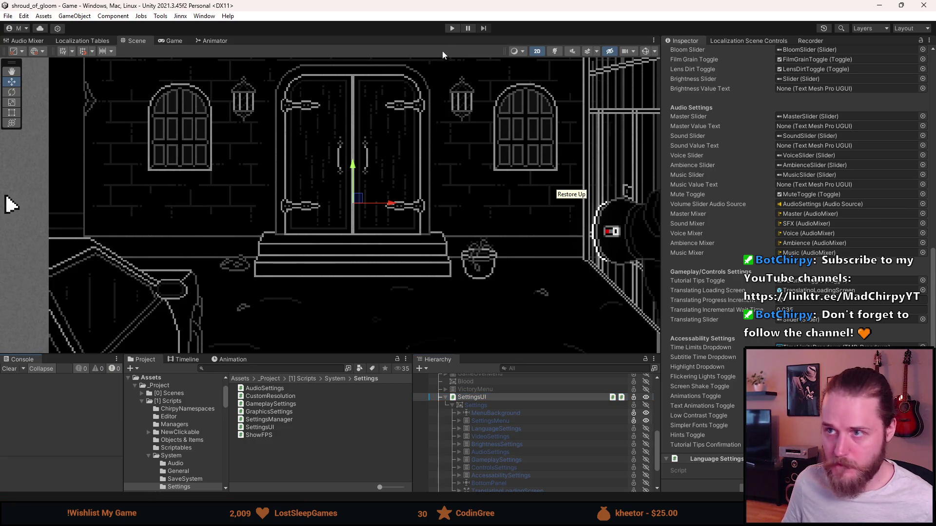
click(453, 28)
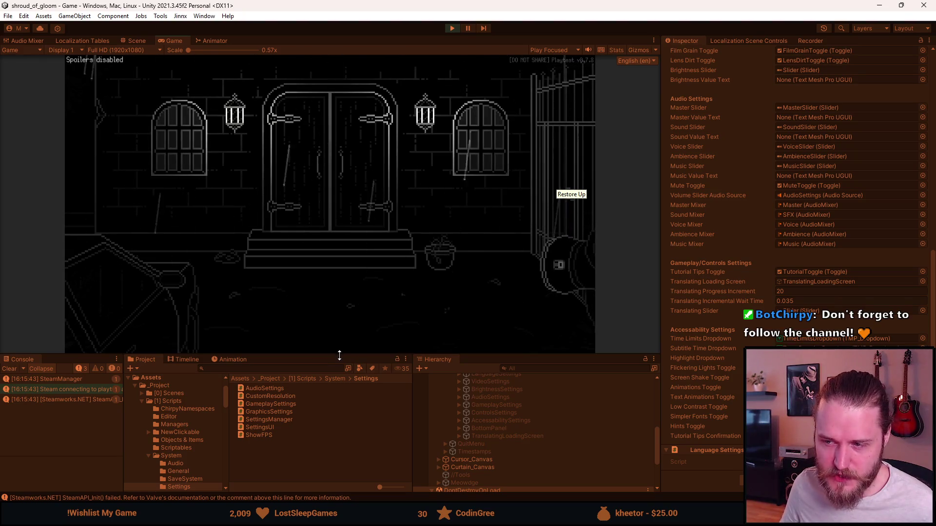
key(Escape)
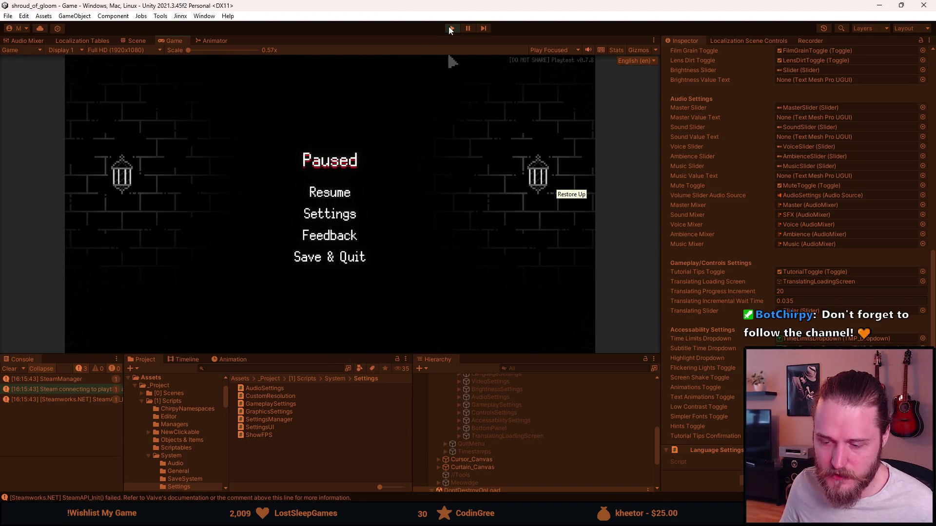
click(453, 29)
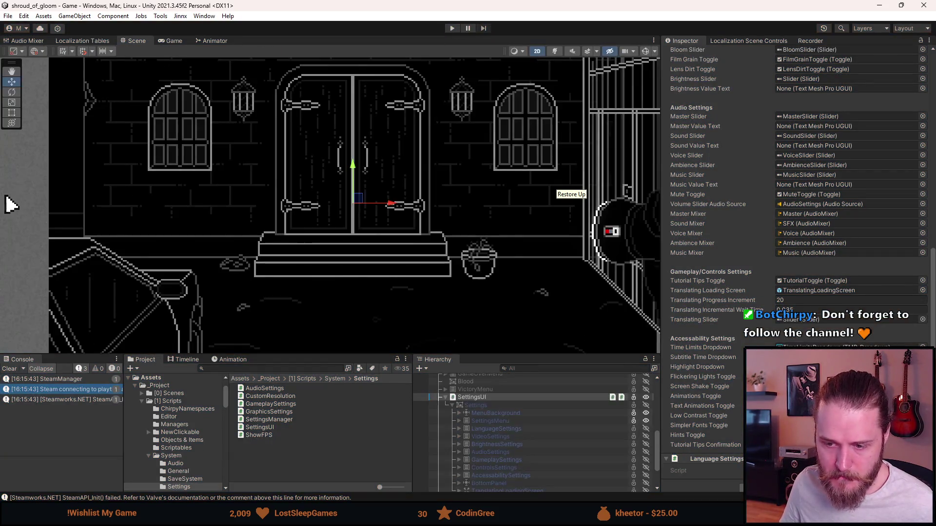
key(alt+Tab)
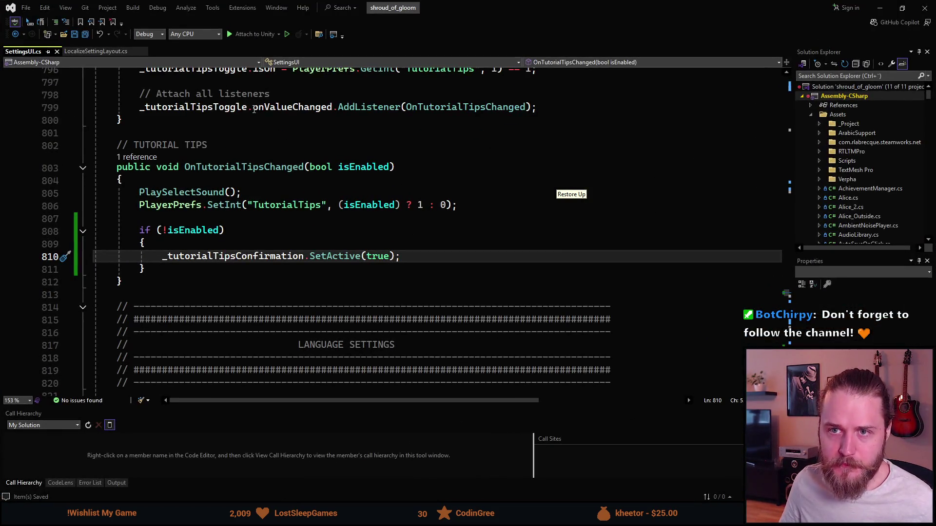
click(918, 9)
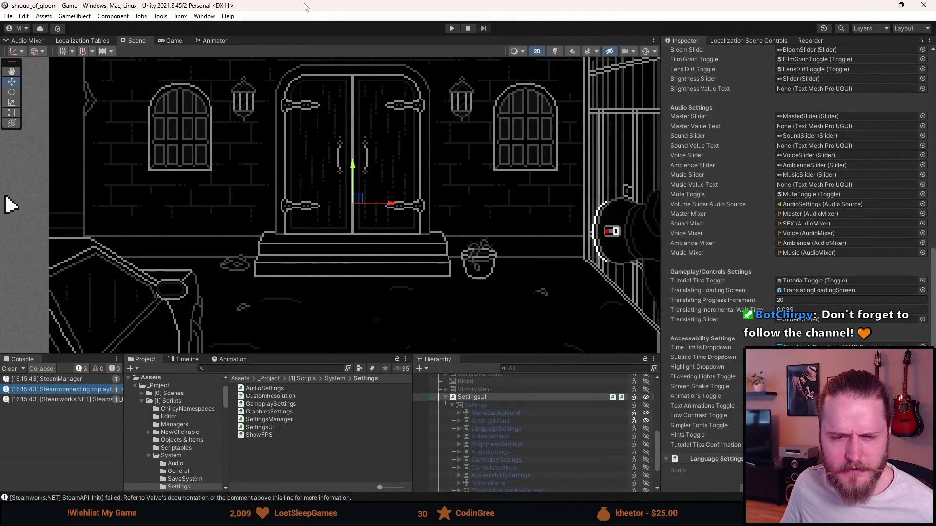
In play mode, uncheck Tutorial tips under Settings > Accessibility, answer the confirmation popup, then stop play.
click(452, 29)
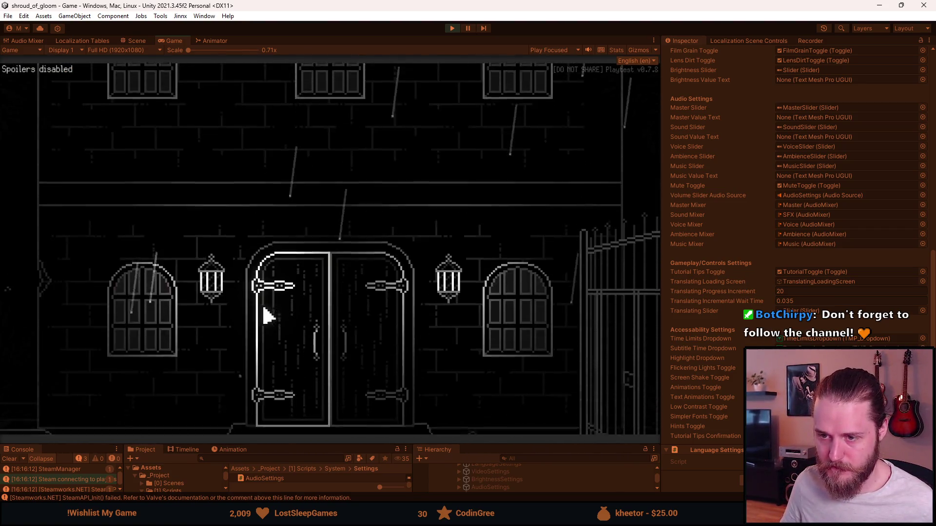
key(Escape)
key(Escape)
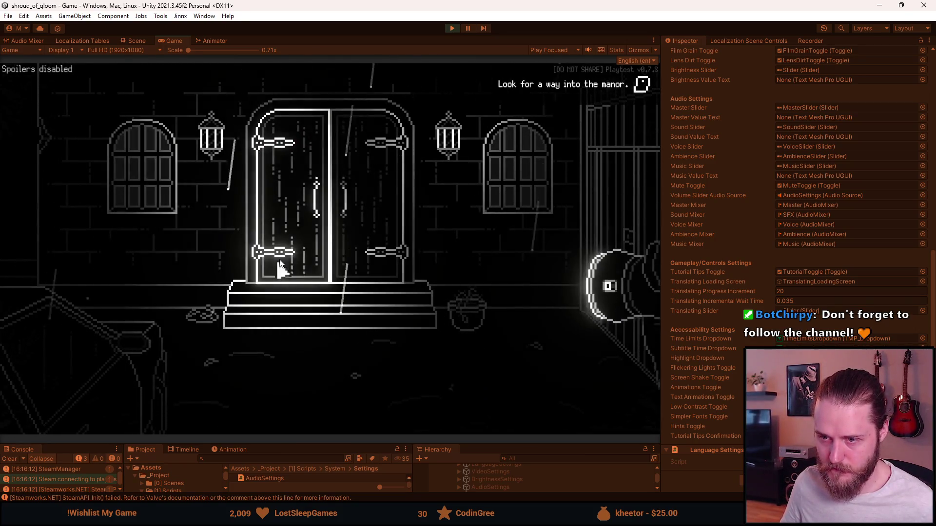
key(Escape)
click(335, 255)
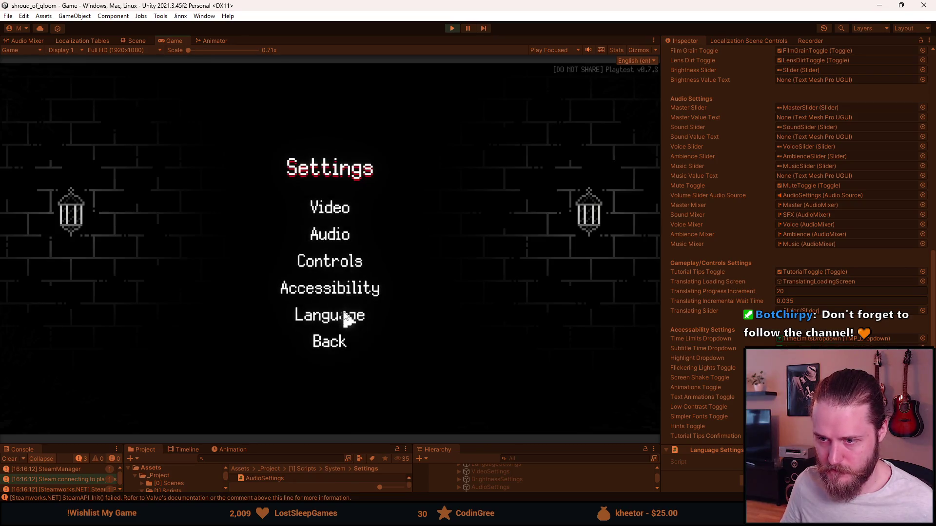
click(340, 288)
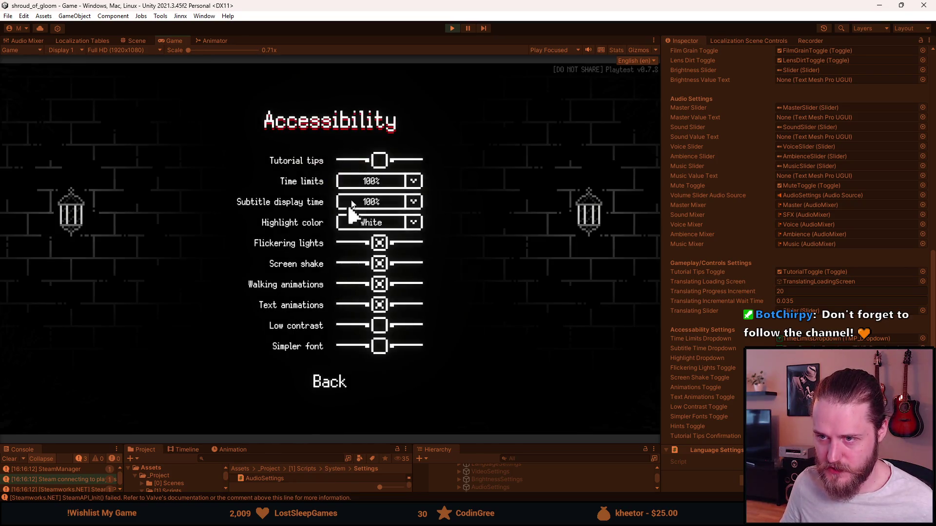
click(383, 167)
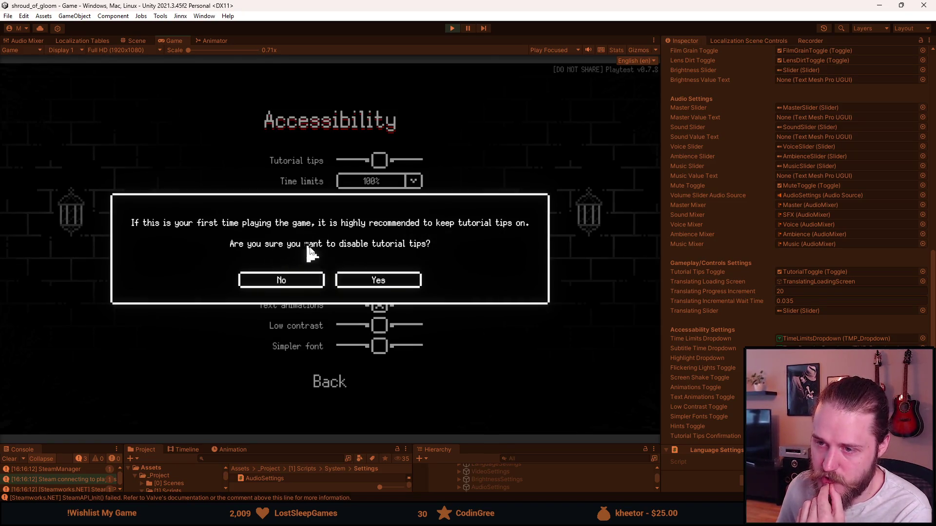
click(298, 285)
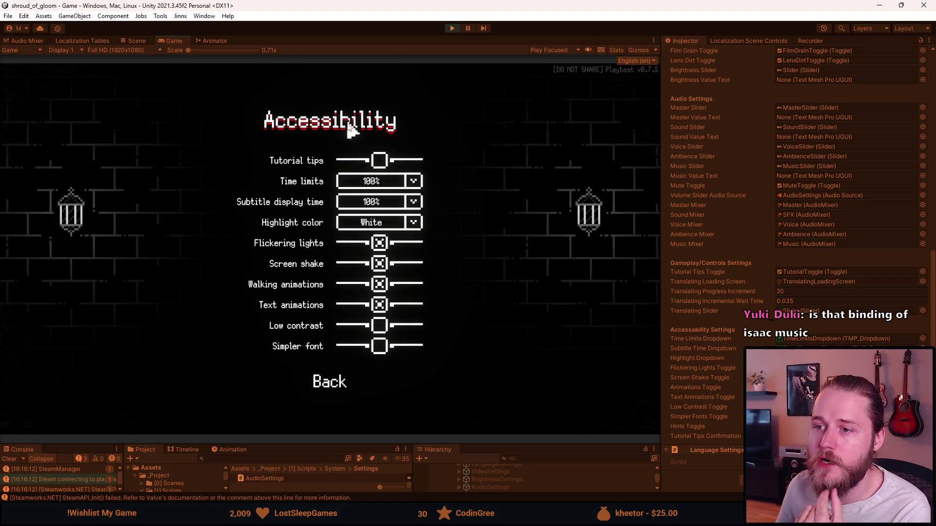
click(453, 28)
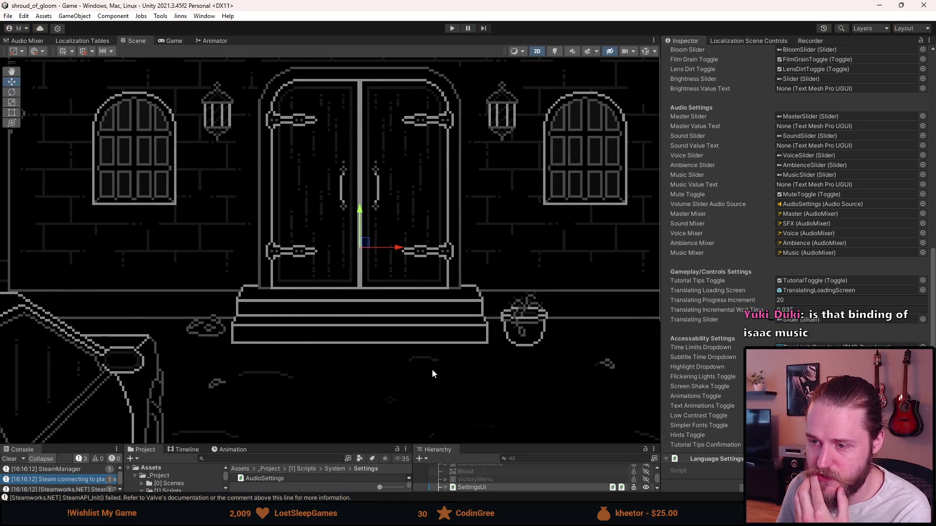
Enlarge the bottom panels, open SettingsUI, and expand ConfirmationPopup, its Buttons, and TutorialTips.
drag(487, 409, 488, 298)
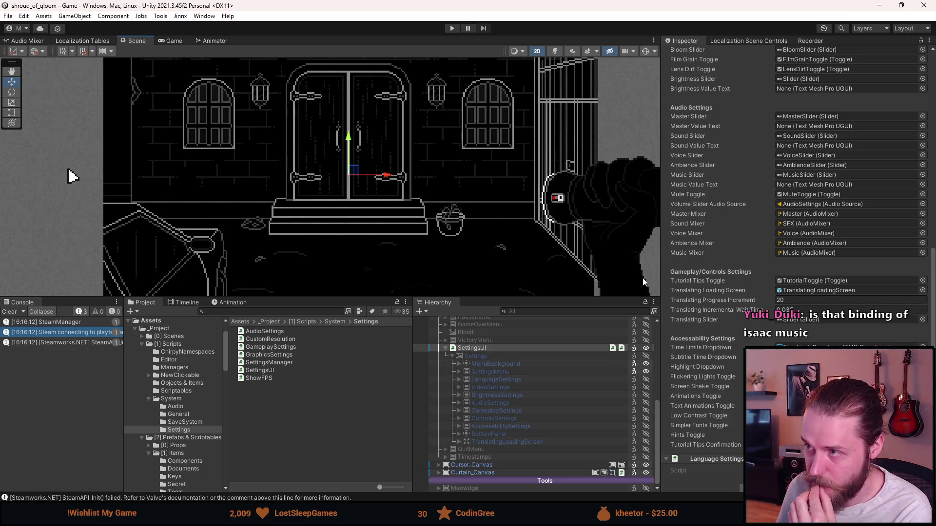
scroll(734, 158, up, 10)
click(713, 72)
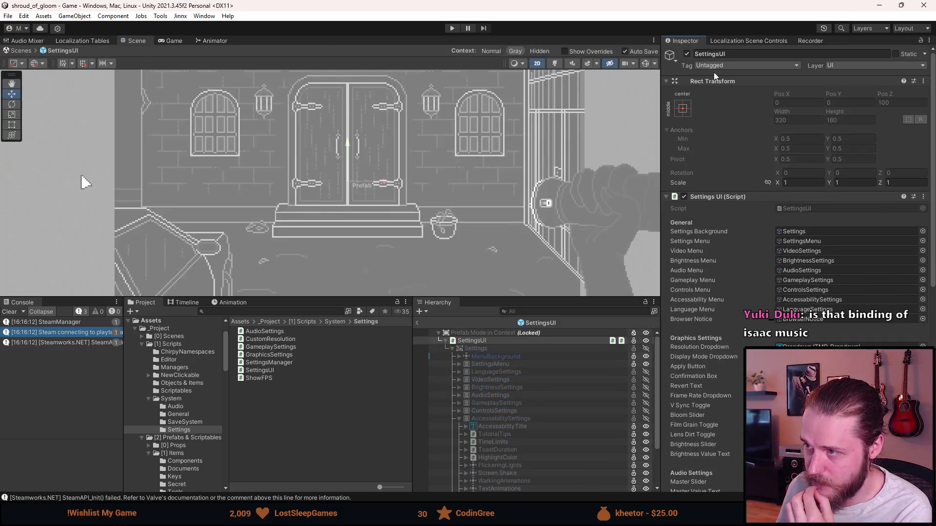
scroll(512, 444, down, 3)
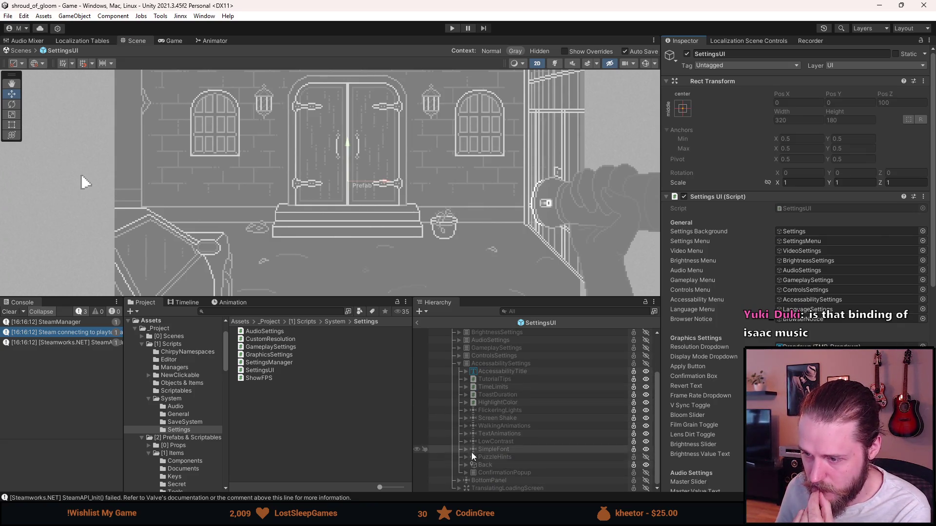
click(465, 472)
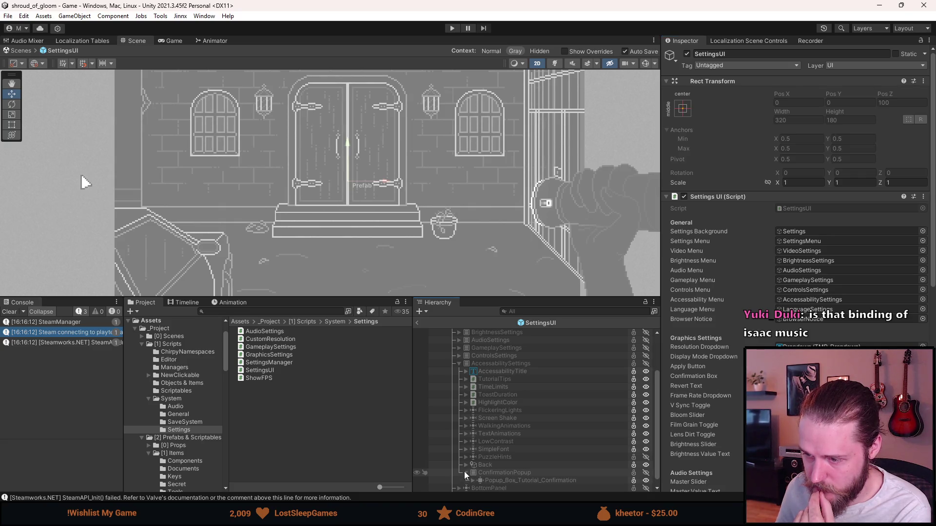
click(471, 483)
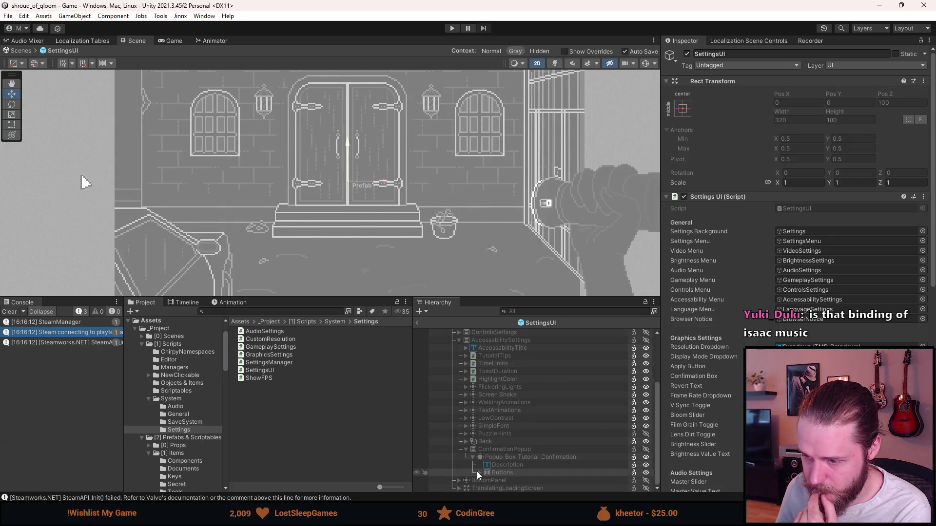
click(465, 355)
scroll(473, 377, down, 2)
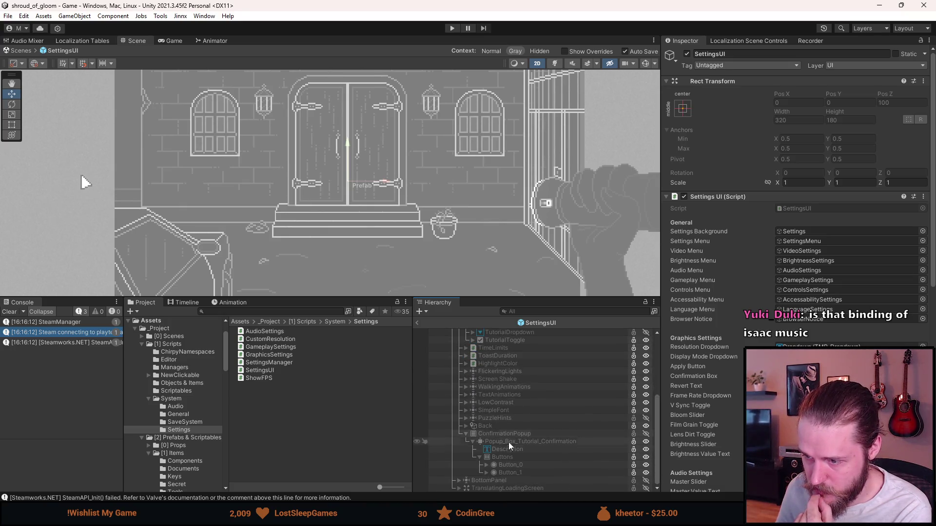
Point Button_0's On Click event at TutorialToggle's Toggle function, save the SettingsUI prefab, and return to the scene.
click(511, 464)
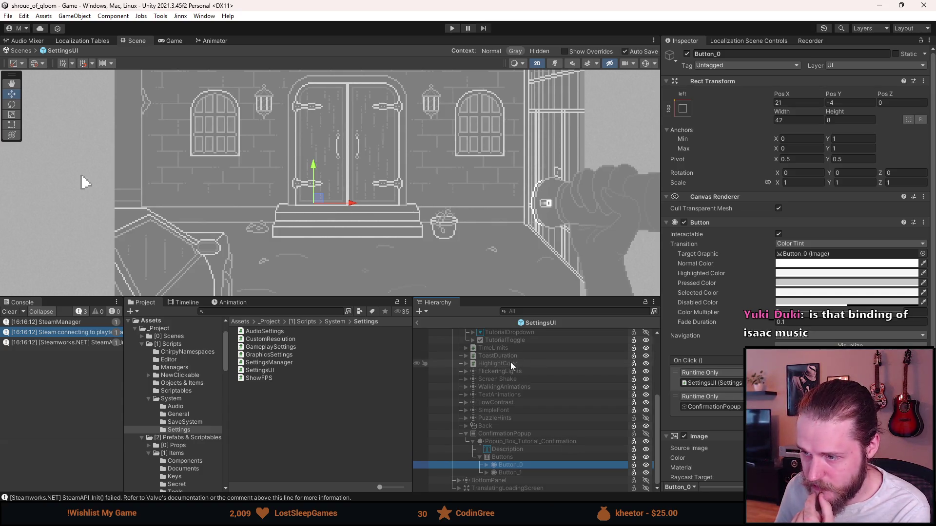
scroll(511, 367, up, 2)
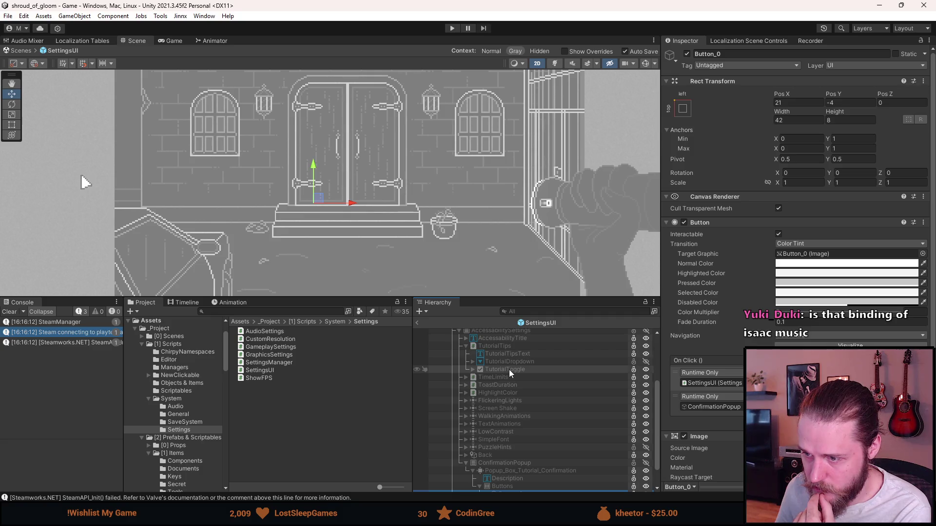
click(702, 385)
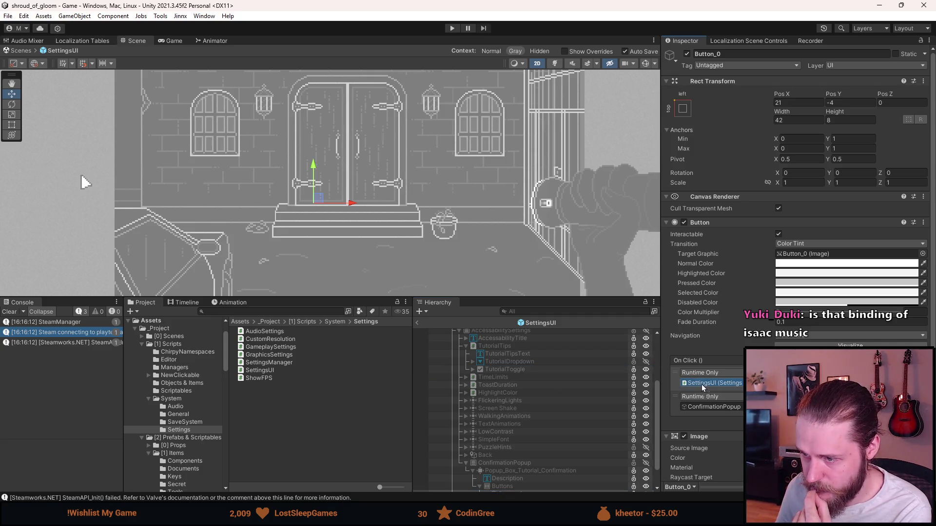
drag(704, 388, 704, 386)
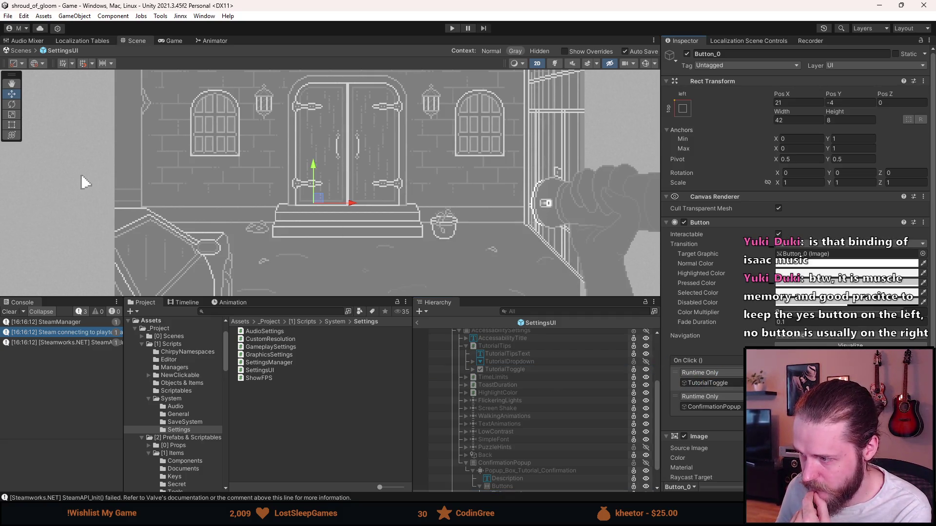
click(780, 372)
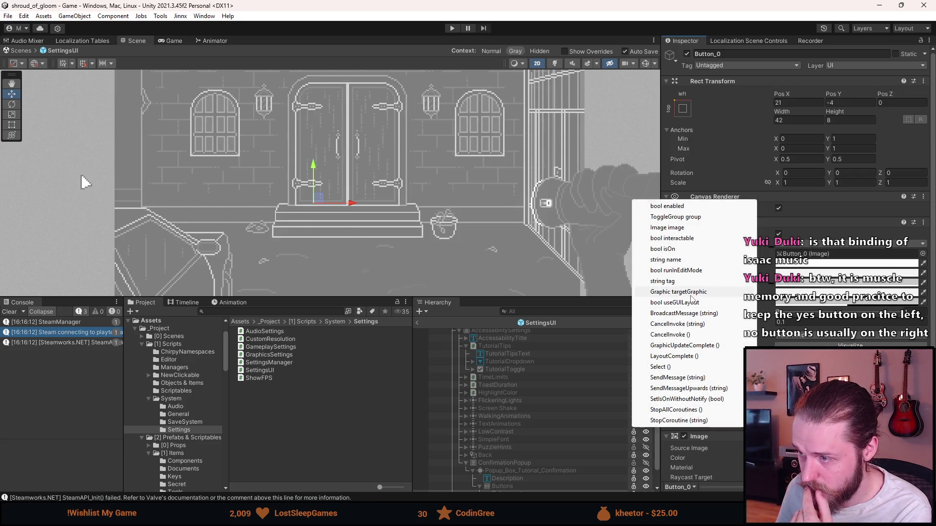
click(663, 249)
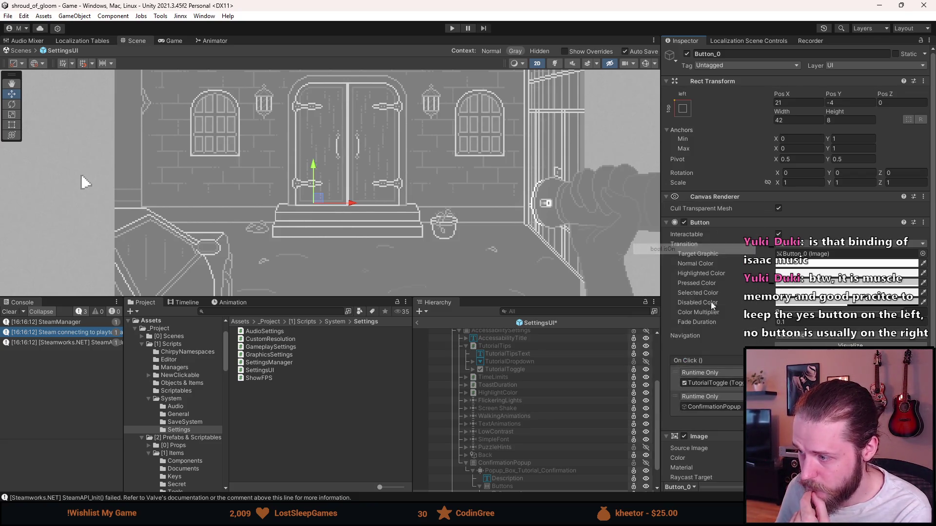
key(ctrl+s)
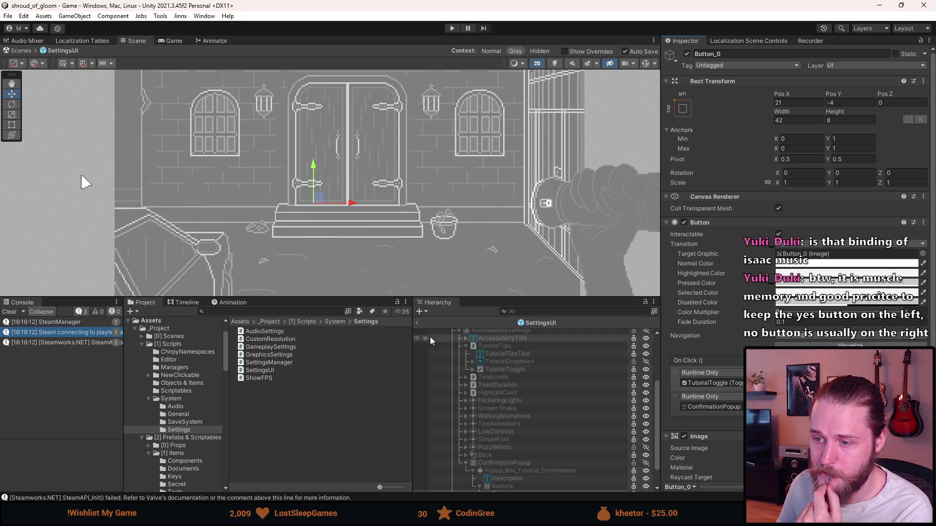
click(419, 326)
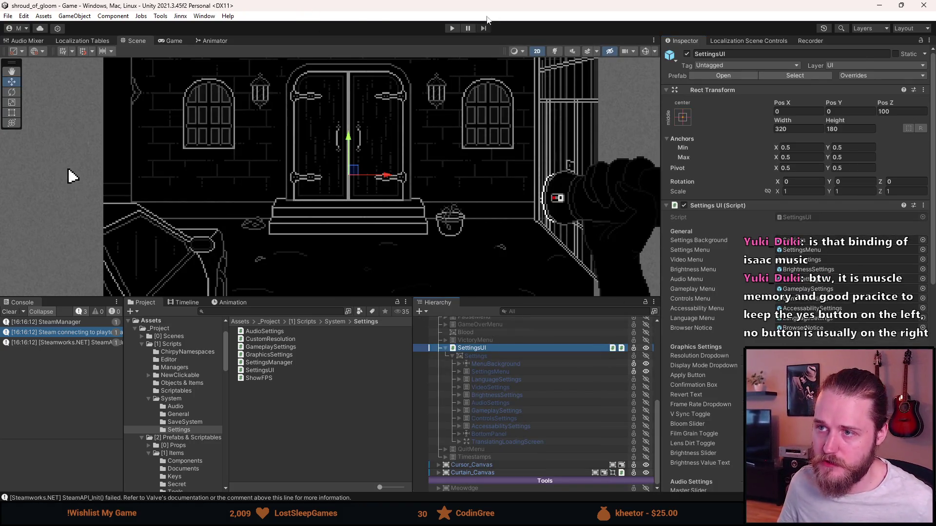
Start play mode, make the Game view taller, and open the game's Accessibility settings.
click(453, 28)
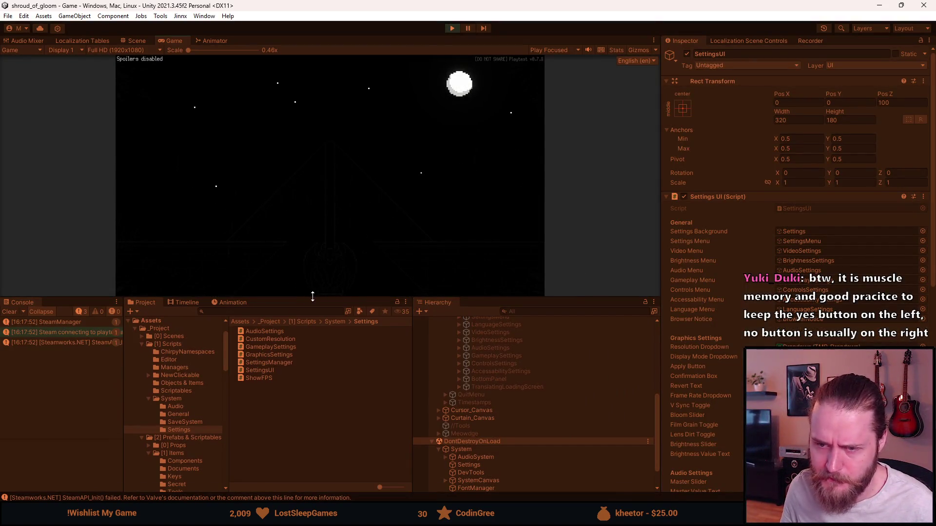
drag(311, 296, 325, 418)
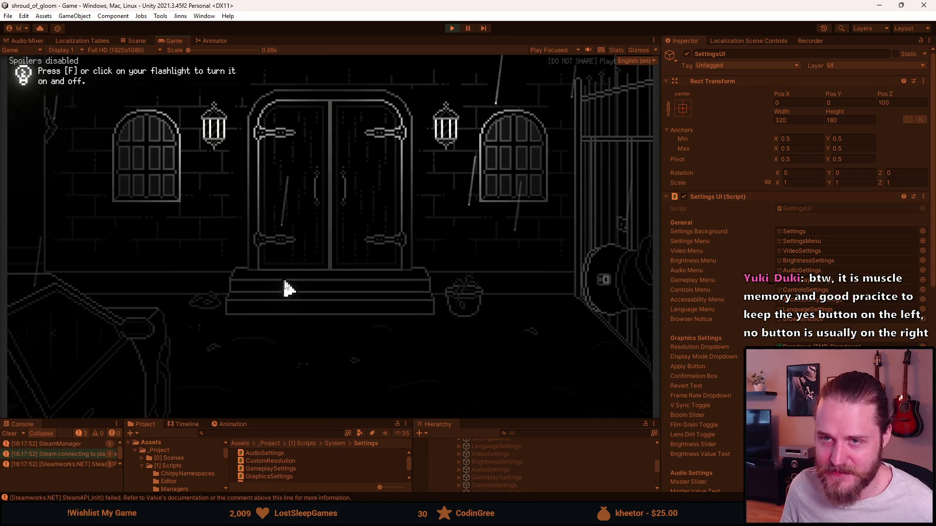
key(Escape)
click(314, 254)
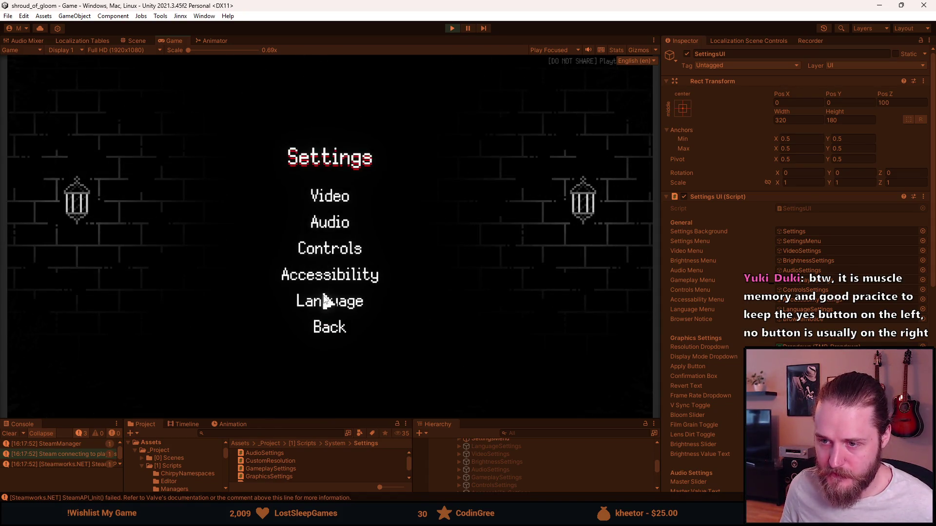
click(310, 274)
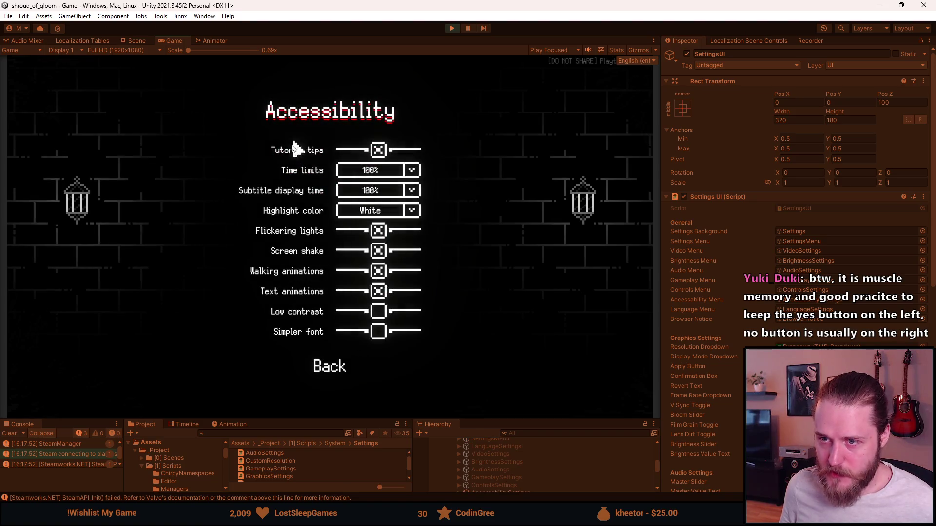
Test the tutorial tips popup: answer No once, then Yes to turn tips off, and resume gameplay.
click(380, 151)
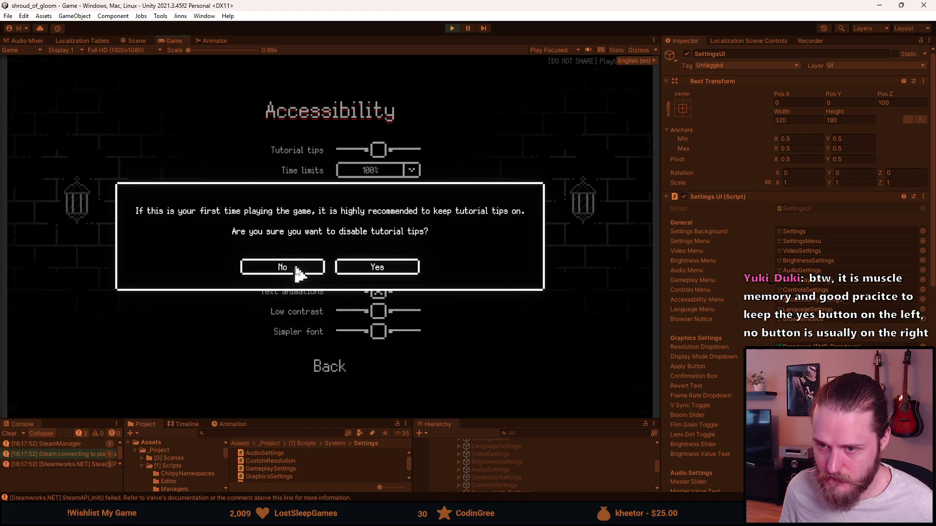
click(297, 271)
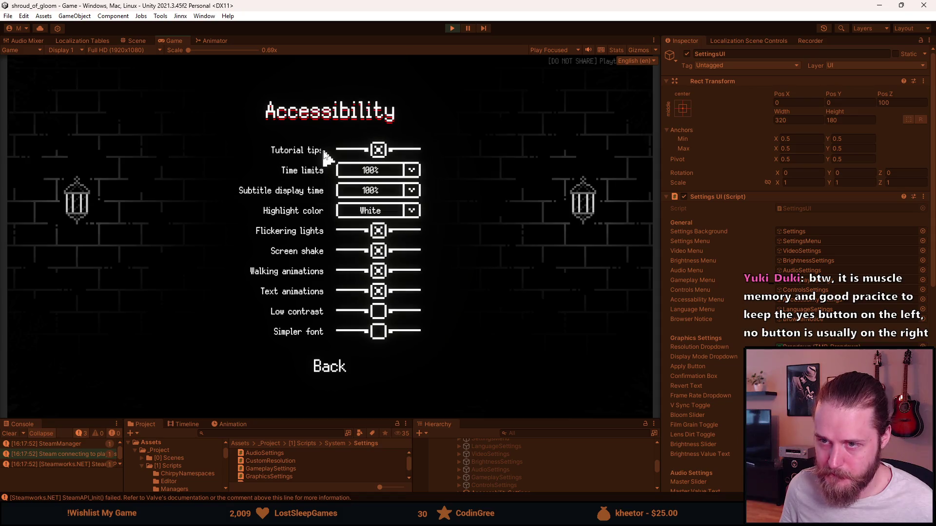
click(377, 152)
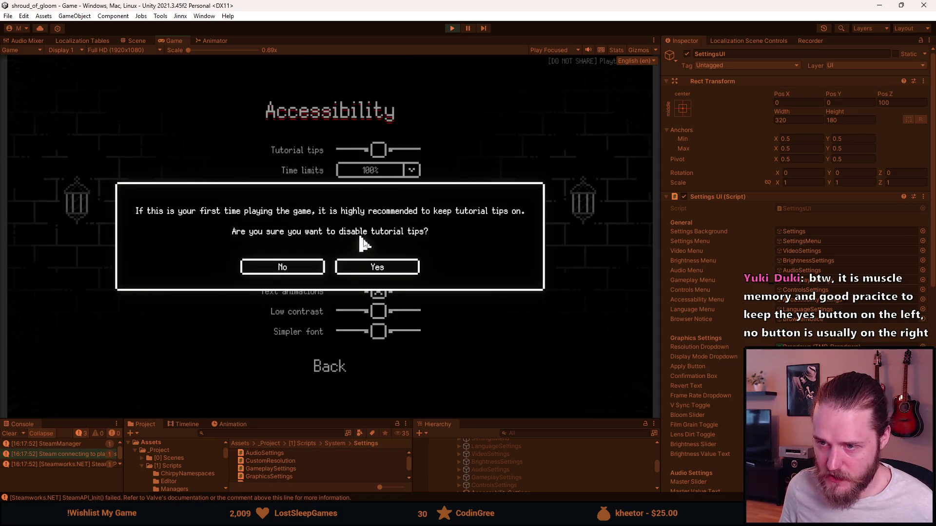
click(362, 270)
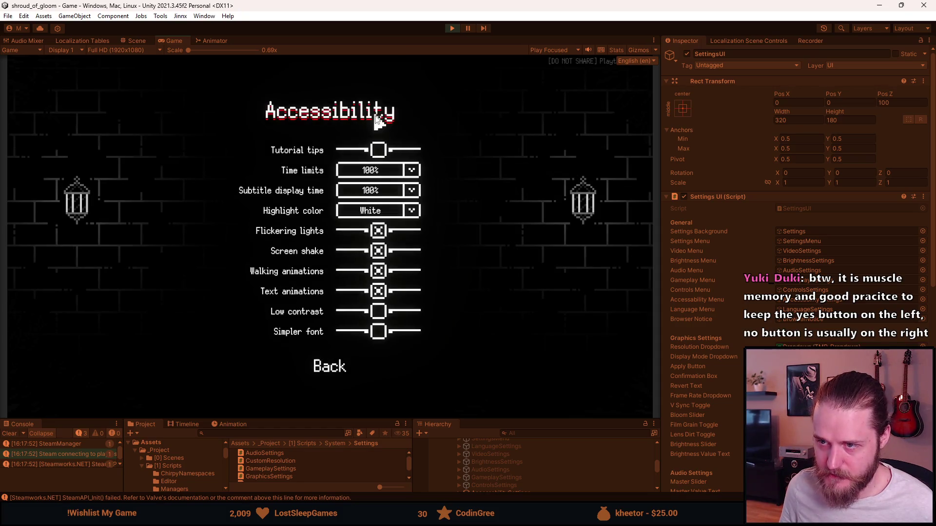
key(Escape)
key(Escape)
key(Escape)
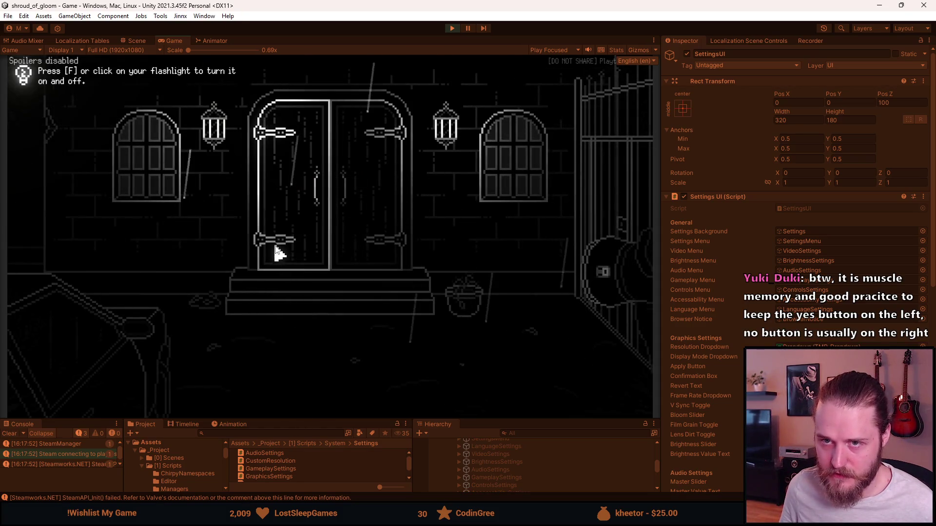
Walk into the neighbouring room, pause the game, and open Settings > Accessibility.
click(73, 218)
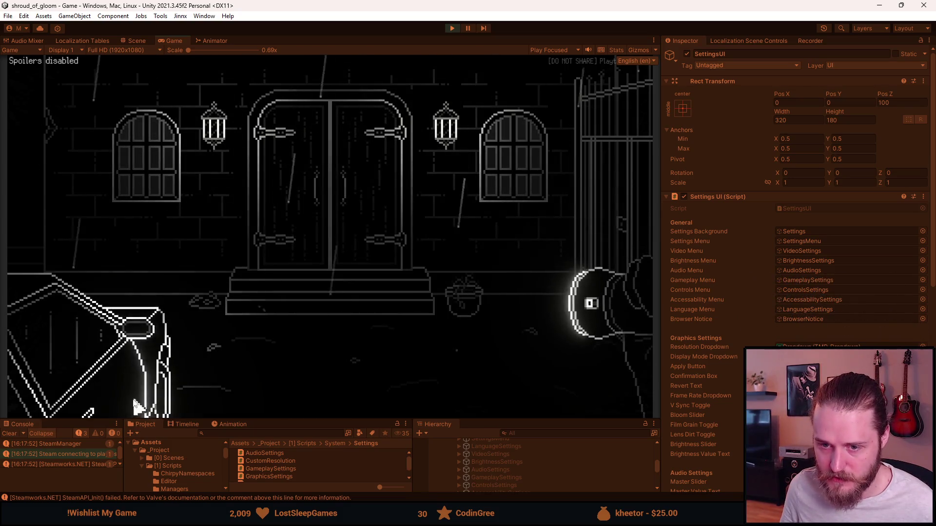
key(grave)
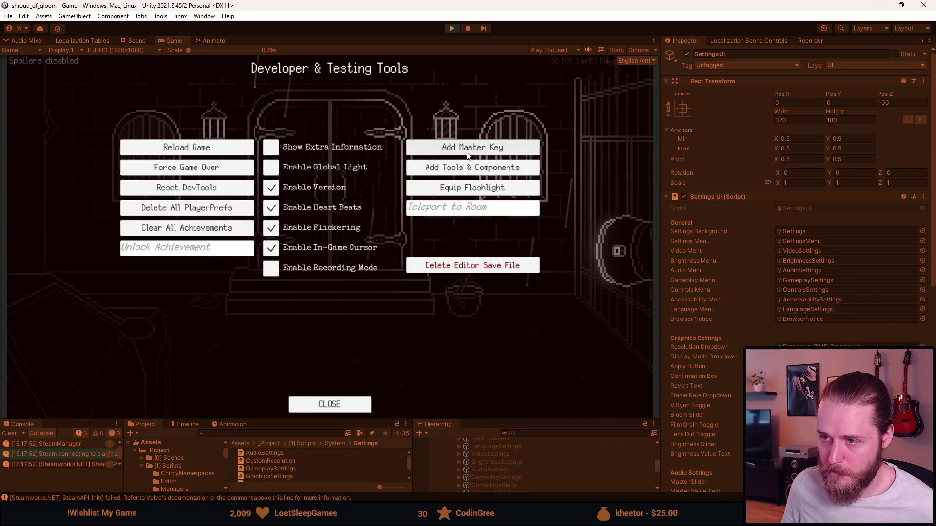
key(grave)
key(Escape)
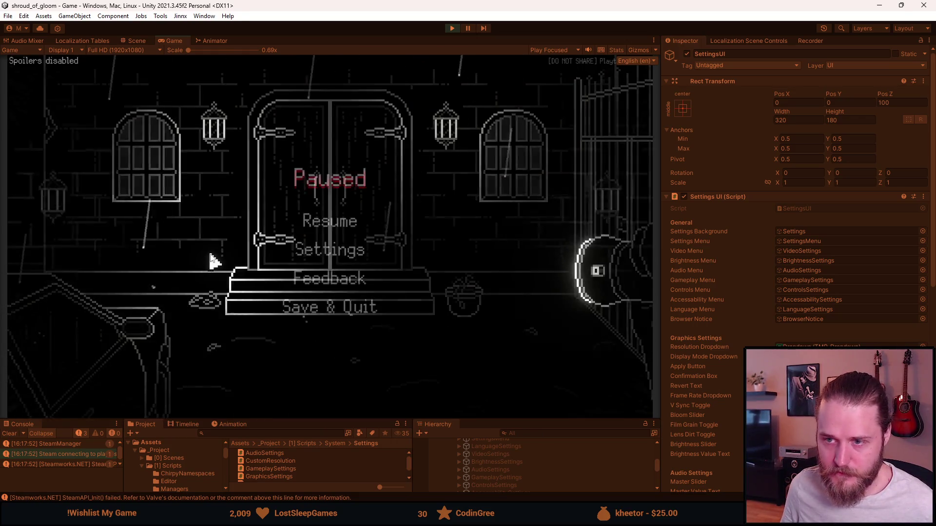
click(315, 250)
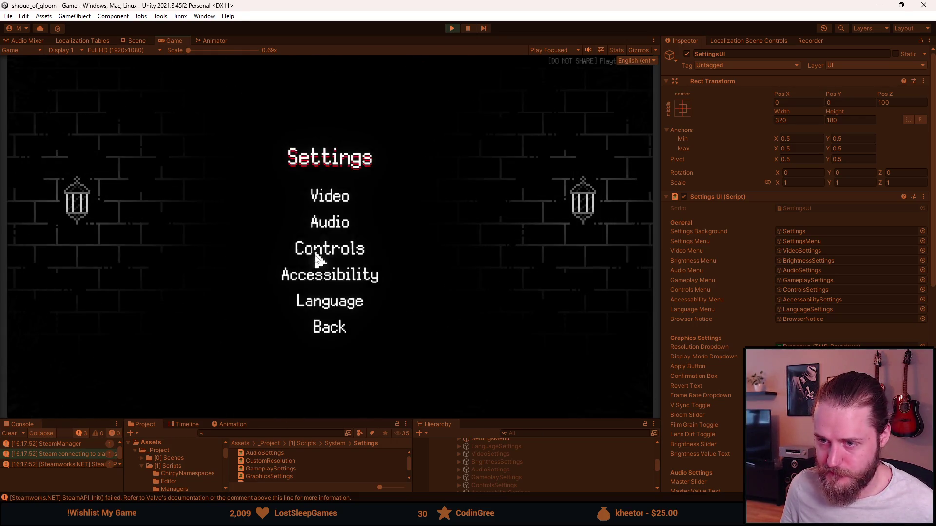
click(335, 275)
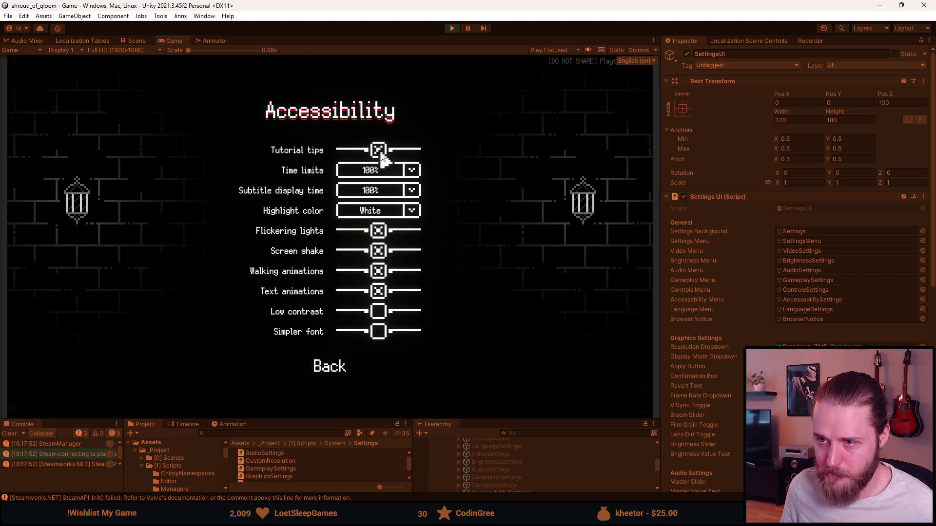
Untick tutorial tips, confirm the popup, and back out to the main Settings menu.
click(379, 149)
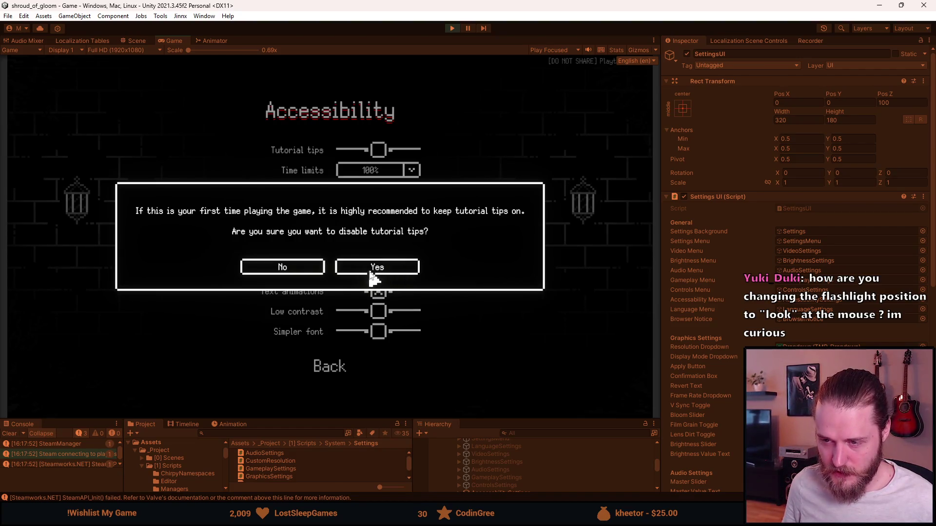
click(376, 274)
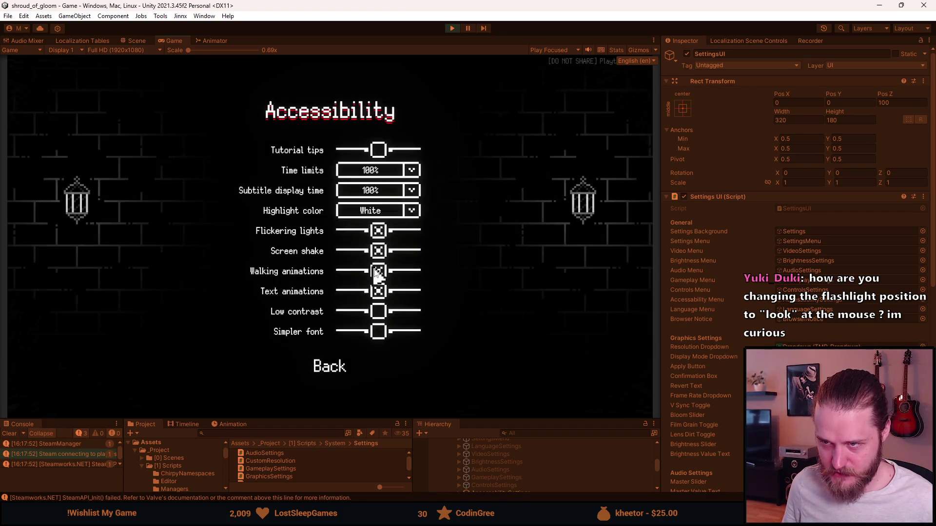
key(Escape)
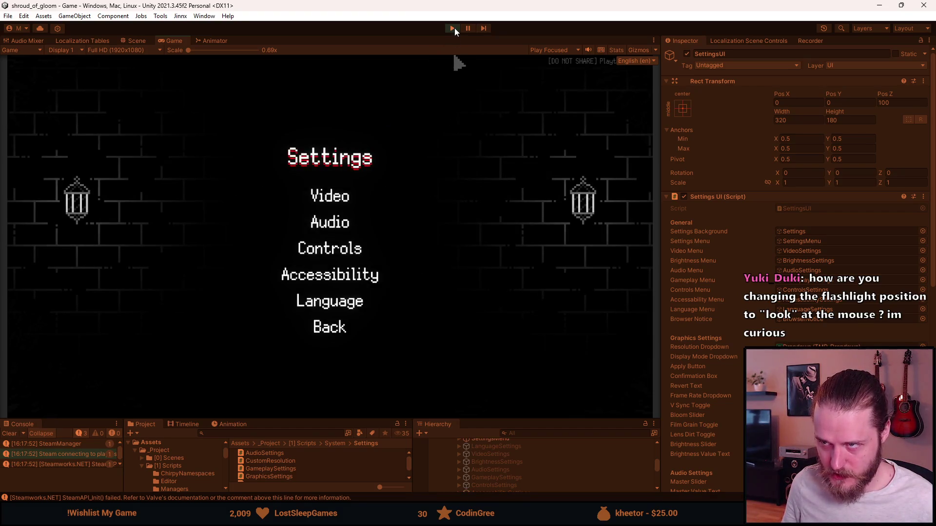
Stop play mode, drag the bottom panels taller, clear the Console, and open SettingsUI.cs.
key(ctrl+p)
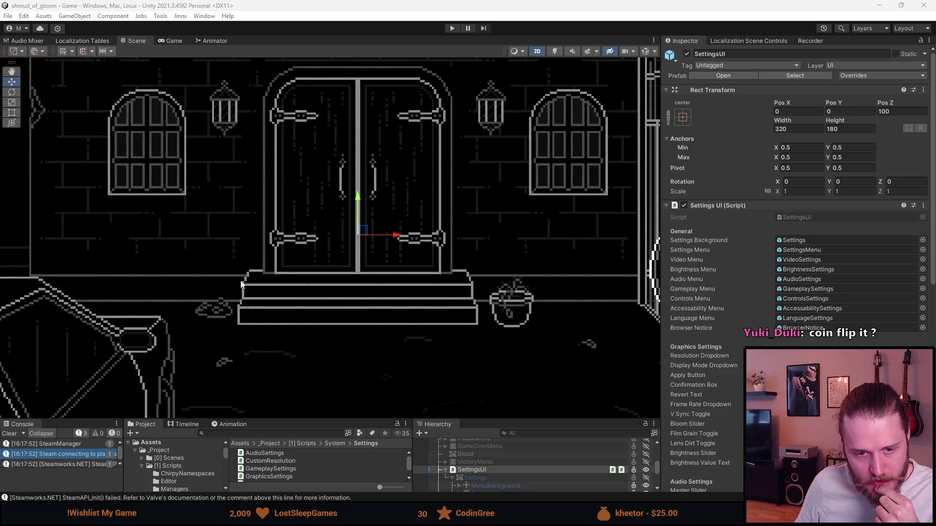
drag(281, 418, 139, 347)
click(12, 360)
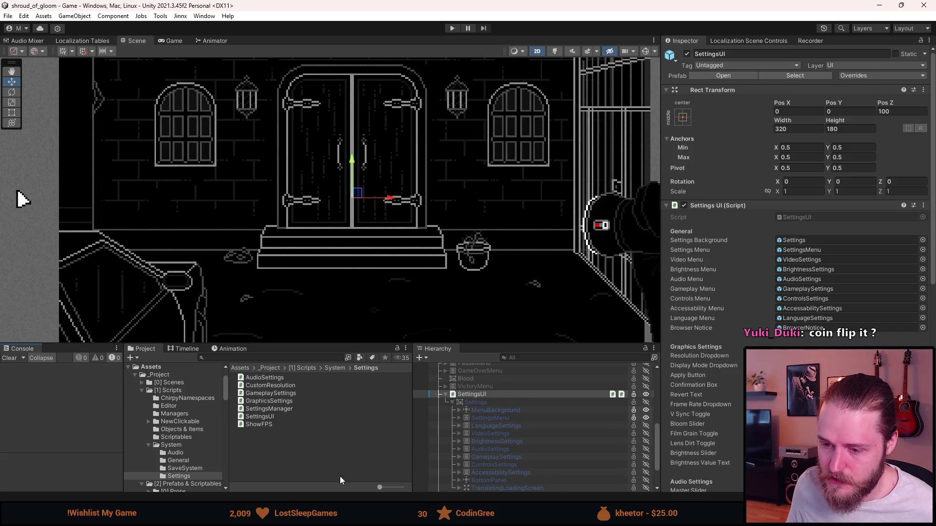
double_click(801, 217)
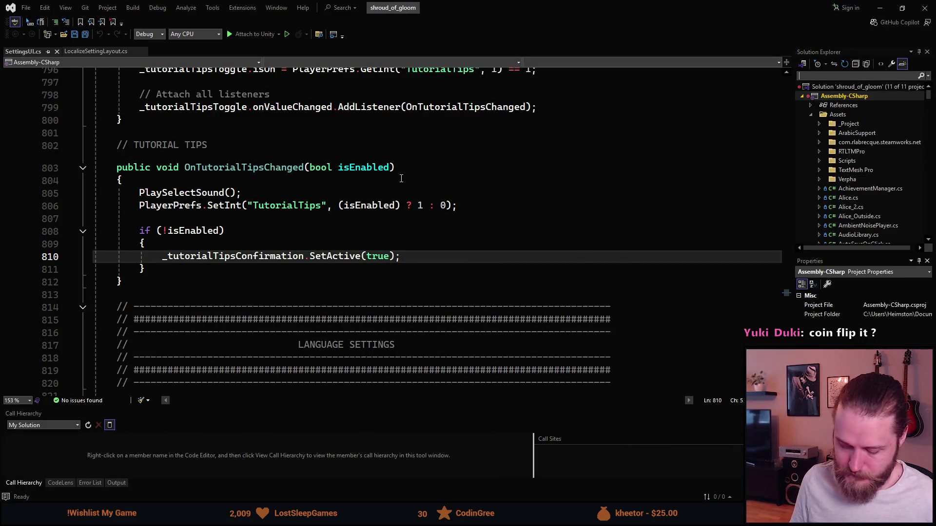
Open Flashlight.cs and jump to the FollowCursor method definition.
text(flashlight)
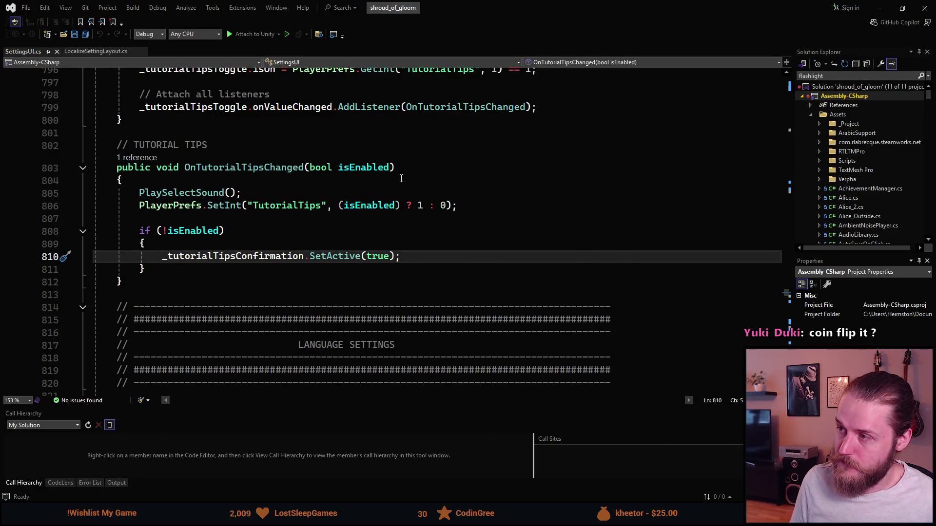
key(Return)
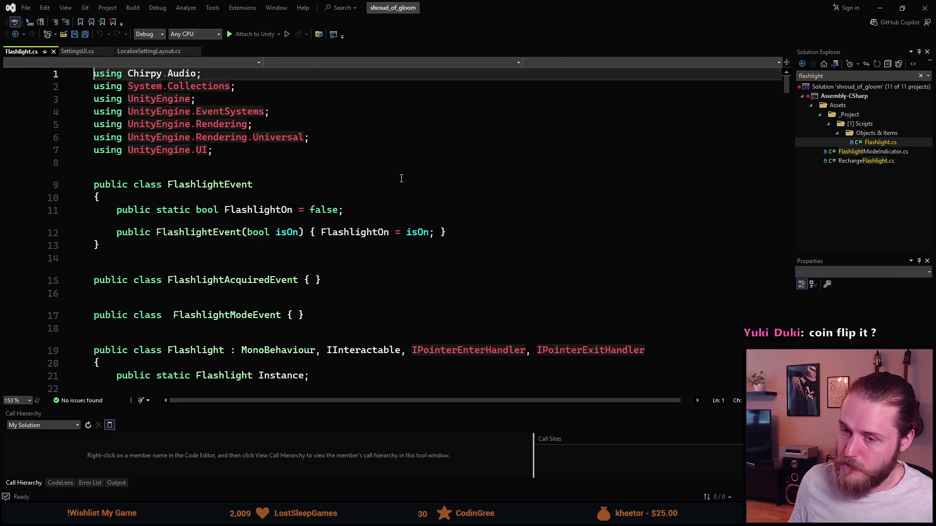
scroll(156, 297, down, 7)
key(ctrl+f)
text(followcur)
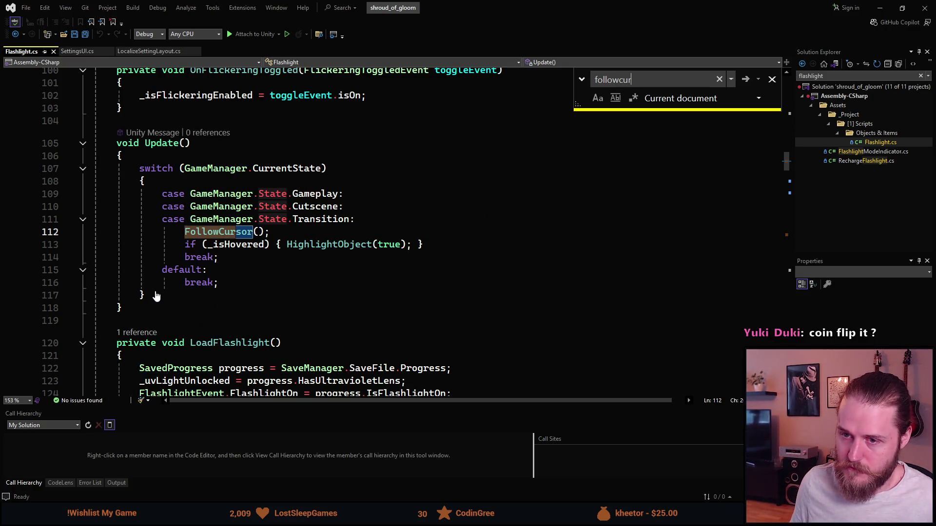
key(Escape)
key(F12)
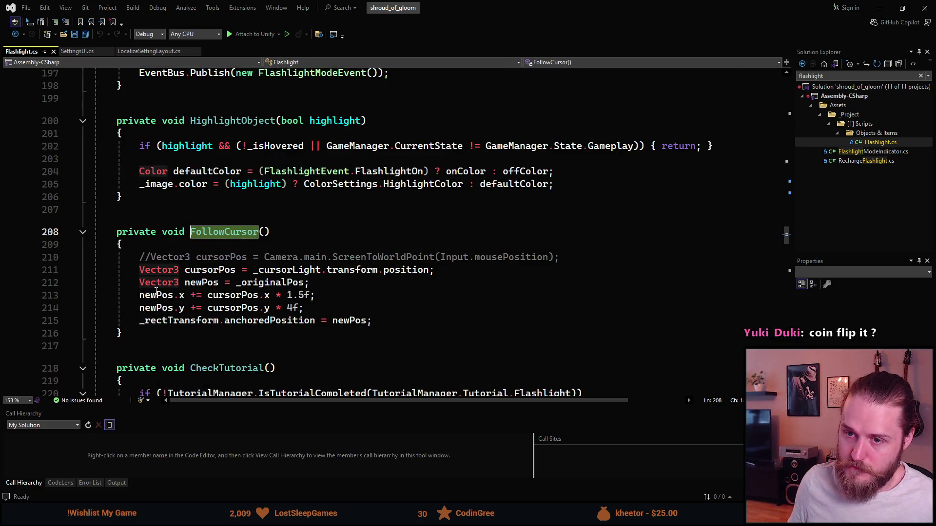
Inspect FollowCursor's cursor position offsets: 1.5f on x and 4f on y.
scroll(167, 302, down, 1)
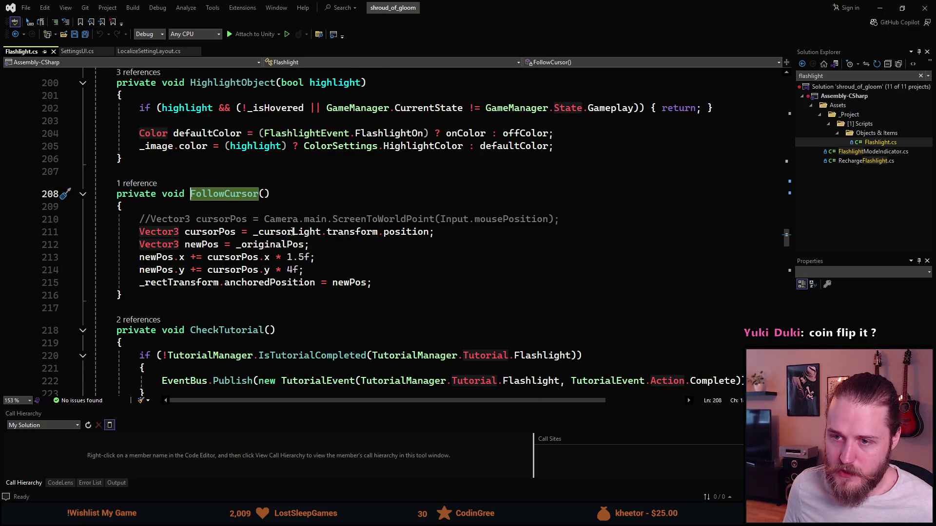
click(294, 228)
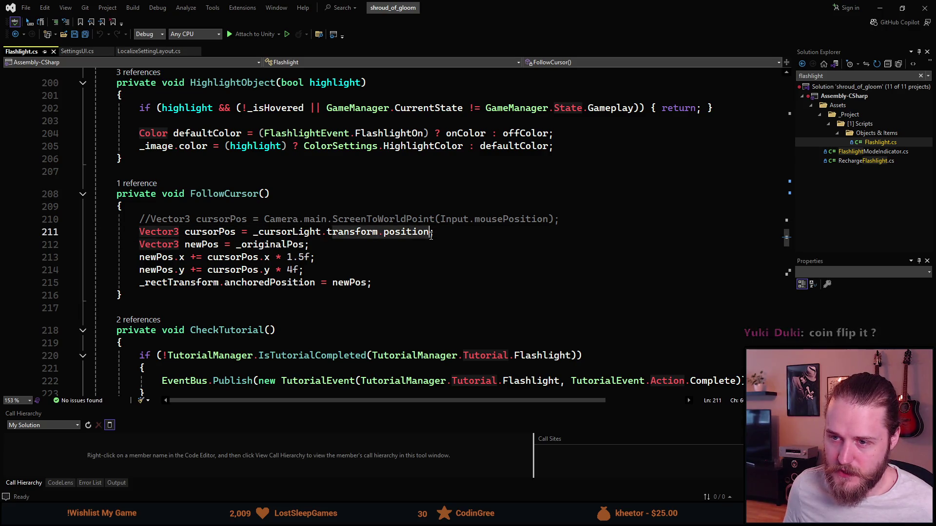
click(318, 233)
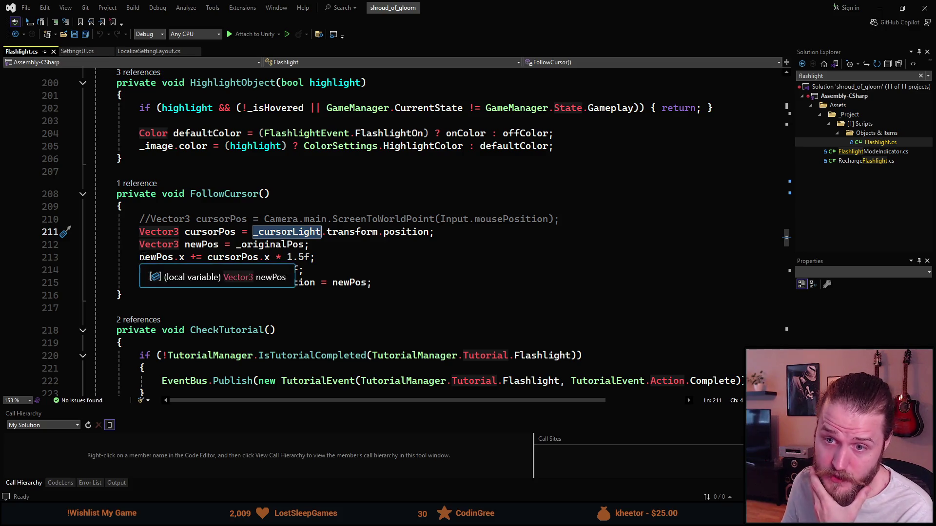
scroll(186, 269, down, 1)
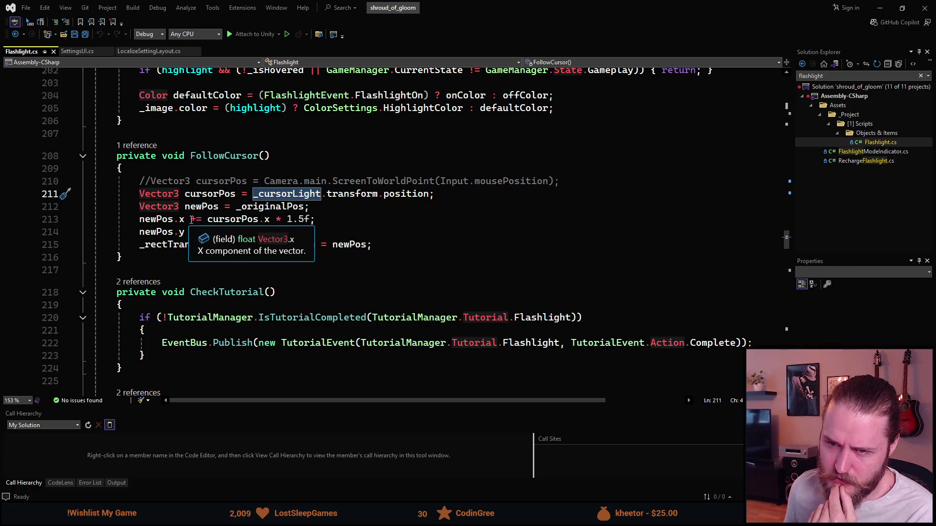
click(195, 220)
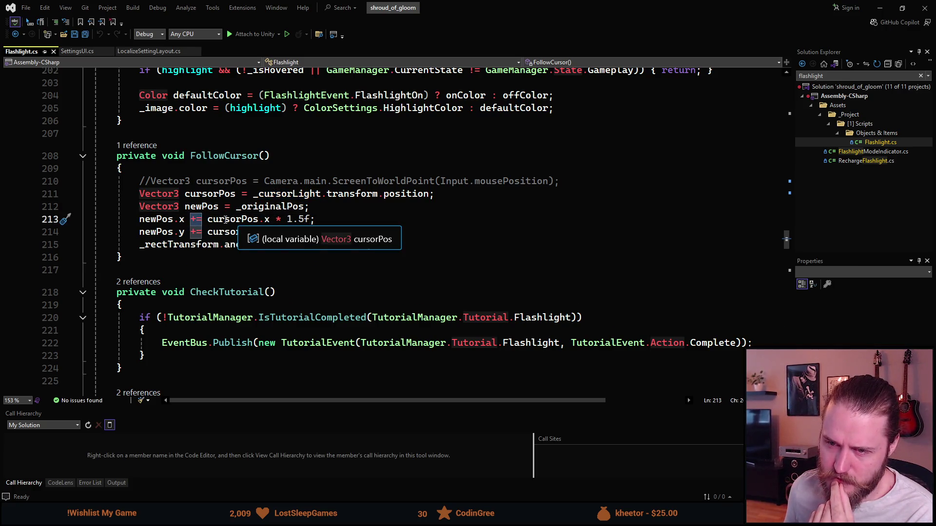
click(227, 219)
click(265, 219)
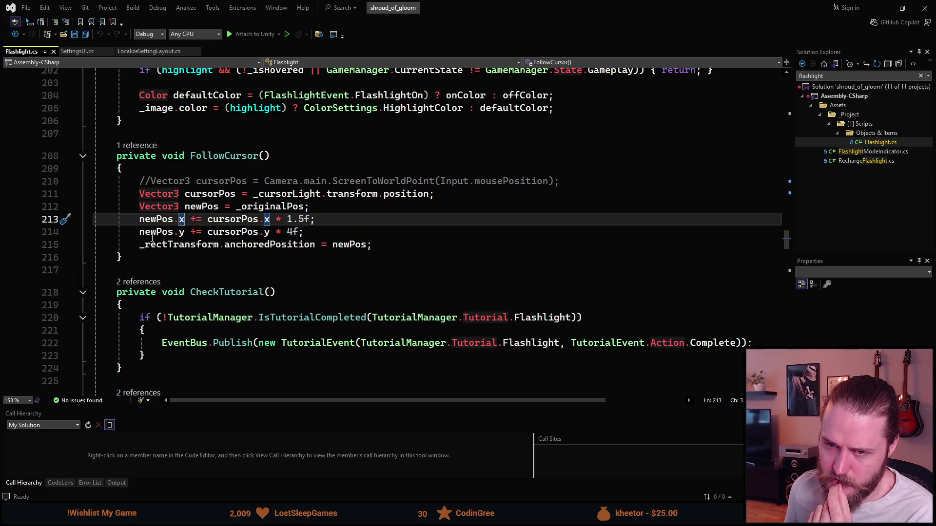
click(262, 232)
click(266, 232)
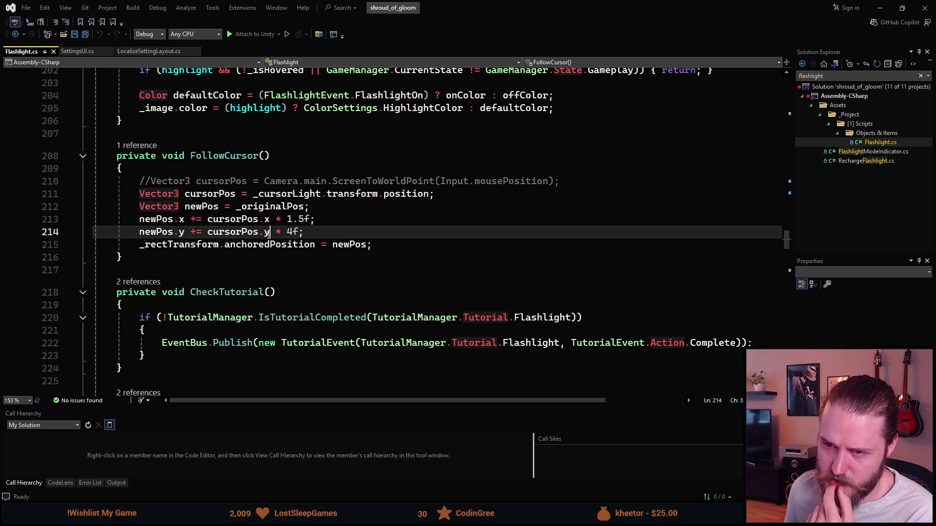
double_click(294, 232)
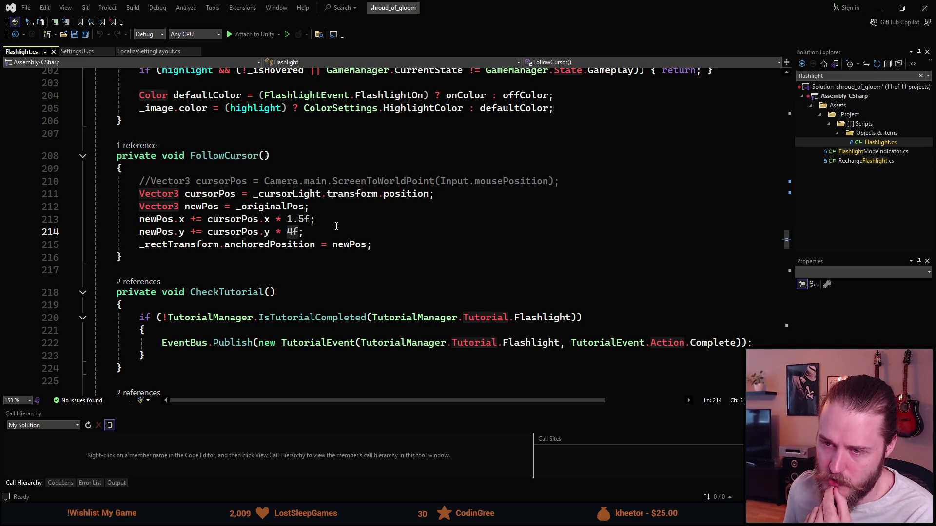
key(Up)
key(End)
click(288, 220)
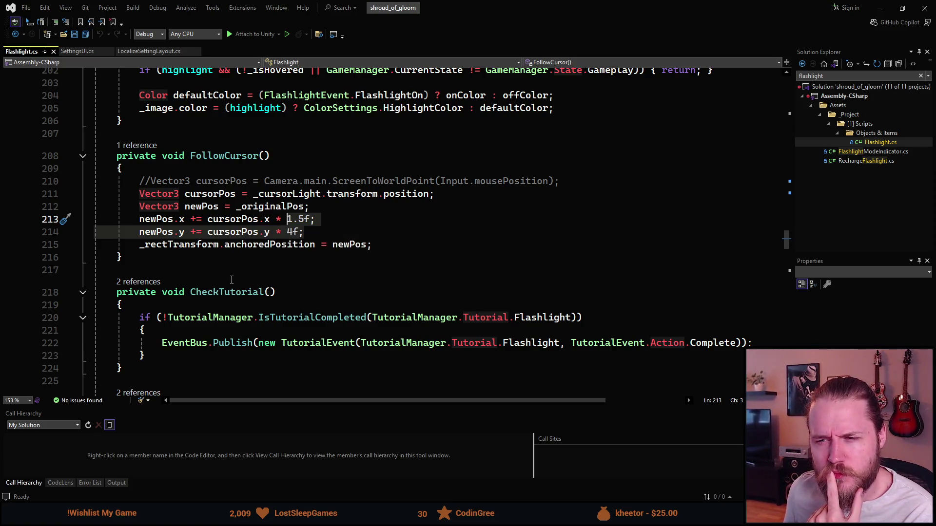
Highlight the uses of newPos, then return to the SettingsUI.cs tab.
scroll(232, 280, up, 1)
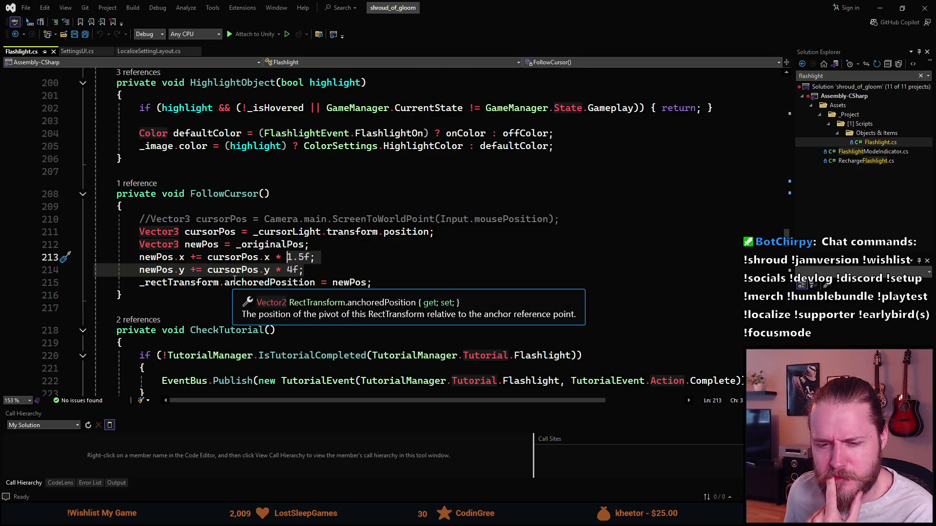
click(340, 282)
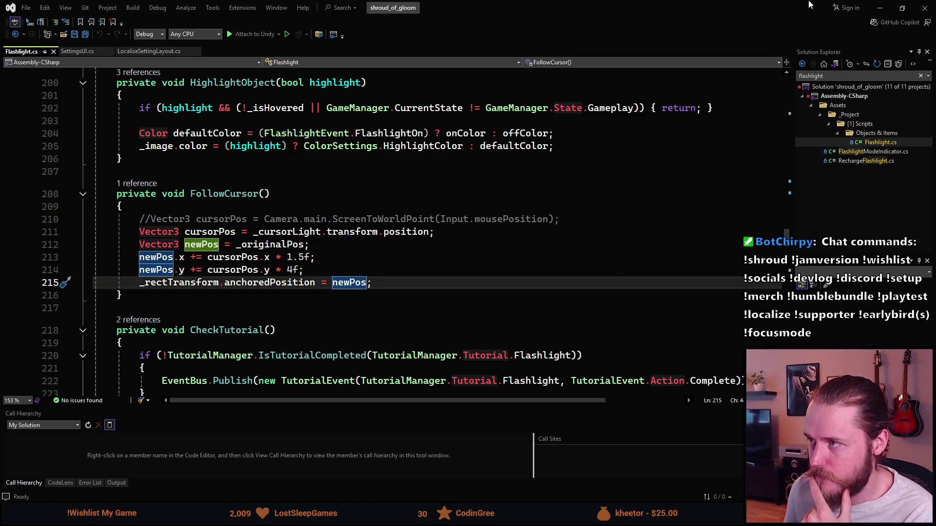
click(78, 51)
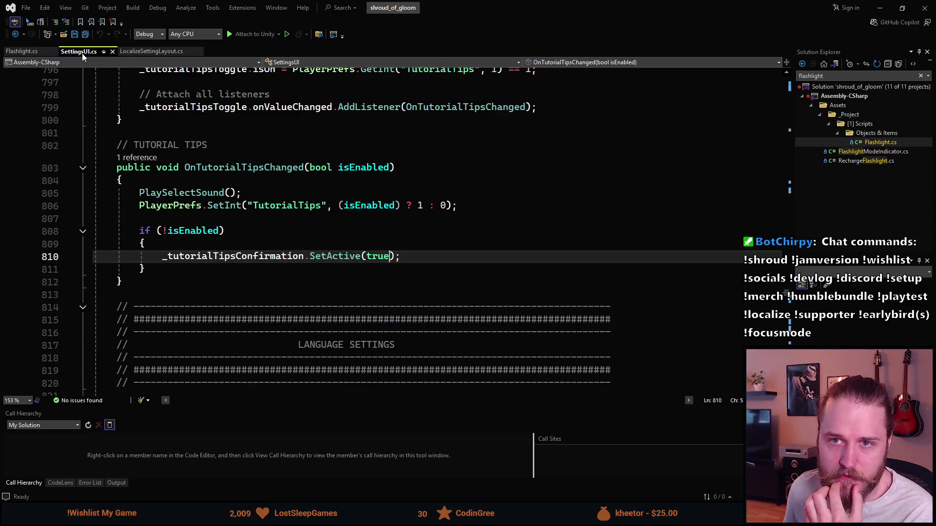
scroll(245, 205, down, 1)
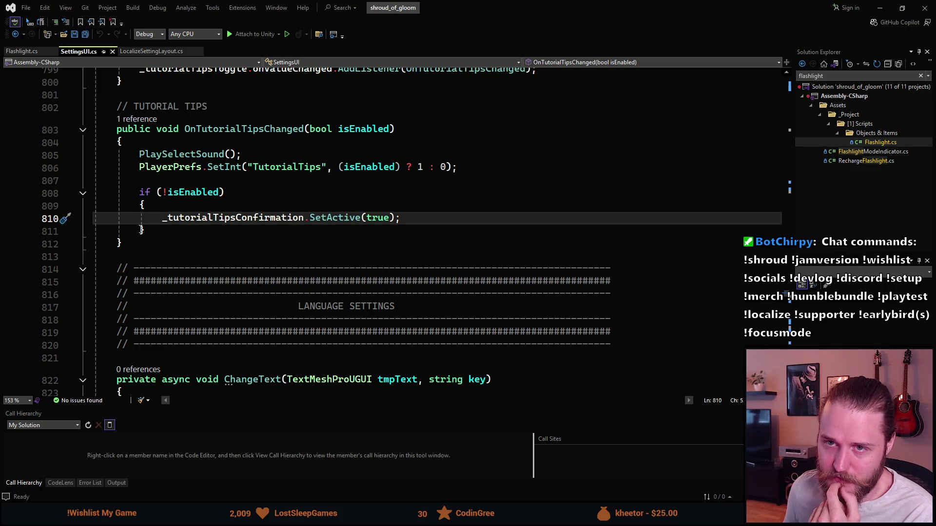
scroll(274, 276, up, 1)
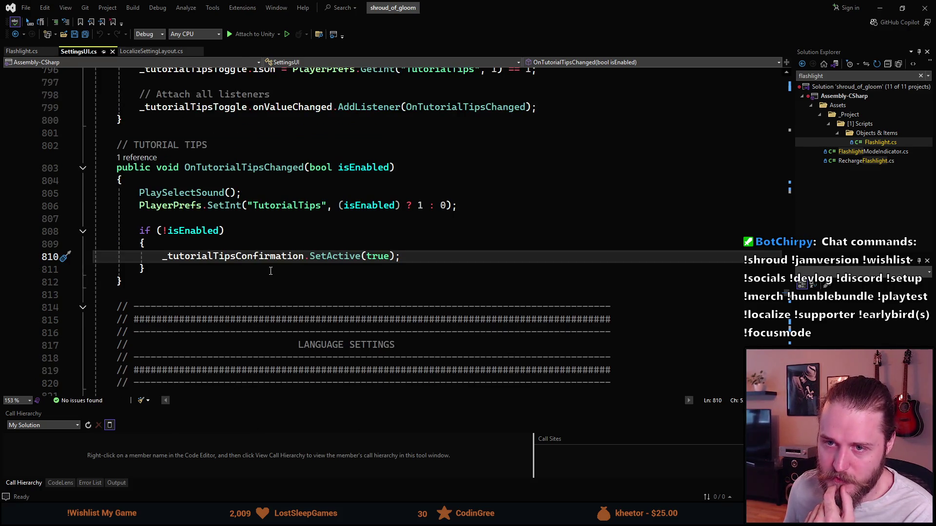
click(168, 283)
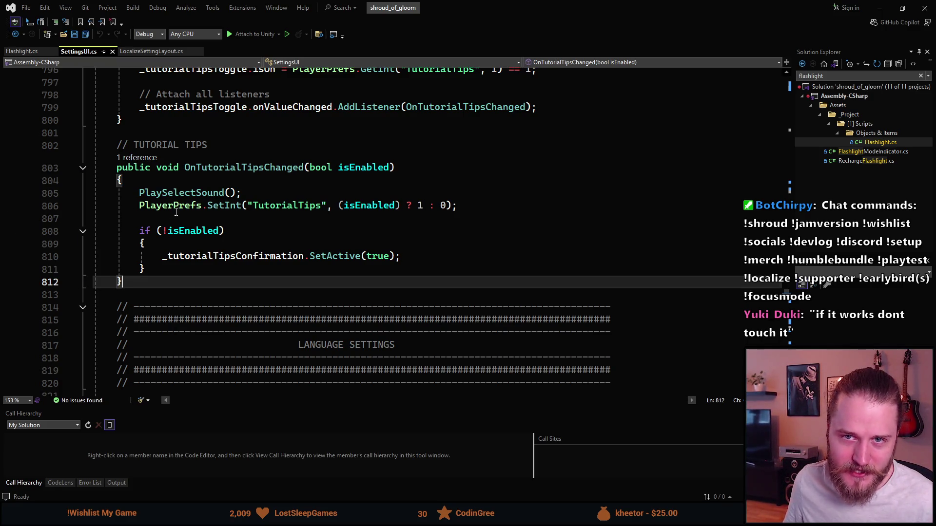
mouse_move(177, 205)
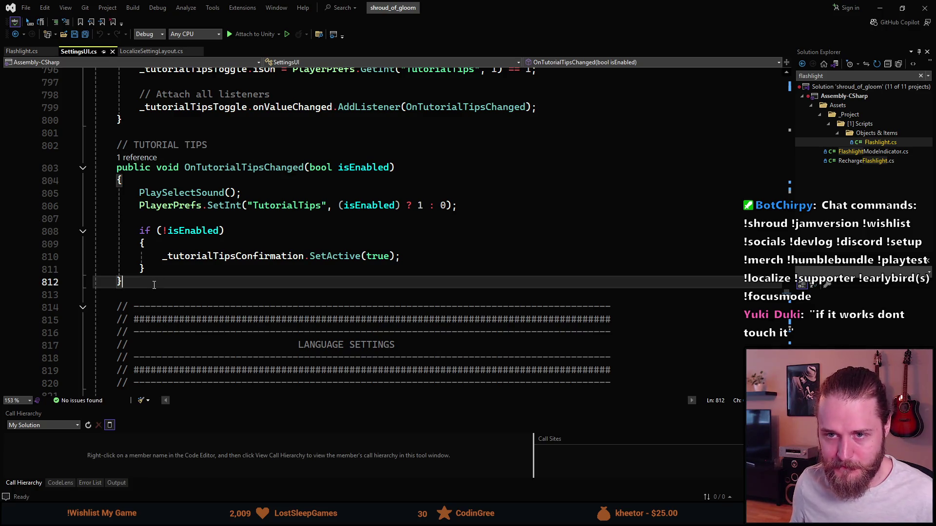
Add an empty public void OnTutorialTipsConfirmed() method below OnTutorialTipsChanged, then minimize Visual Studio.
key(Return)
key(Return)
text(public v)
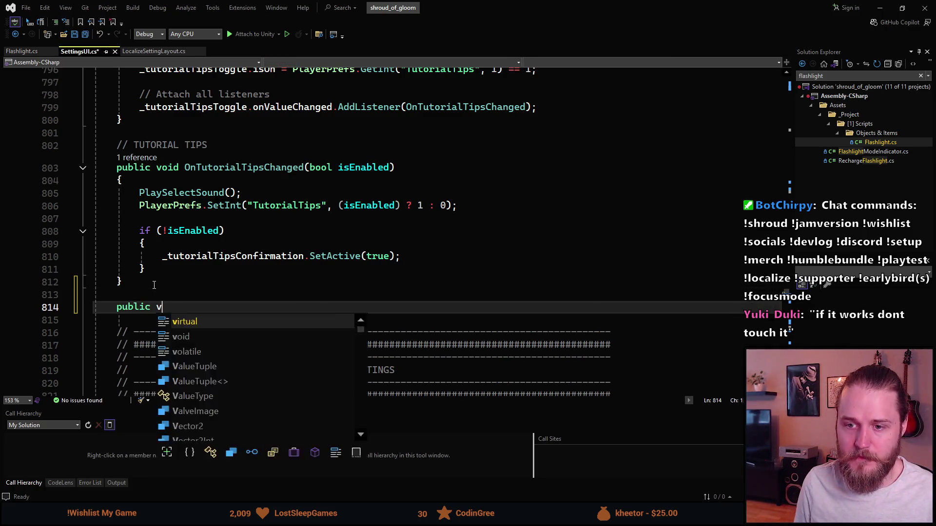
text(oid Tut)
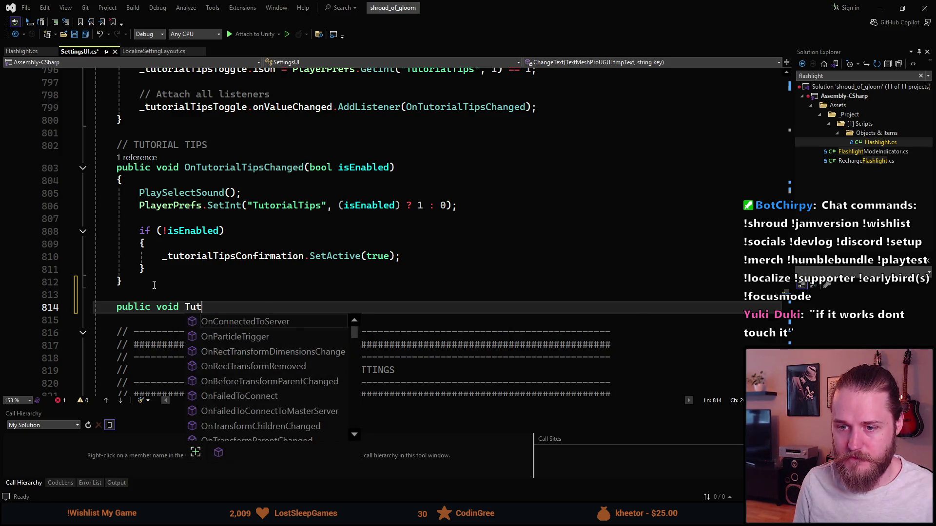
key(ctrl+shift+Left)
text(OnTutorialSe)
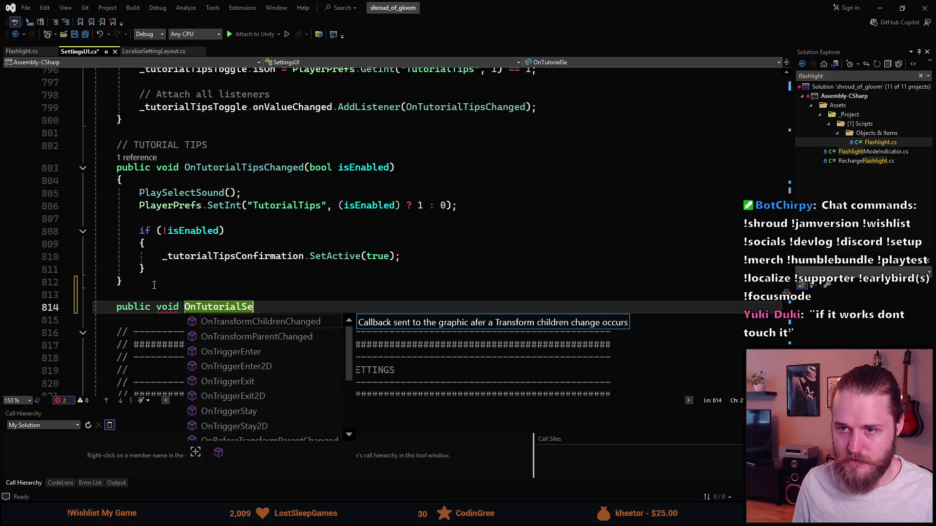
key(BackSpace)
key(BackSpace)
text(Tips)
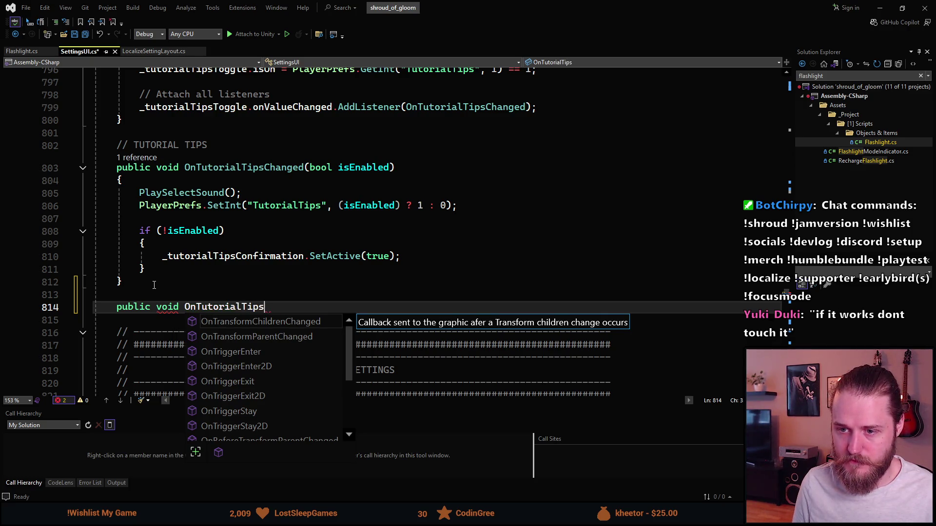
text(Confirmed()
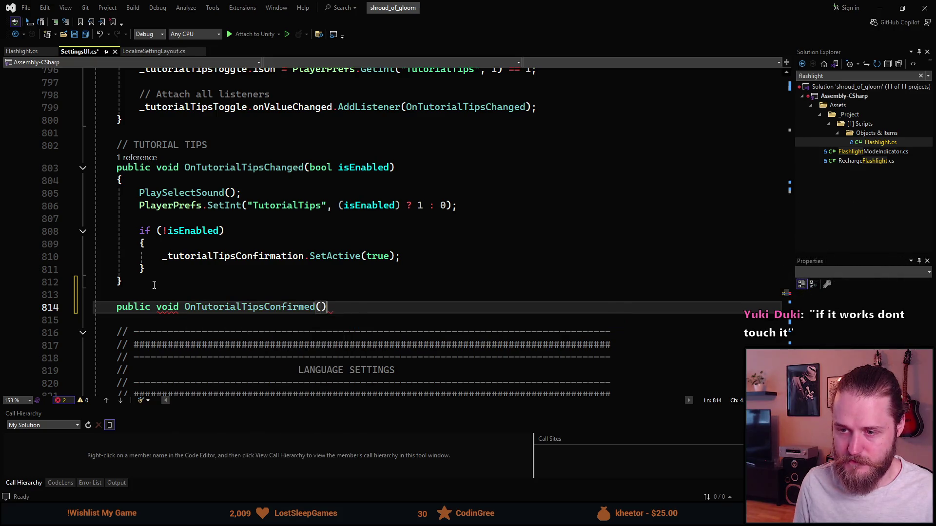
key(Return)
text({)
key(Return)
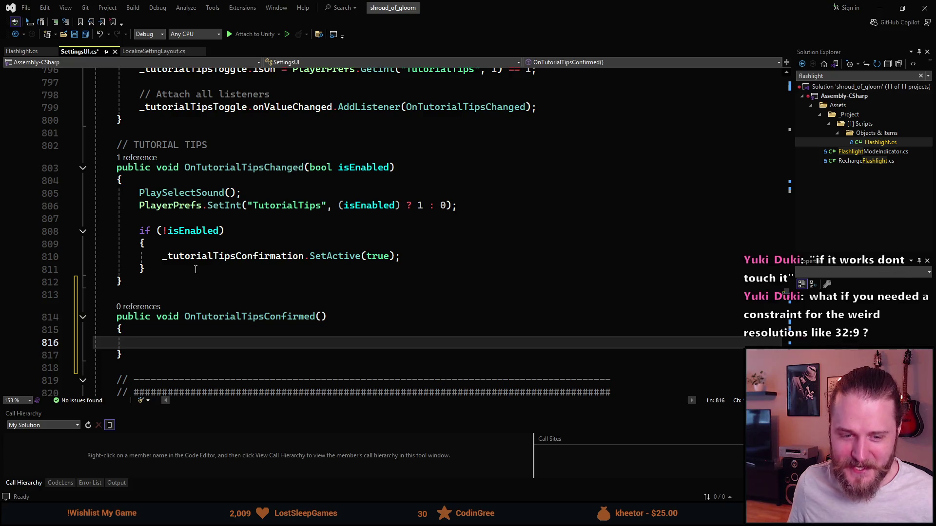
scroll(196, 270, down, 1)
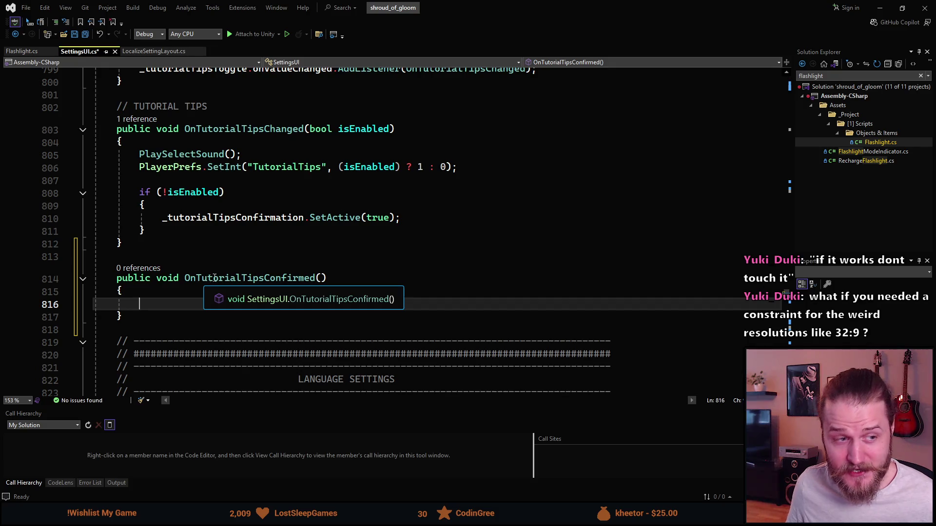
key(super+Down)
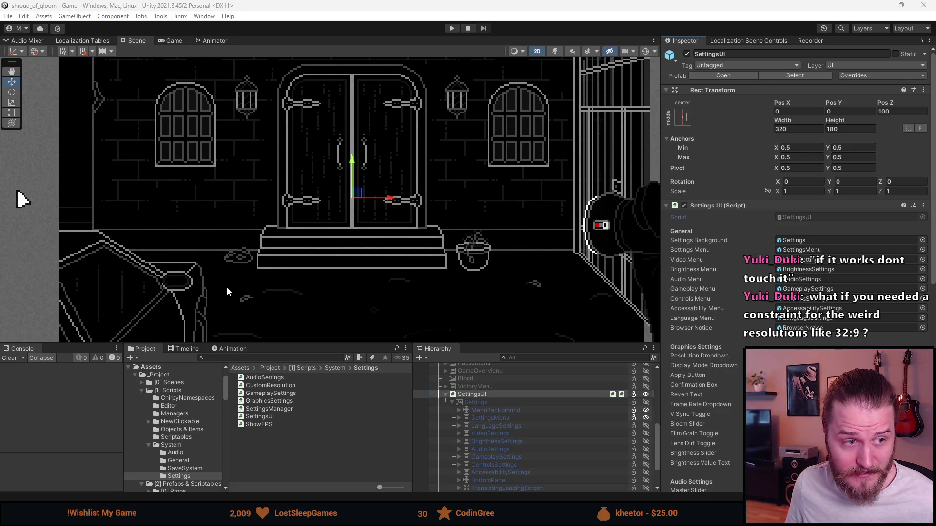
Recentre the Scene view, then preview the Game view at 5120x1440 resolution.
scroll(226, 287, down, 2)
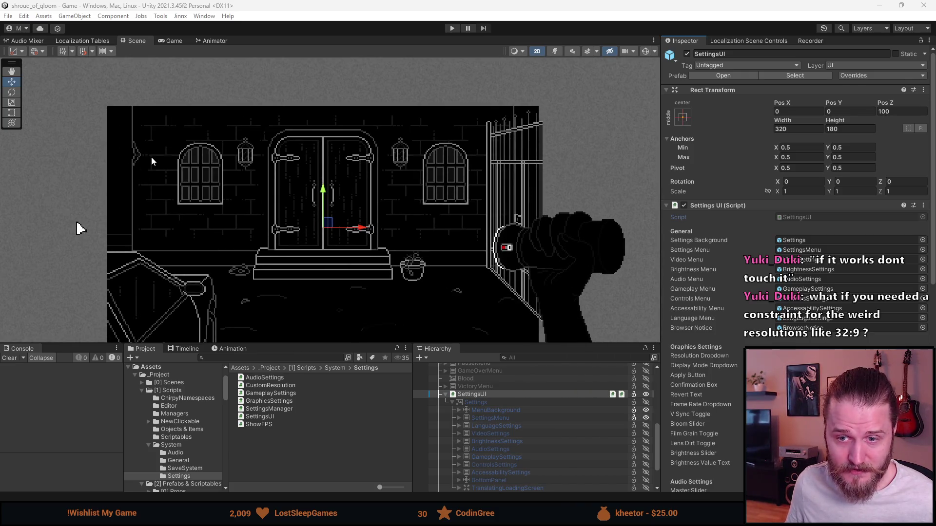
scroll(151, 157, down, 2)
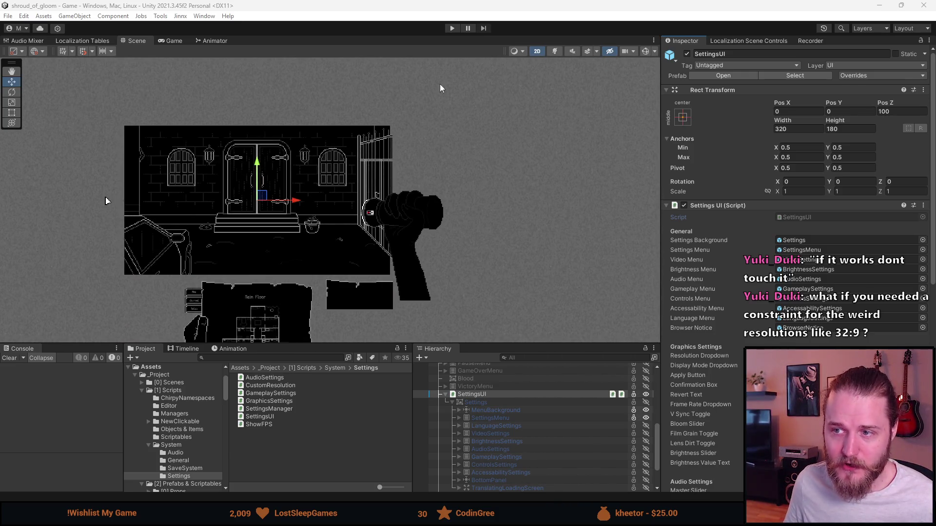
drag(106, 200, 153, 197)
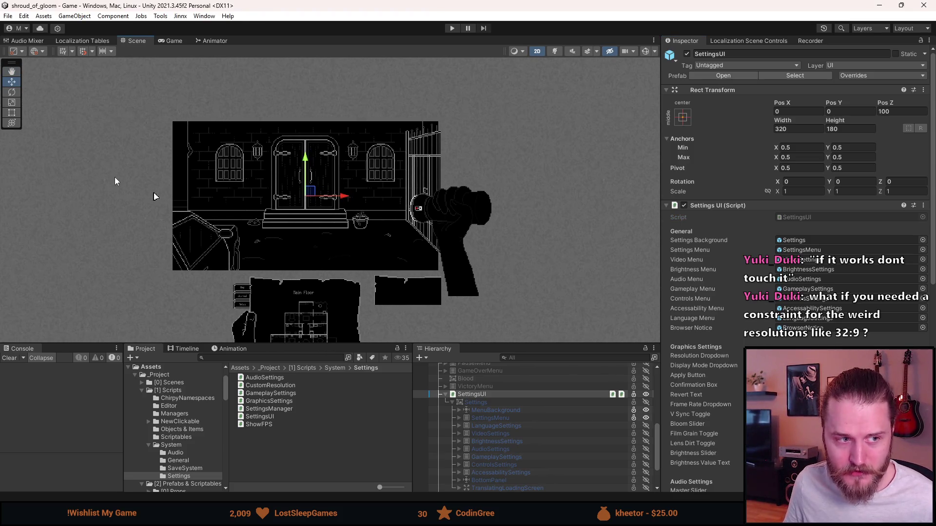
click(172, 42)
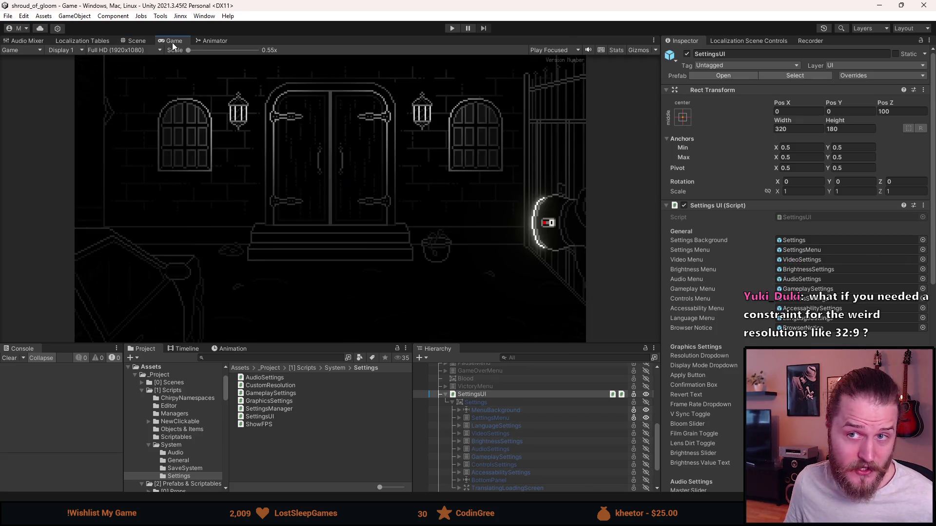
click(134, 54)
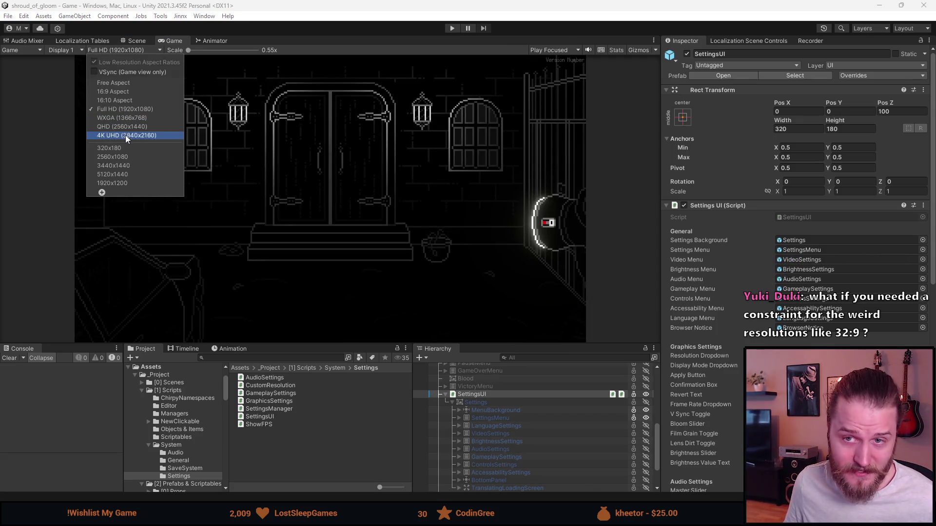
click(139, 175)
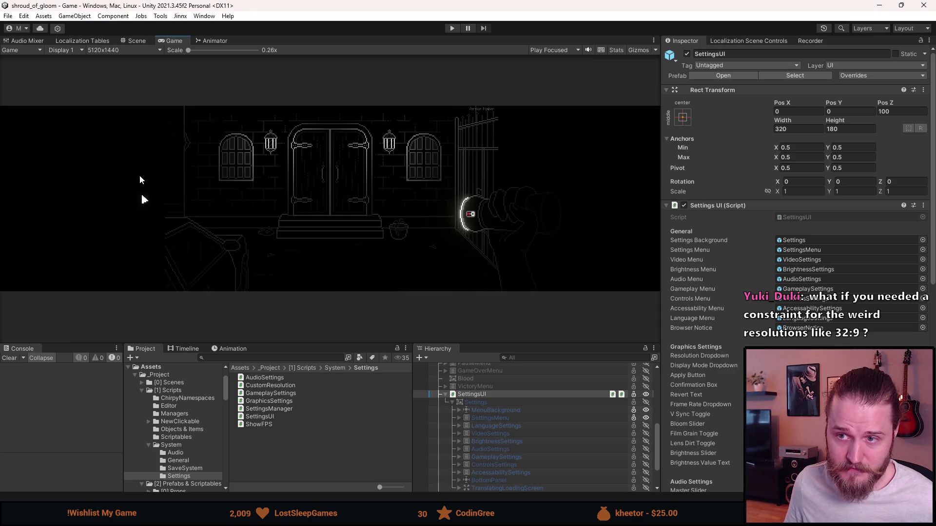
scroll(471, 453, down, 2)
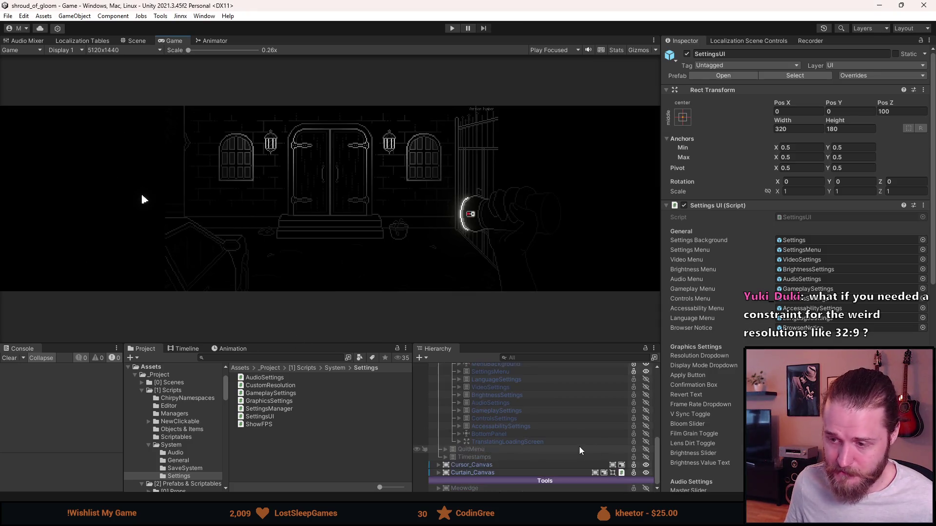
Select Curtain_Canvas's Top, Right, Left and Bottom images, activate them, then deactivate them again.
click(441, 473)
click(439, 473)
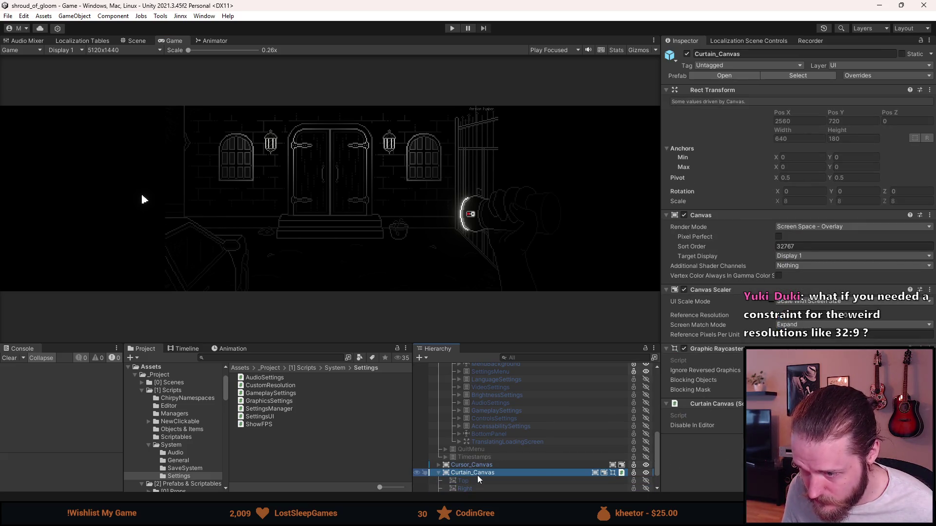
click(471, 487)
click(463, 452)
shift+click(467, 475)
click(687, 53)
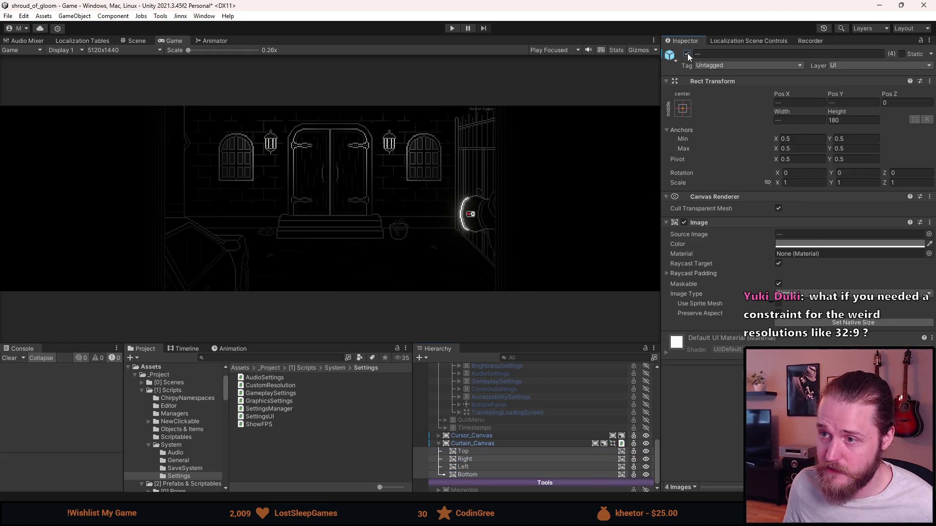
scroll(289, 200, up, 4)
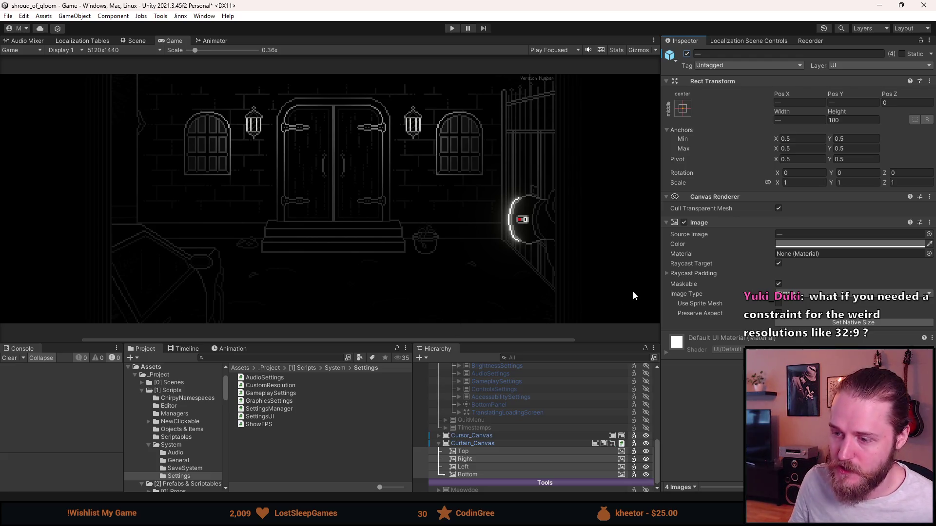
click(687, 54)
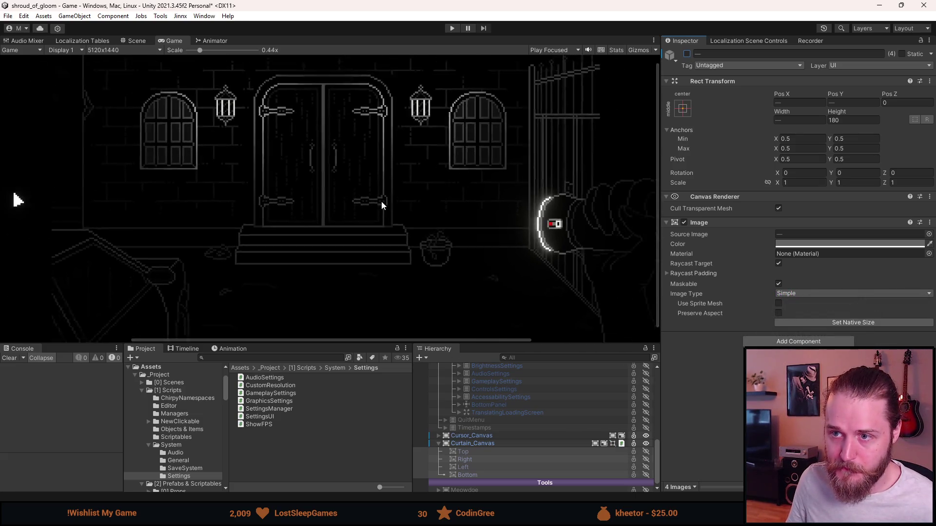
Set the Game view resolution back to Full HD 1920x1080.
scroll(381, 201, down, 2)
click(125, 50)
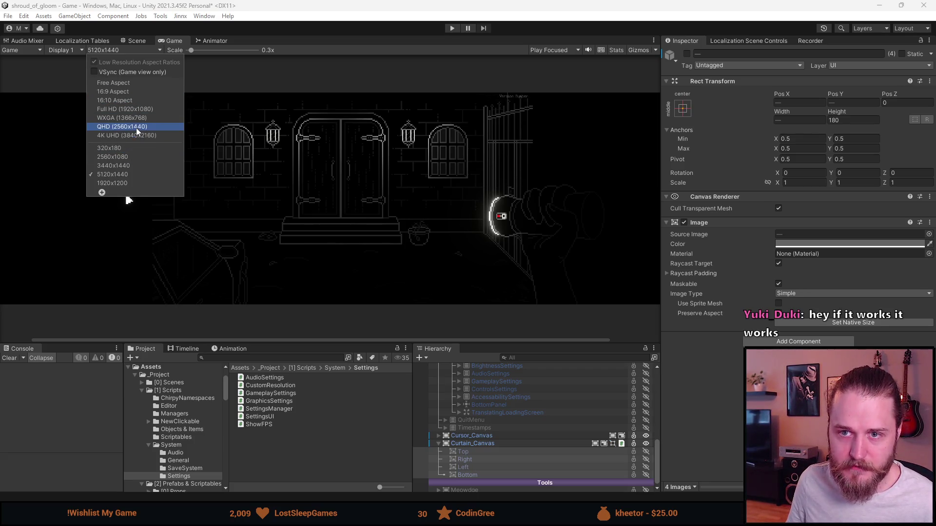
click(137, 109)
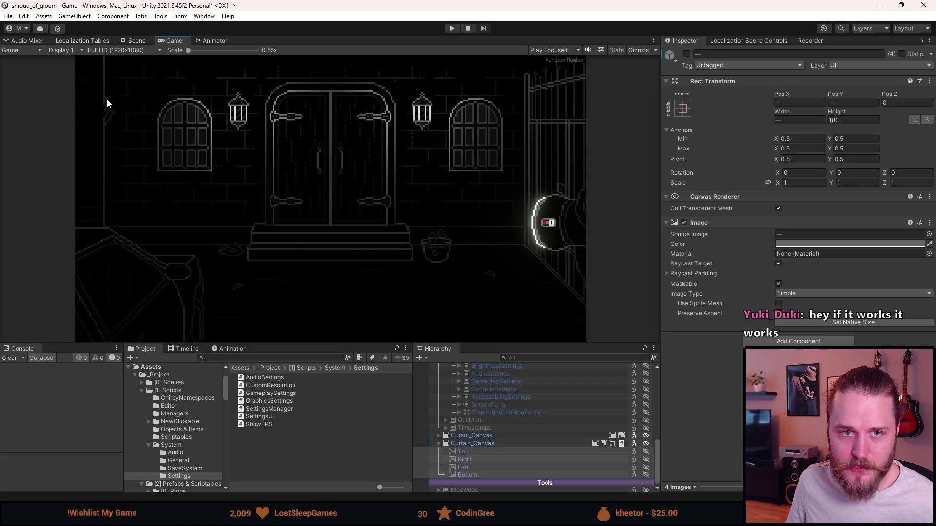
Switch to the Scene view and zoom and pan until the level art fills it.
click(139, 42)
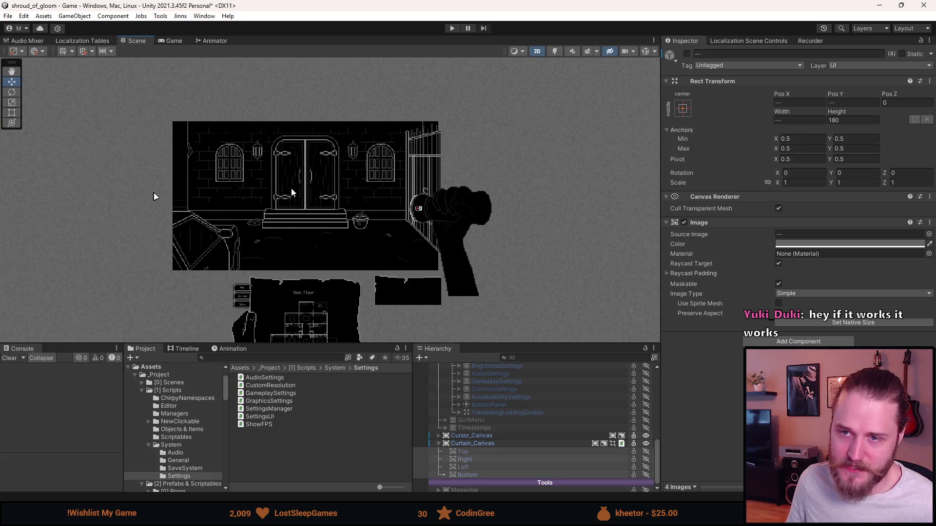
scroll(295, 191, up, 5)
scroll(315, 225, up, 2)
mouse_move(276, 197)
mouse_down()
mouse_move(297, 210)
mouse_move(276, 224)
mouse_up()
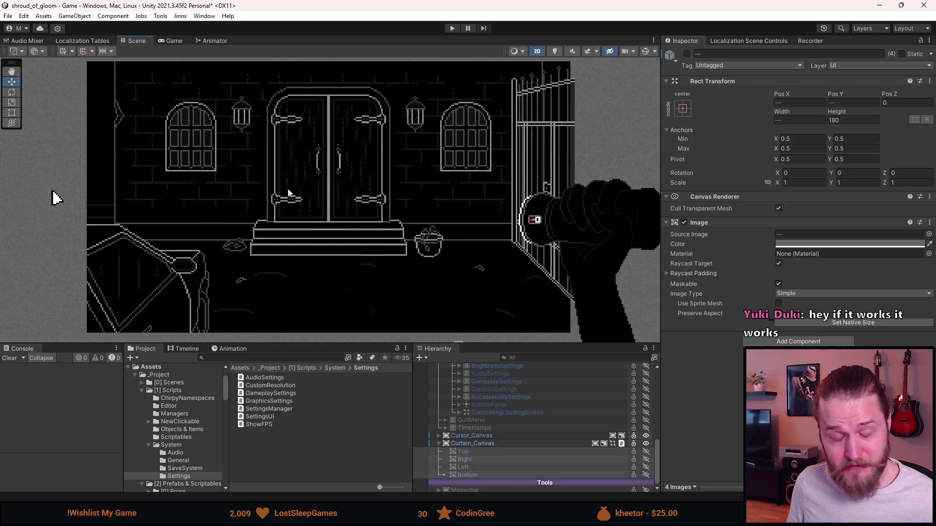
key(q)
drag(298, 188, 304, 188)
key(w)
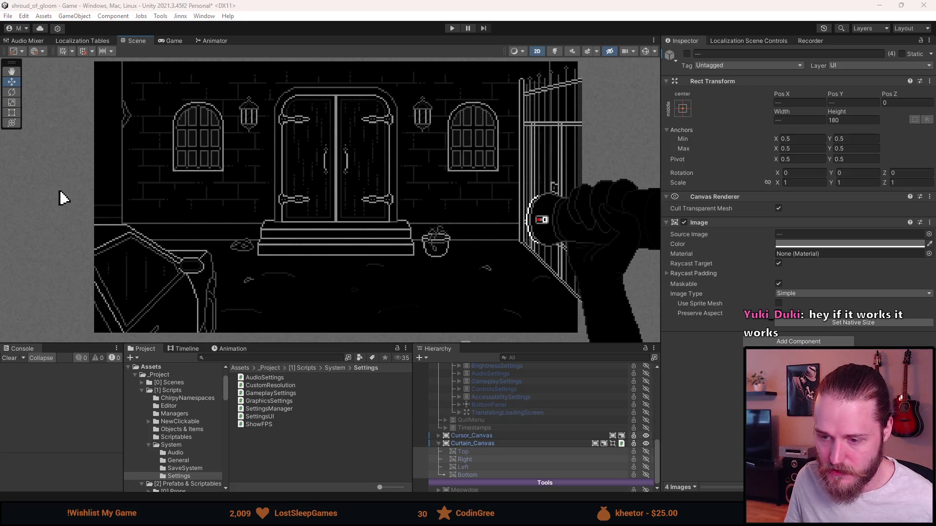
key(alt+Tab)
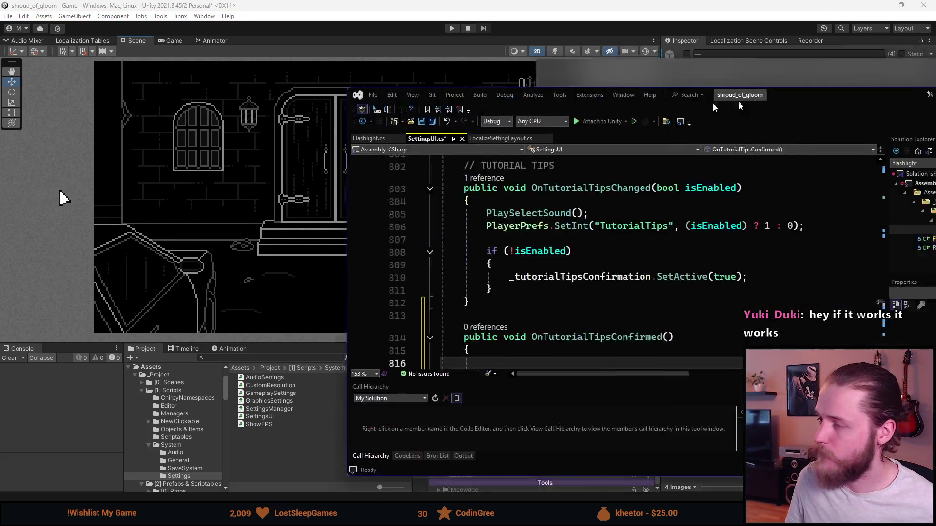
Make OnTutorialTipsConfirmed call PlayerPrefs.SetInt("TutorialTipsConfirmed", 1), then place the cursor in OnTutorialTipsChanged's if condition.
scroll(135, 333, down, 2)
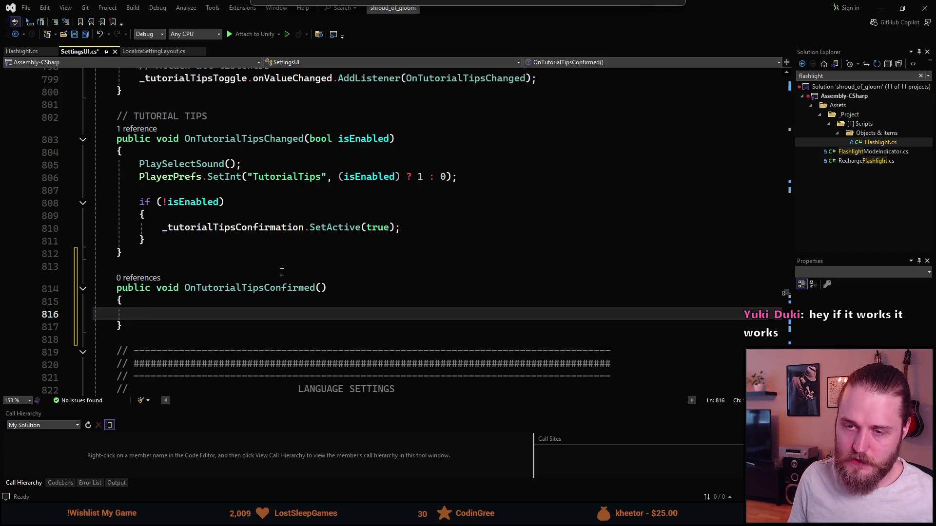
text(PlayerPrefs)
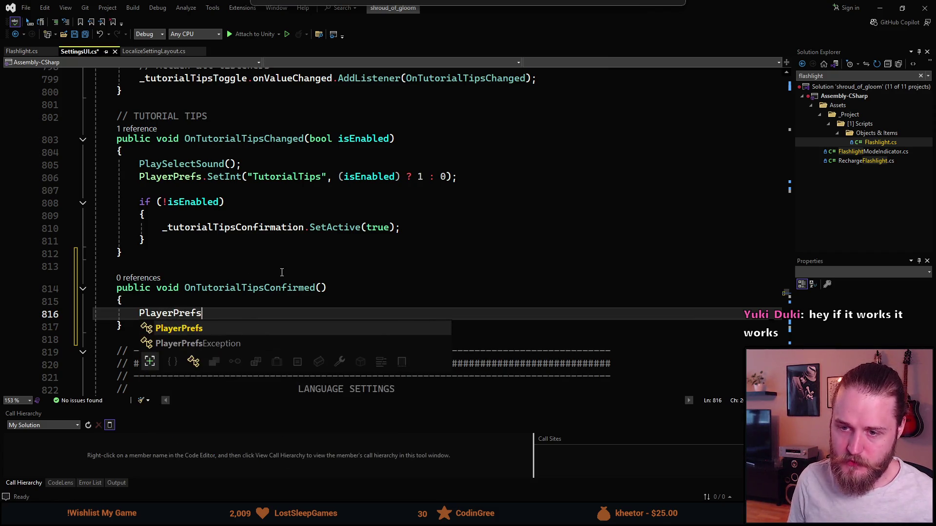
text(.SetInt())
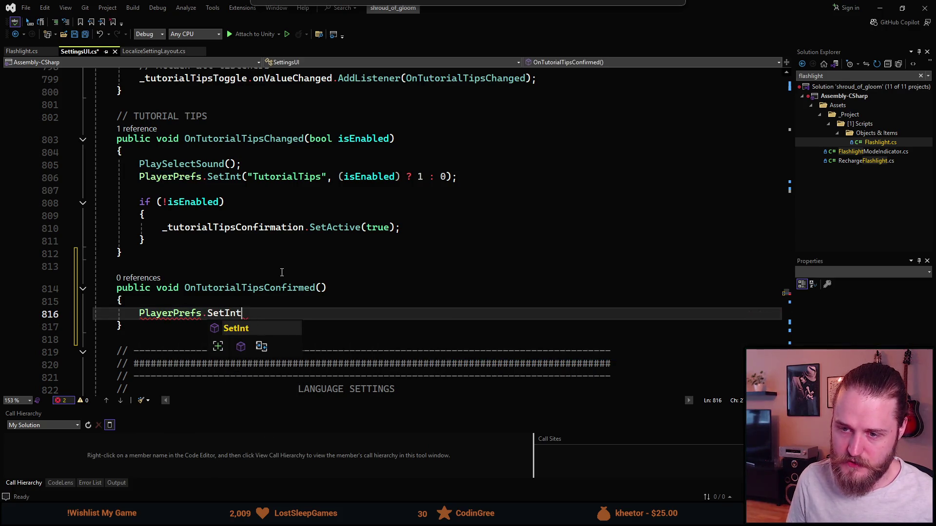
key(Left)
text("Tutorial)
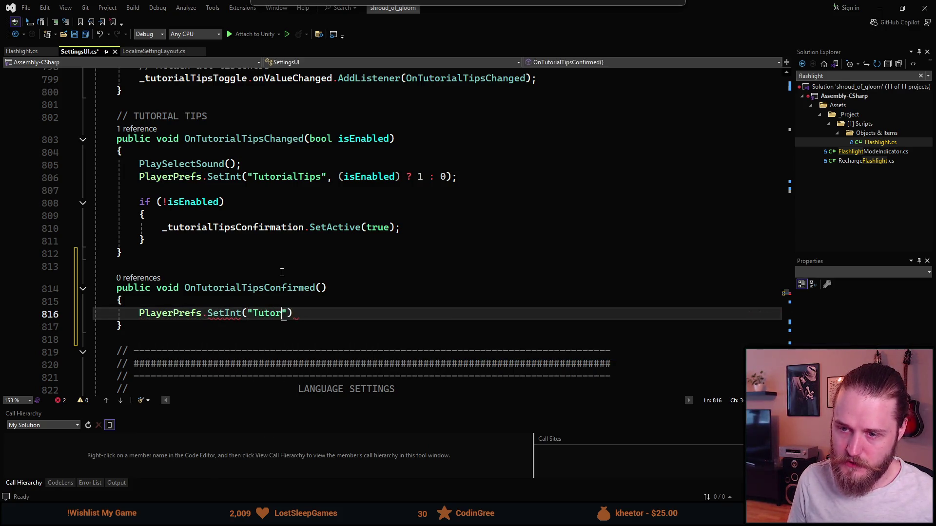
text(TipsConfirme)
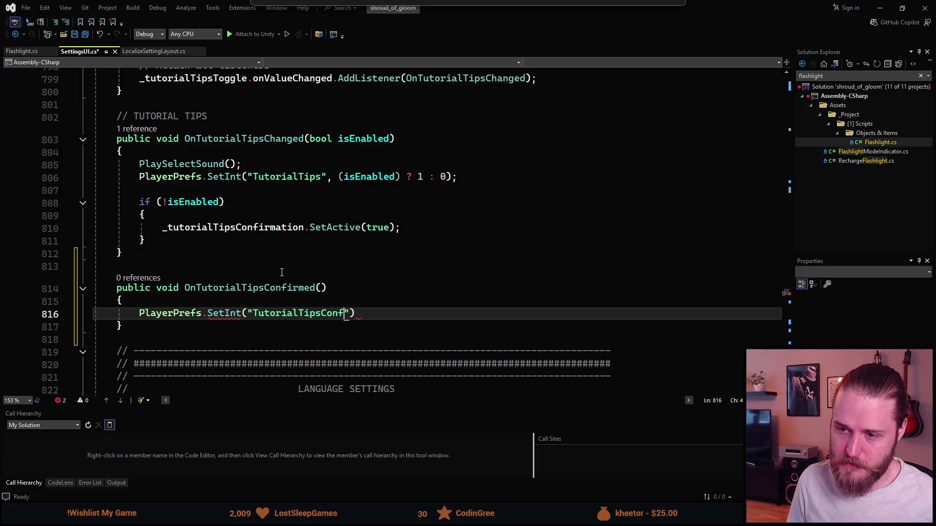
text(d", 0)
key(BackSpace)
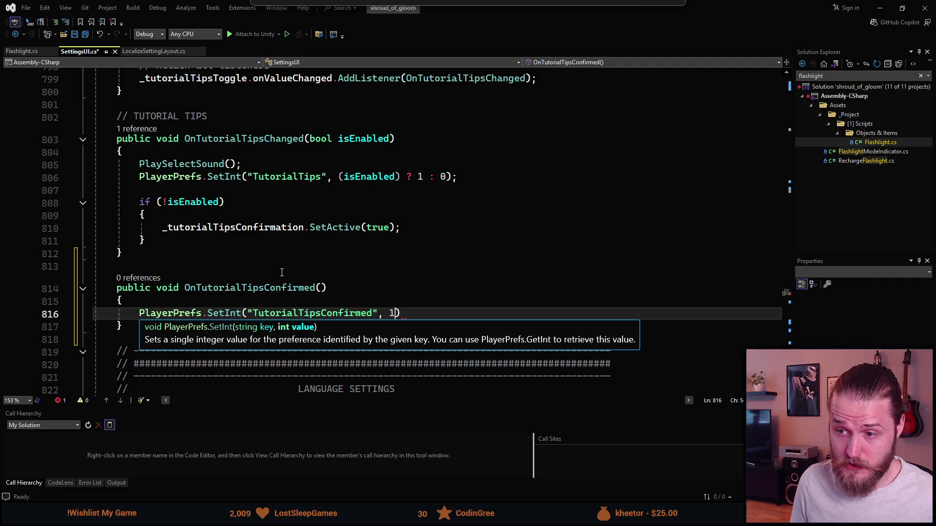
text(1);)
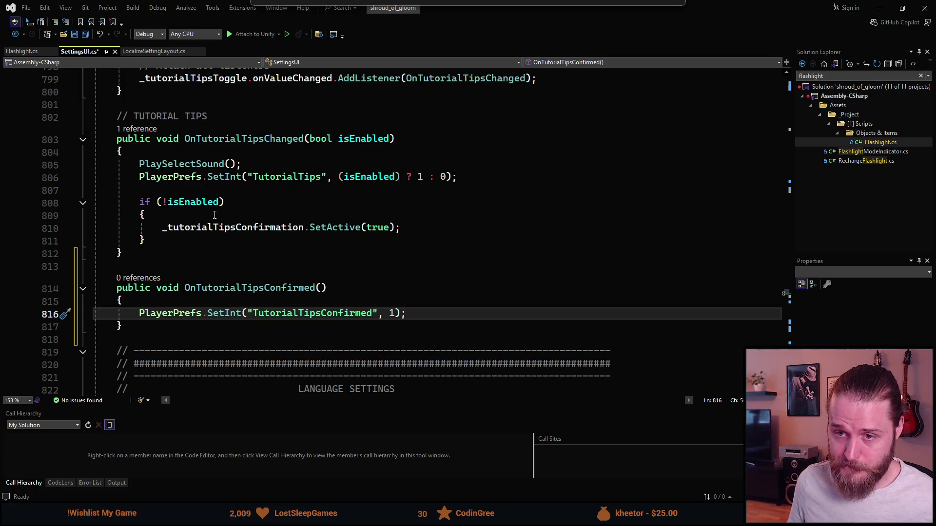
click(304, 205)
key(Left)
Extend the popup condition with && PlayerPrefs.GetInt("TutorialTipsConfirmed", 0) == 0 and return to Unity.
text(&& )
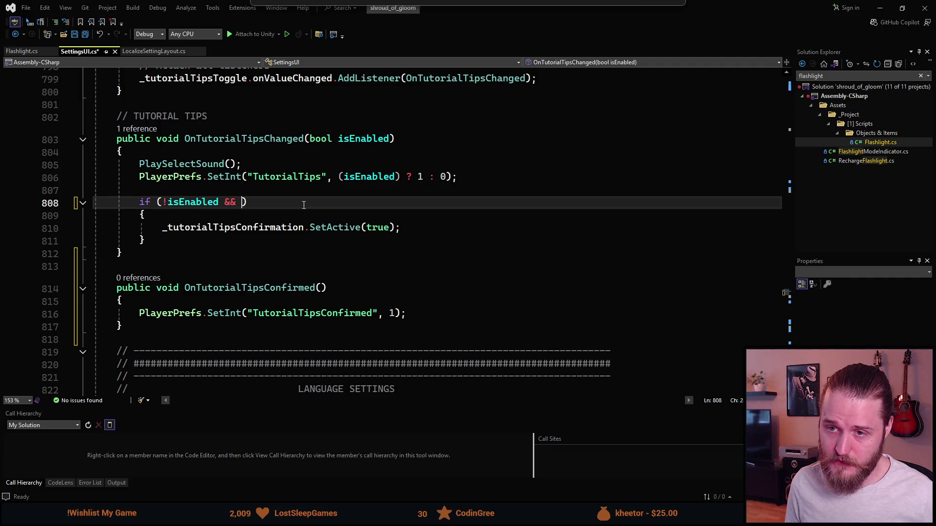
text(PlayerPrefs.)
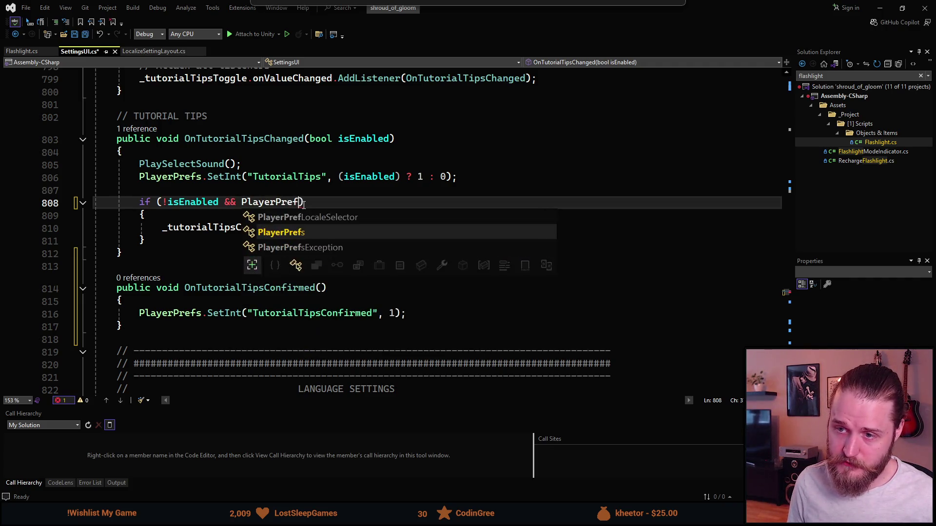
text(GetInt)
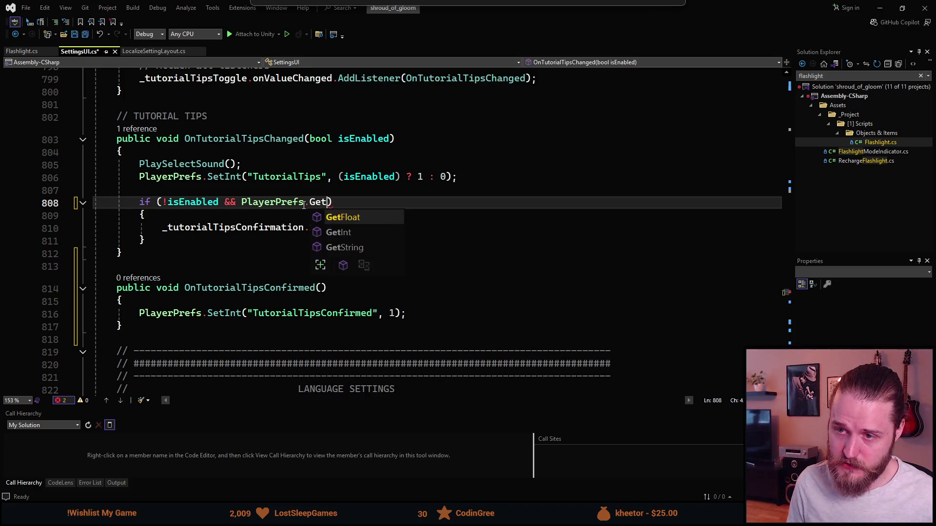
text(("Tutori)
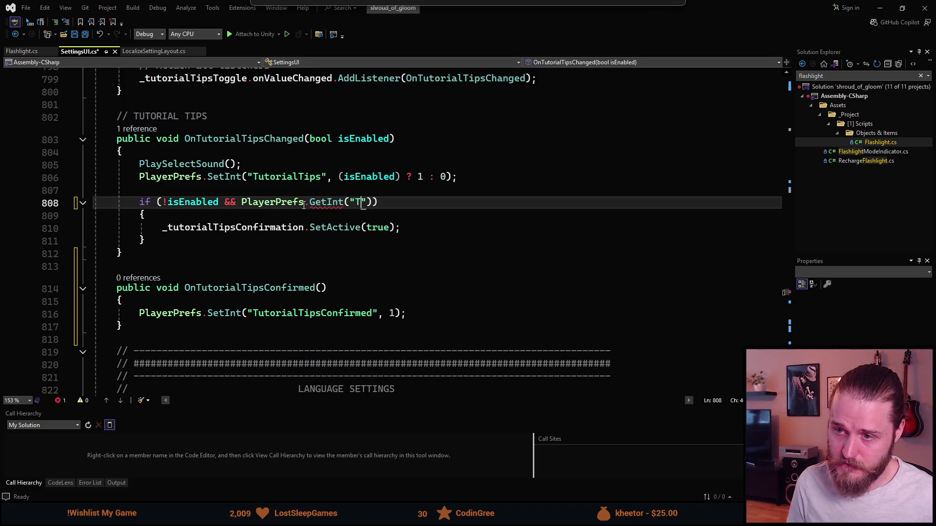
text(alTipsConfir)
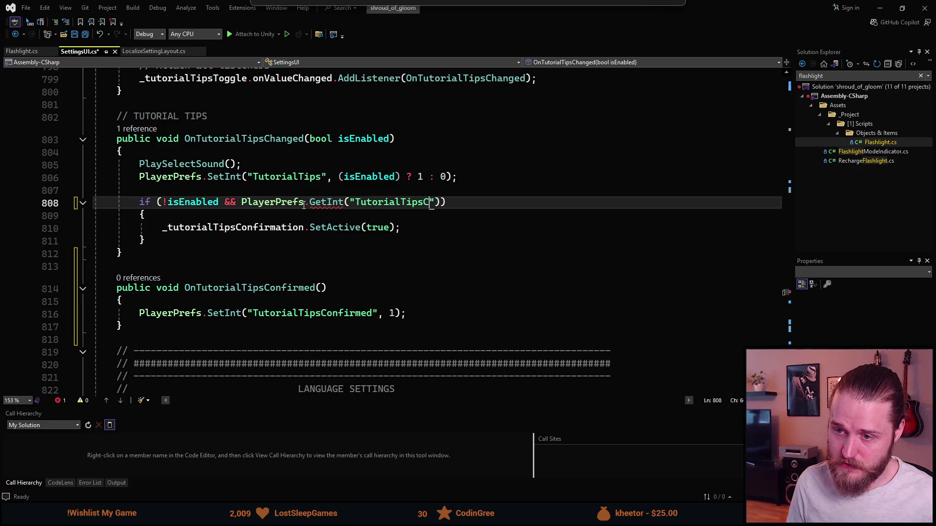
text(med", 0)
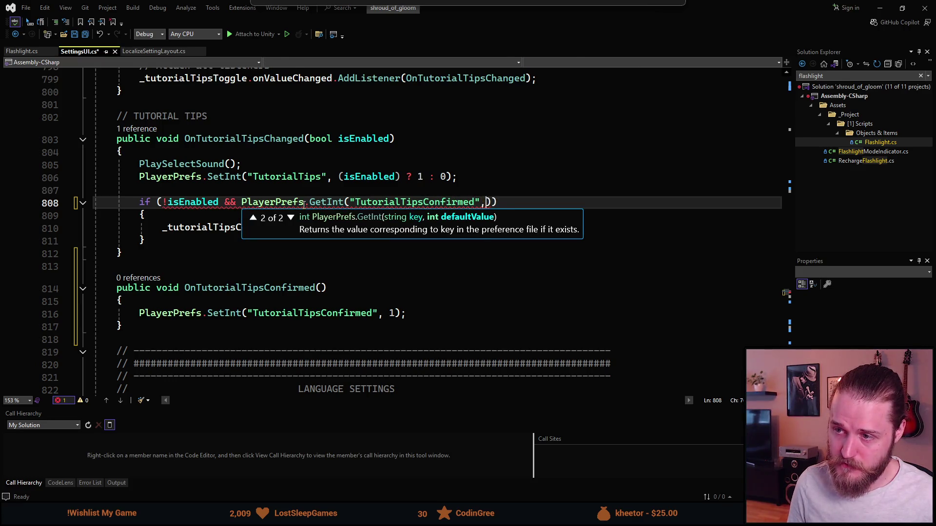
text() == 0)
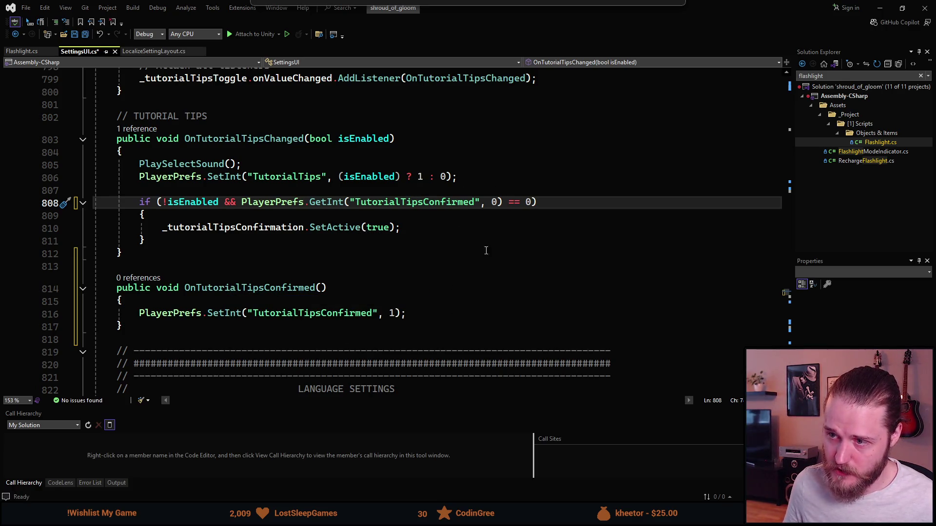
click(433, 264)
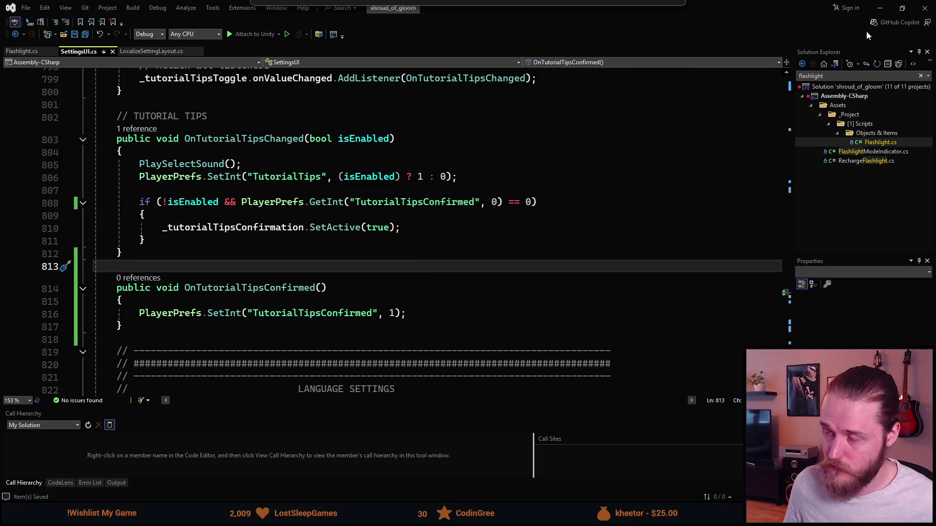
click(876, 9)
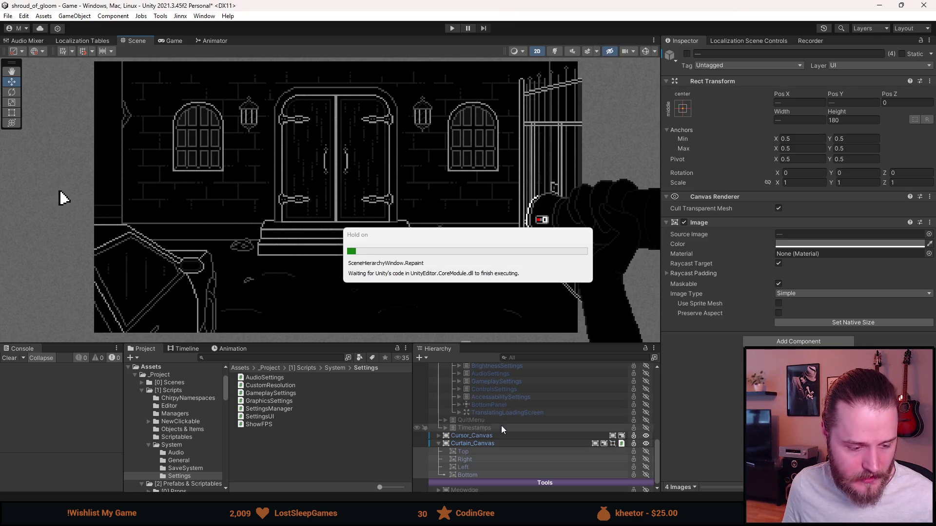
Expand AccessabilitySettings in the Hierarchy and inspect its ConfirmationPopup object.
scroll(496, 425, up, 3)
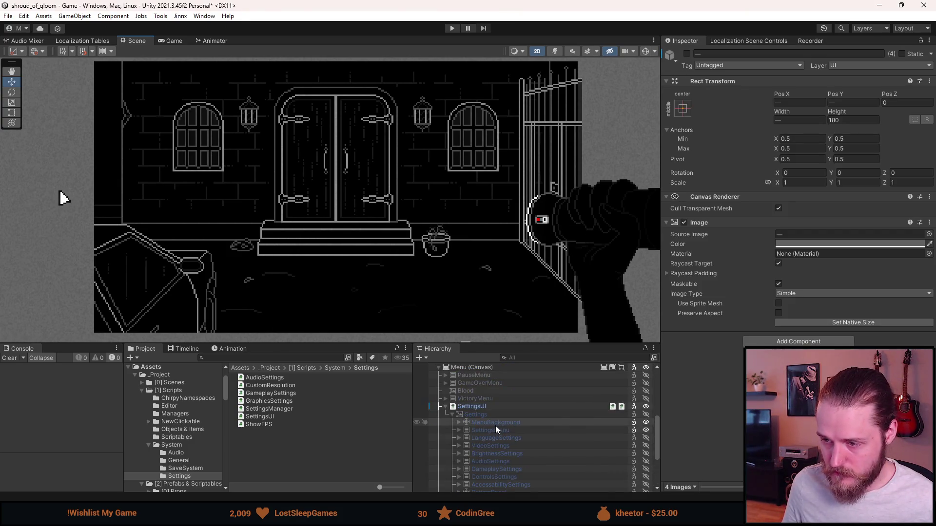
click(458, 457)
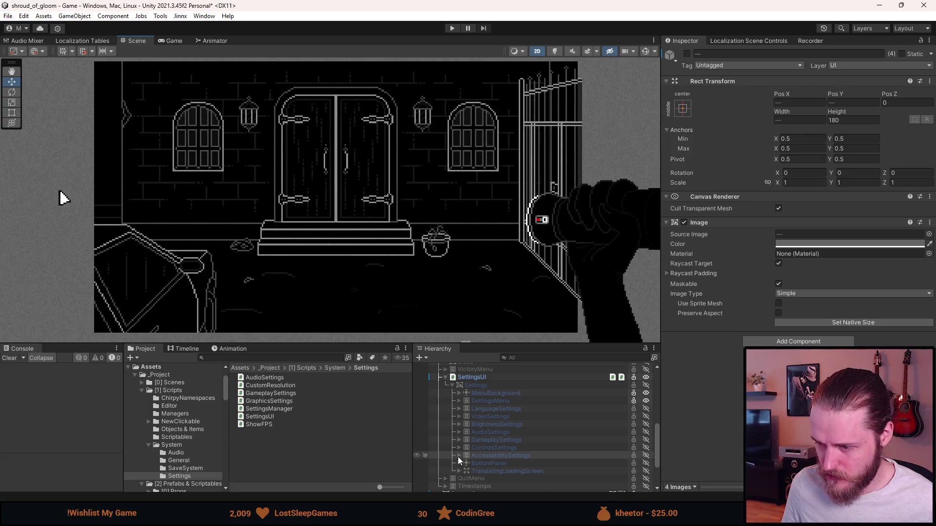
click(461, 456)
scroll(460, 454, down, 3)
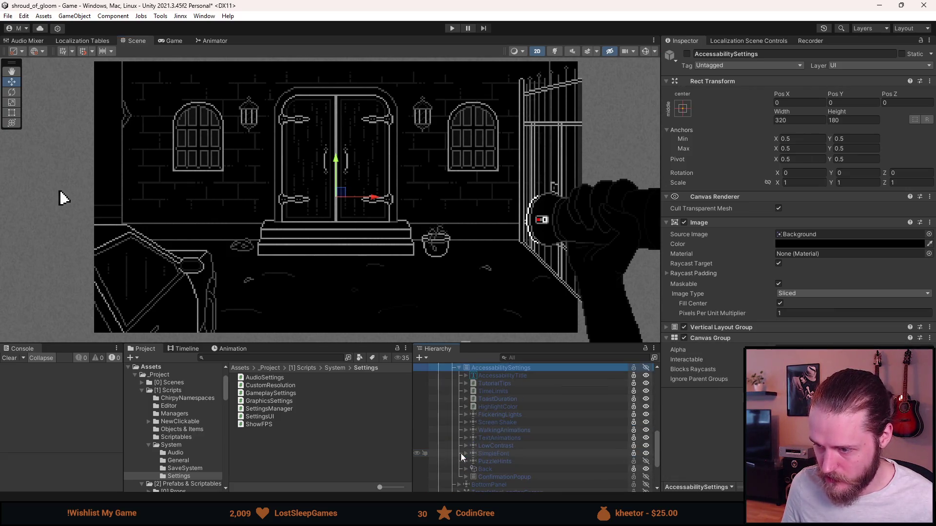
scroll(526, 443, down, 3)
click(502, 449)
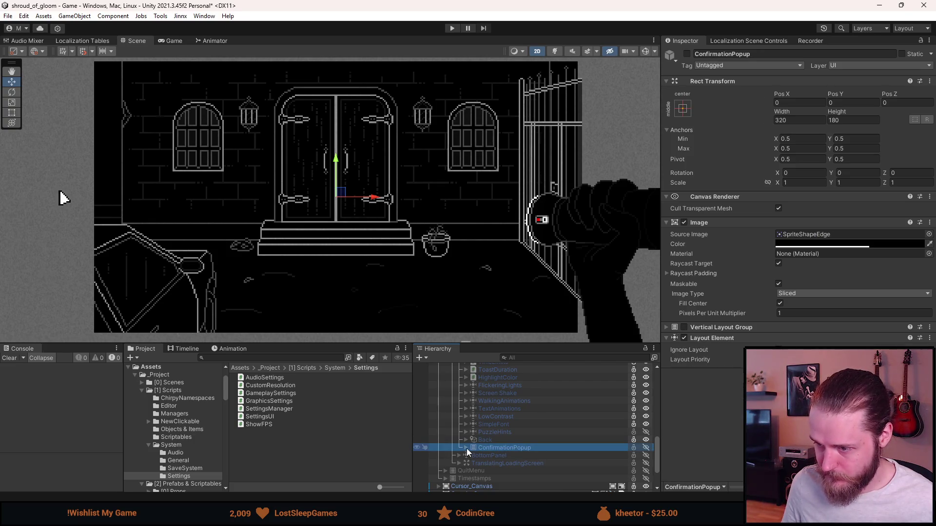
Select SettingsUI and open its prefab for editing.
scroll(467, 448, up, 5)
click(506, 376)
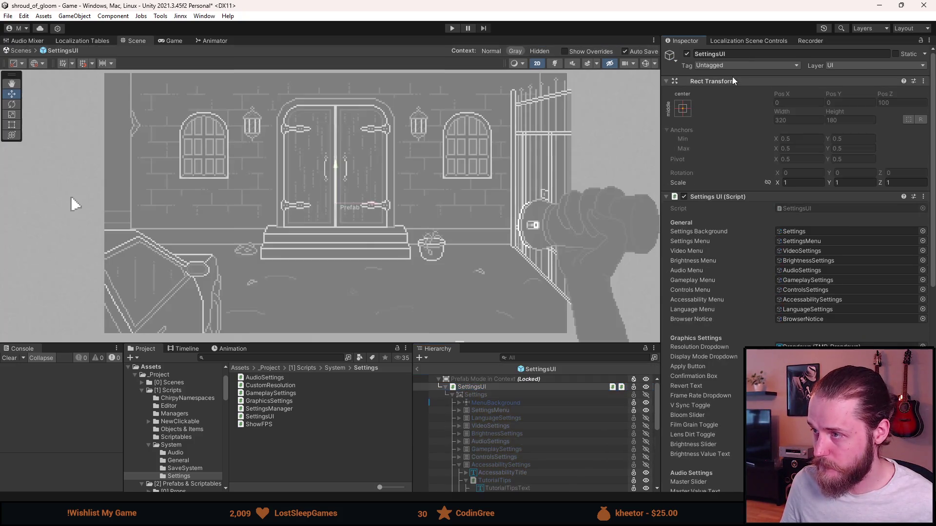
click(724, 76)
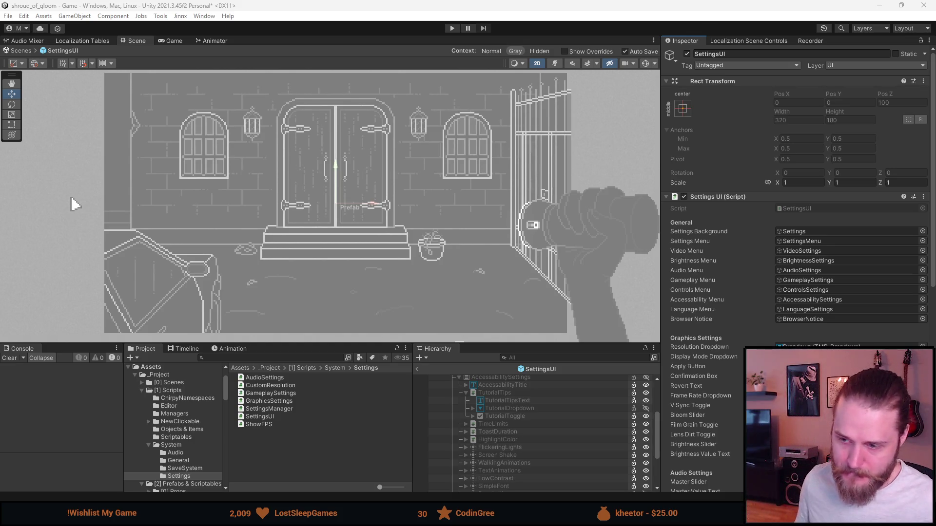
Scroll down through the SettingsUI prefab's Inspector fields.
scroll(750, 335, down, 8)
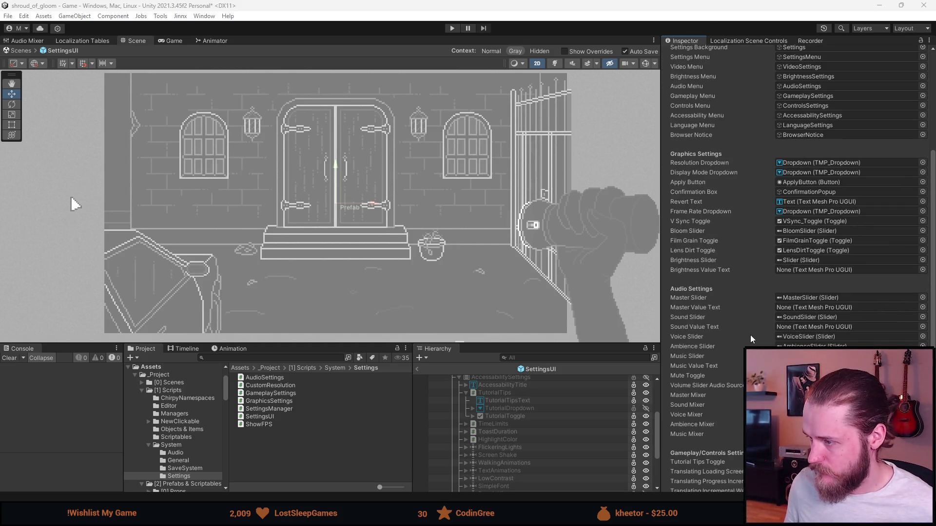
Add a second On Click action to Button_1 calling SettingsUI.OnTutorialTipsConfirmed, then exit Prefab Mode.
scroll(750, 335, down, 5)
scroll(543, 432, down, 4)
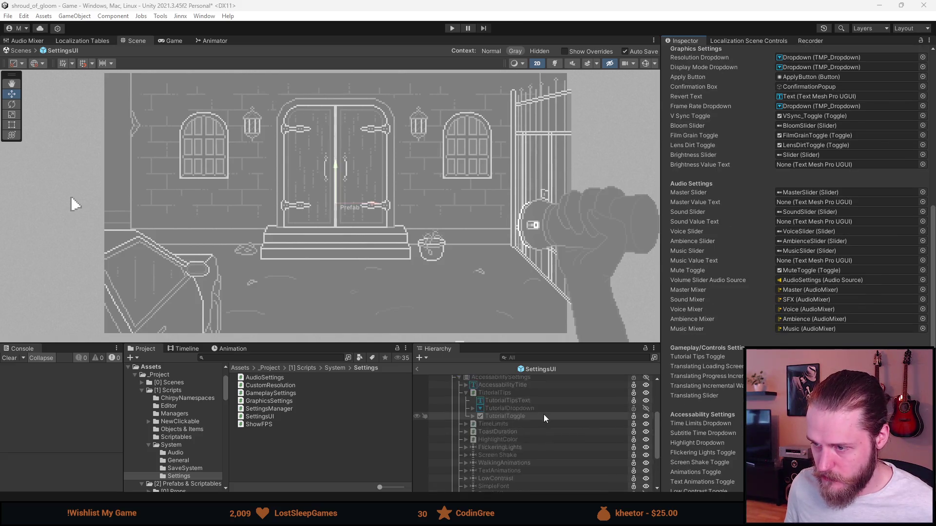
click(498, 473)
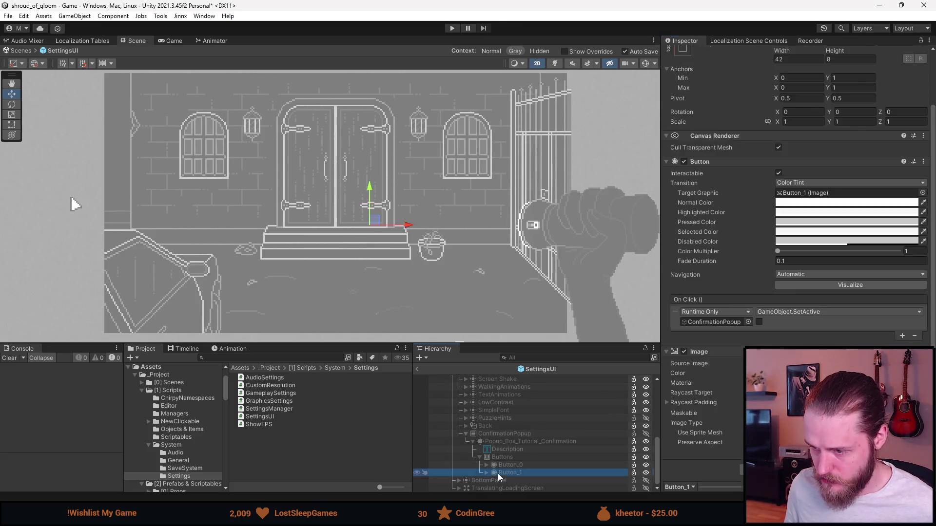
click(485, 473)
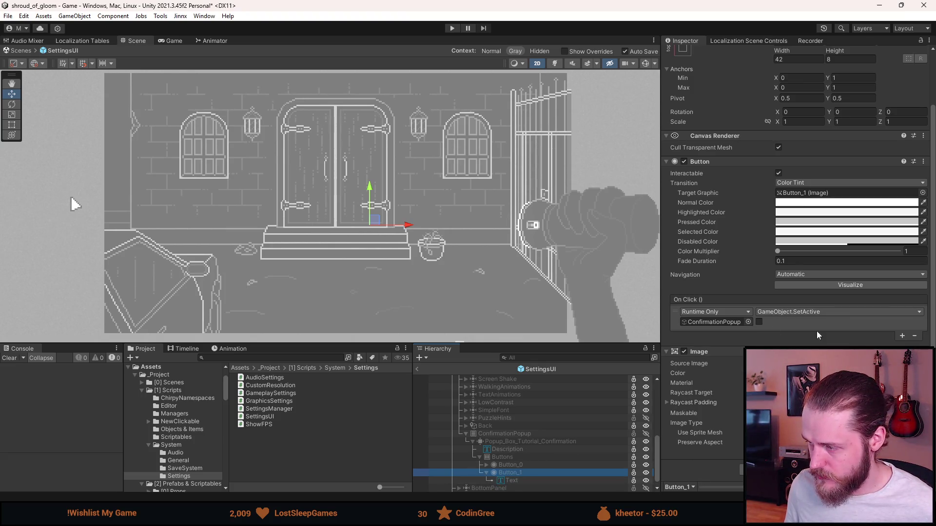
click(902, 336)
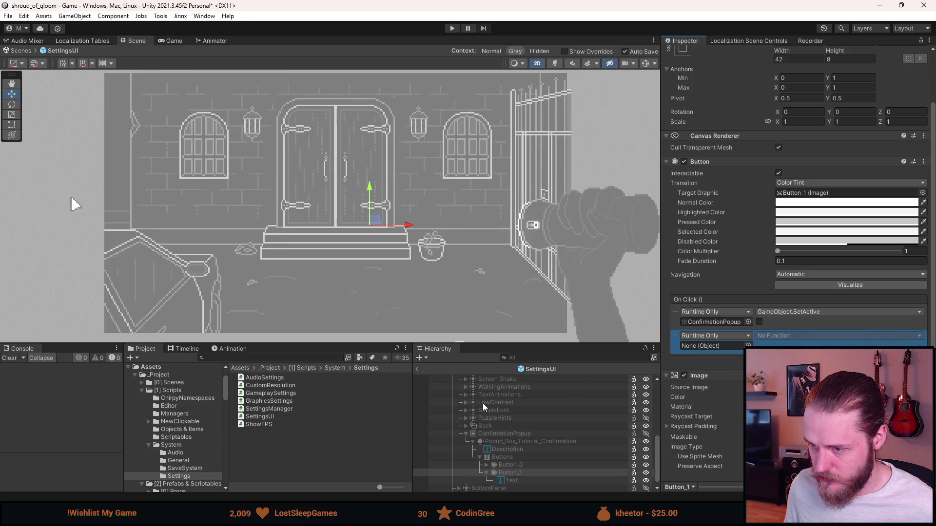
scroll(483, 403, up, 10)
mouse_move(483, 403)
mouse_down()
mouse_move(480, 385)
mouse_move(677, 361)
mouse_move(712, 347)
mouse_up()
click(787, 336)
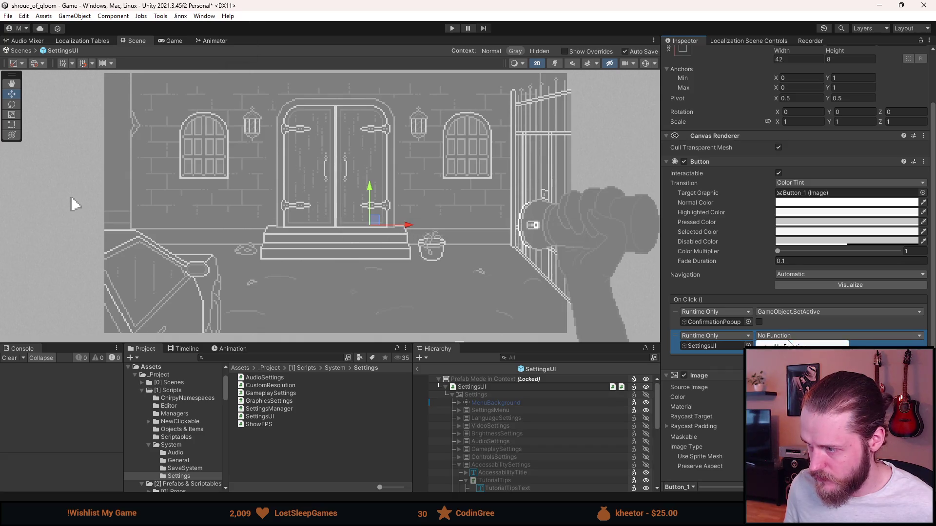
mouse_move(829, 381)
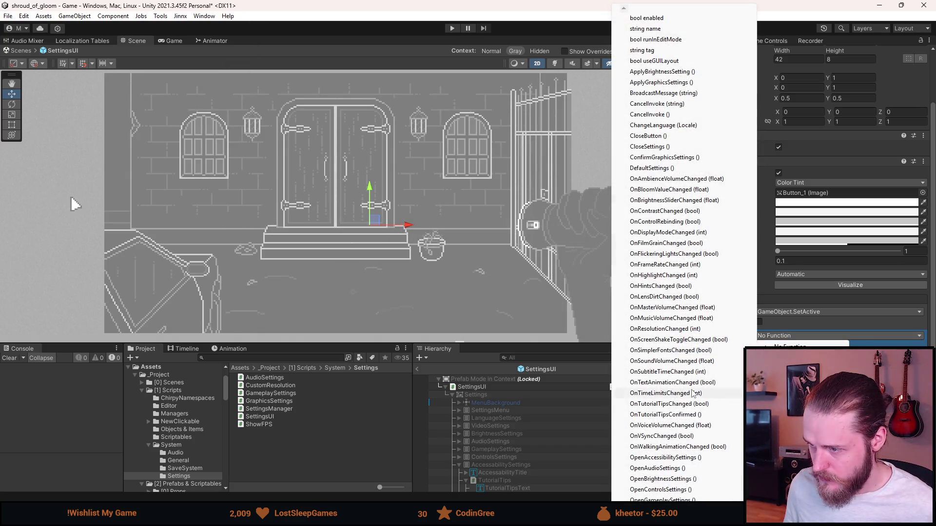
click(678, 414)
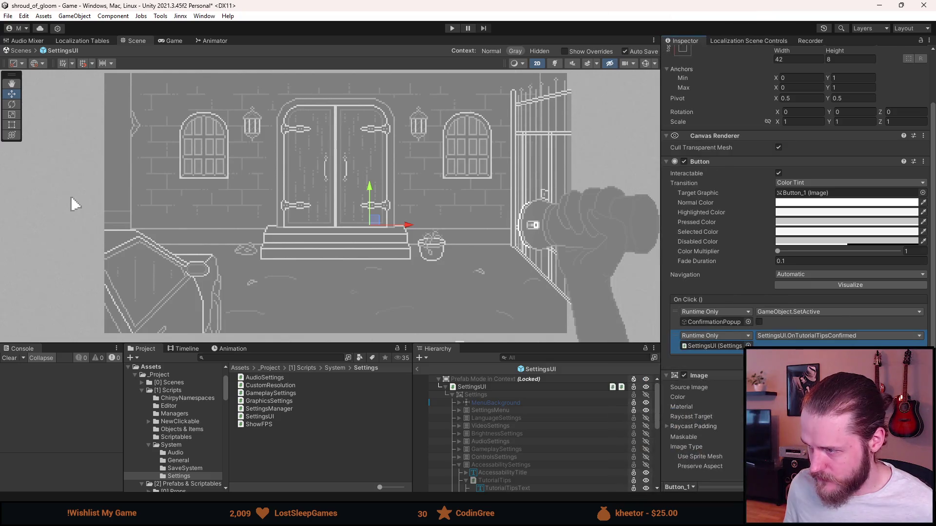
click(484, 387)
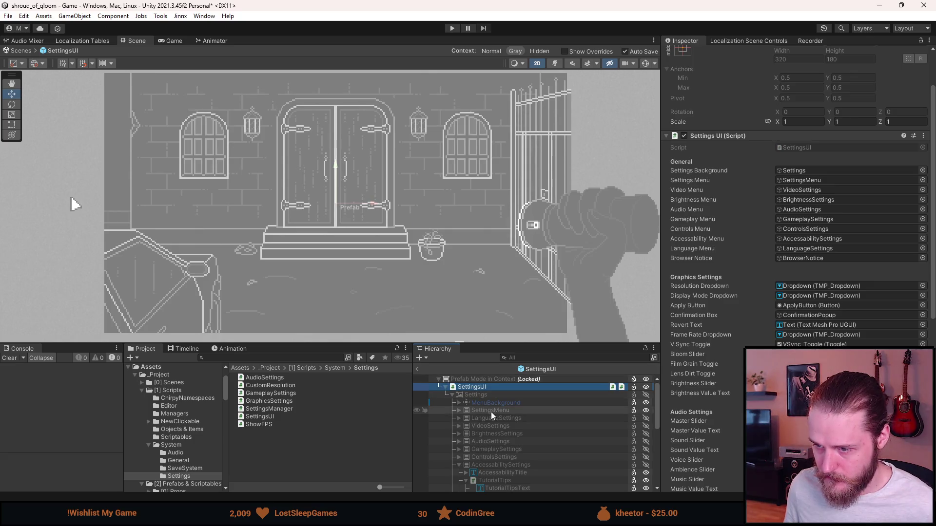
click(418, 369)
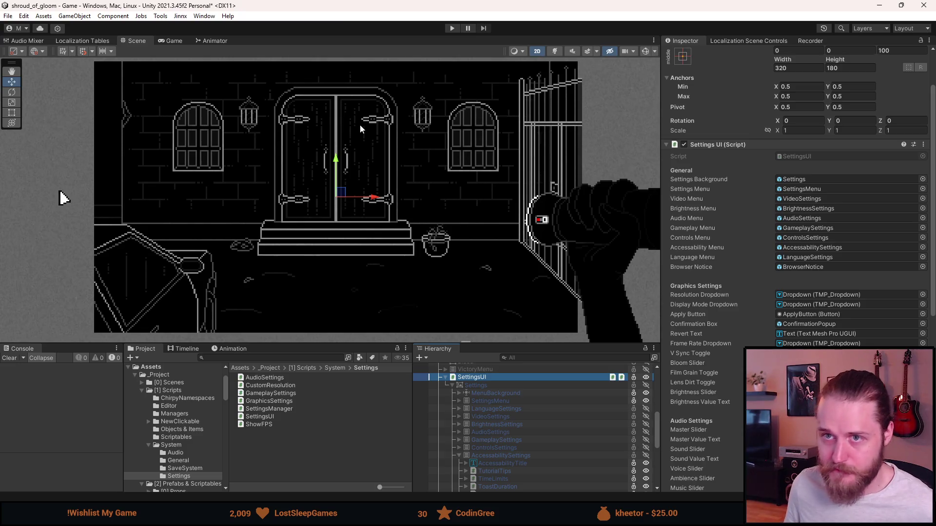
Enter play mode, clear the Console, enlarge the Game view, and open the in-game Settings menu.
click(452, 27)
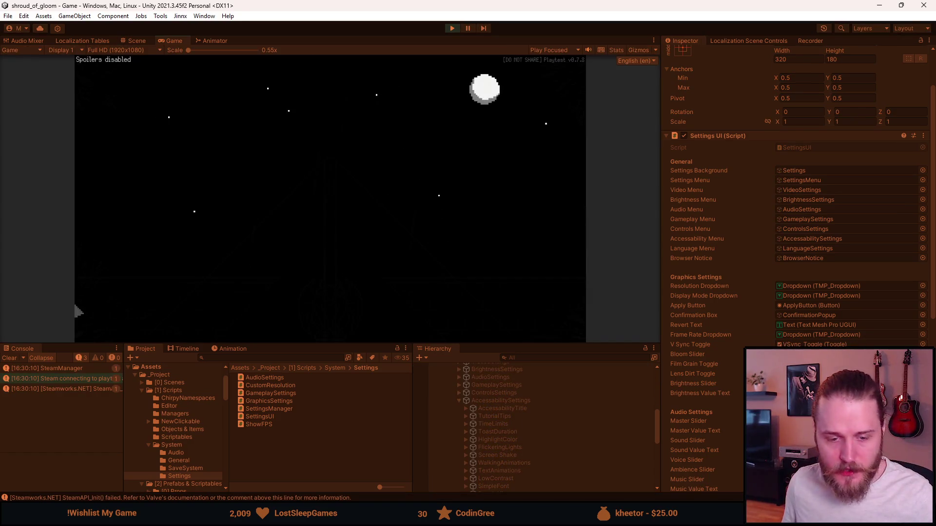
click(10, 359)
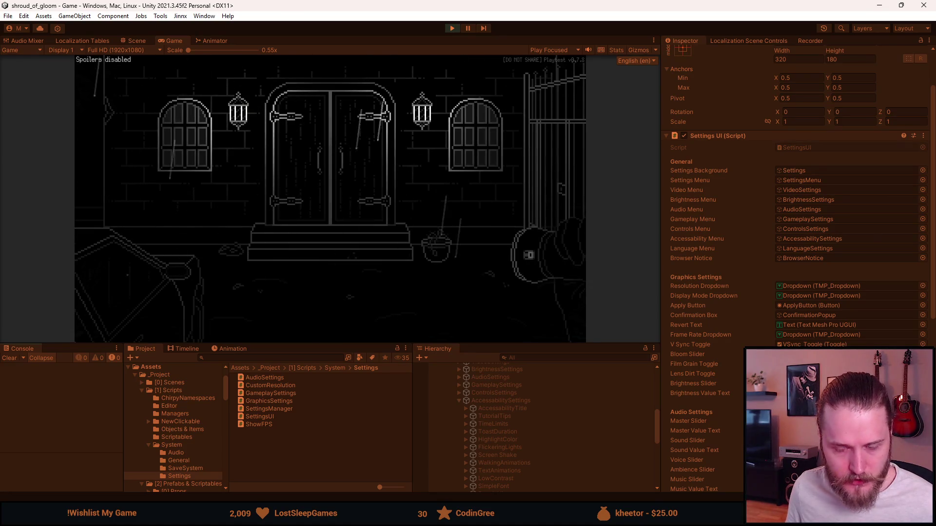
mouse_move(326, 344)
mouse_down()
mouse_move(307, 443)
mouse_move(302, 389)
mouse_up()
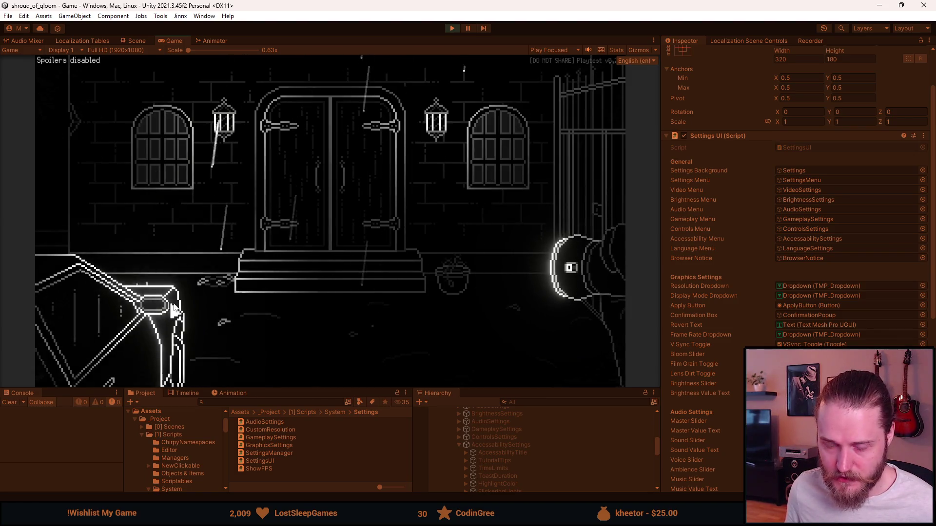
key(Escape)
click(324, 240)
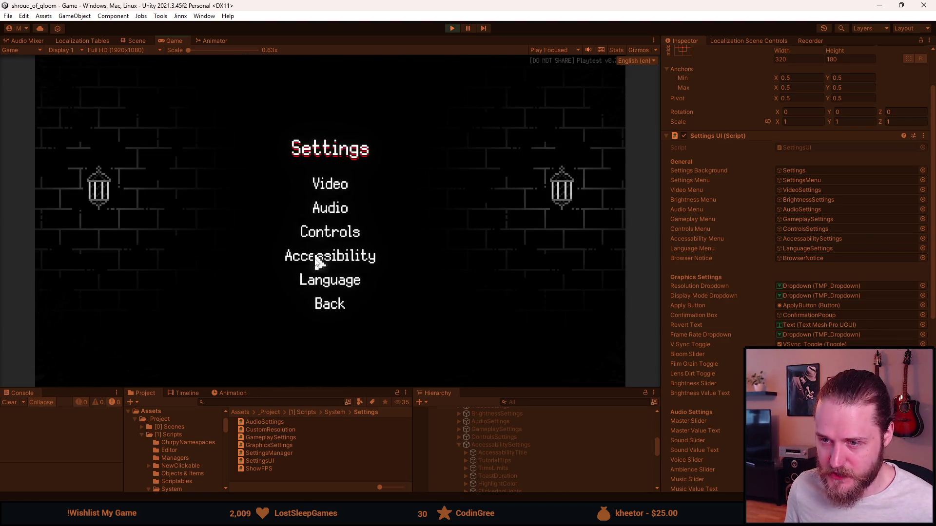
In Accessibility, turn tutorial tips off, decline the popup once, then confirm it.
click(329, 265)
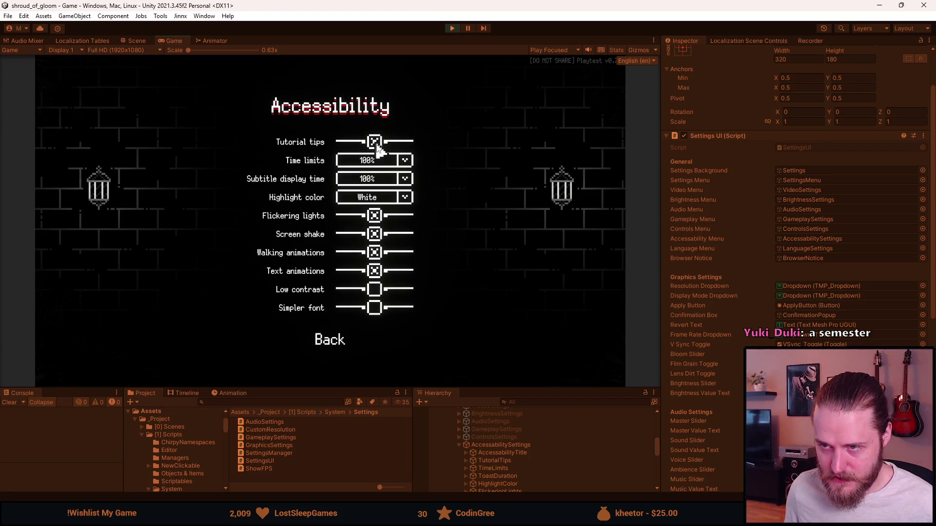
click(374, 141)
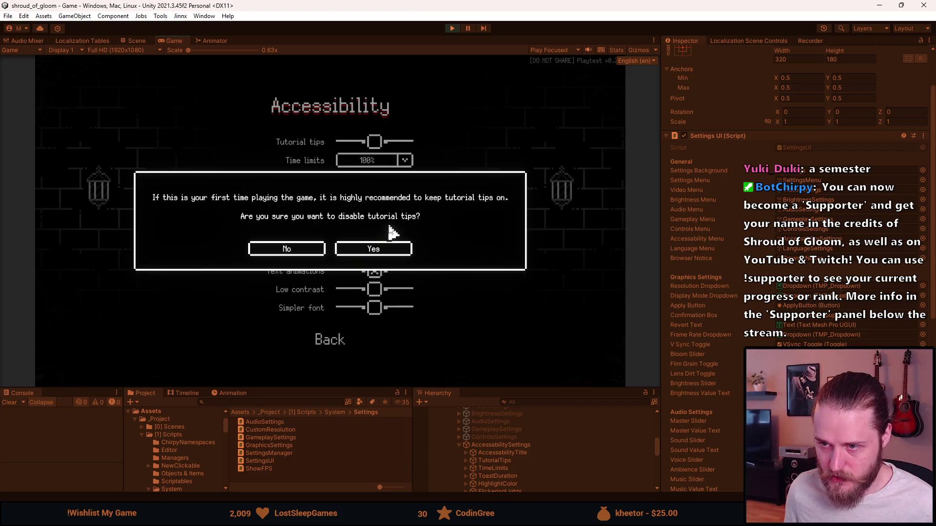
click(298, 250)
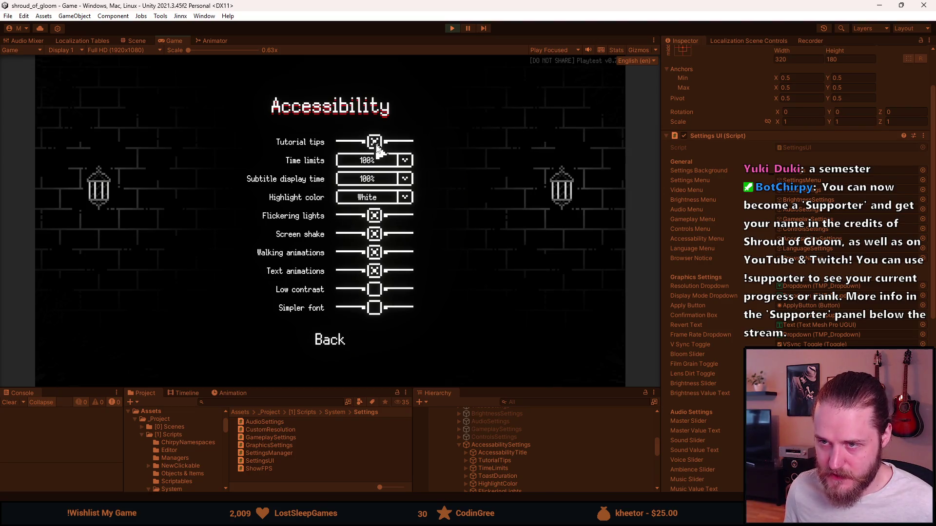
click(375, 142)
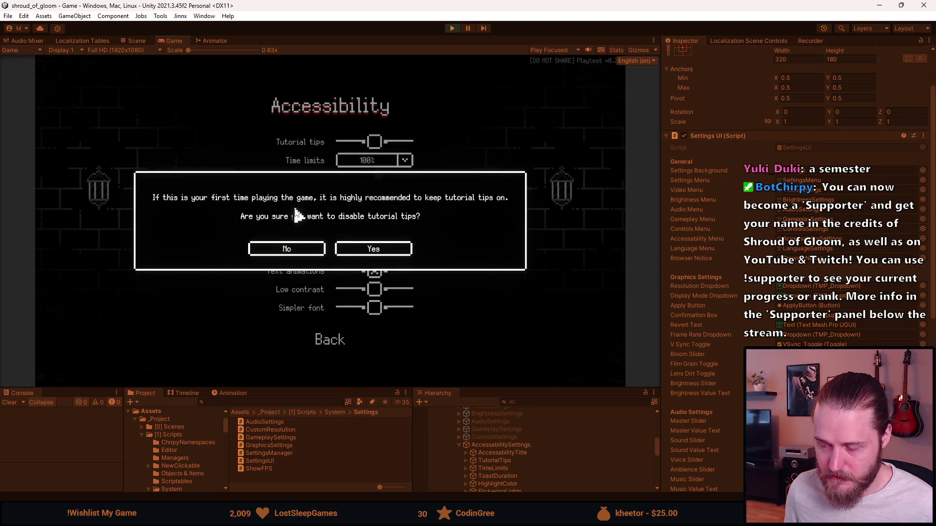
click(376, 252)
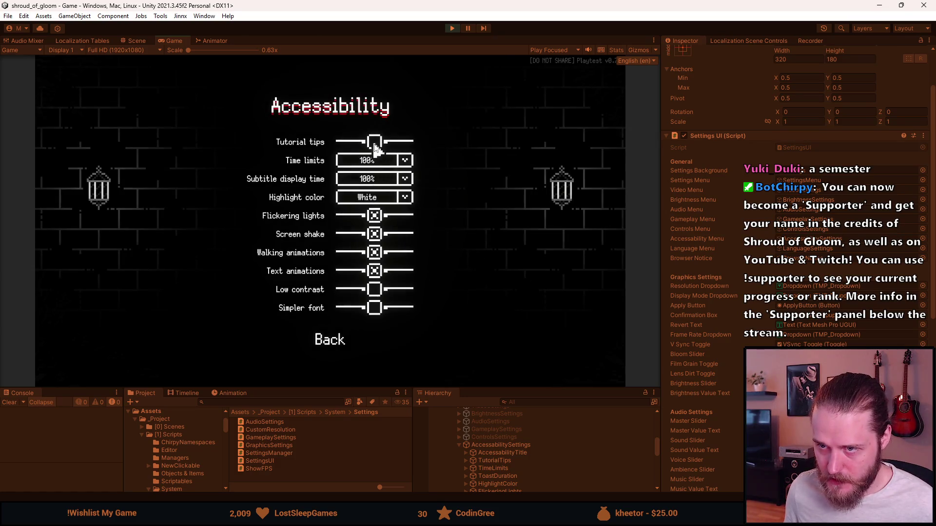
Toggle tutorial tips back on and off again, then stop play mode.
click(377, 148)
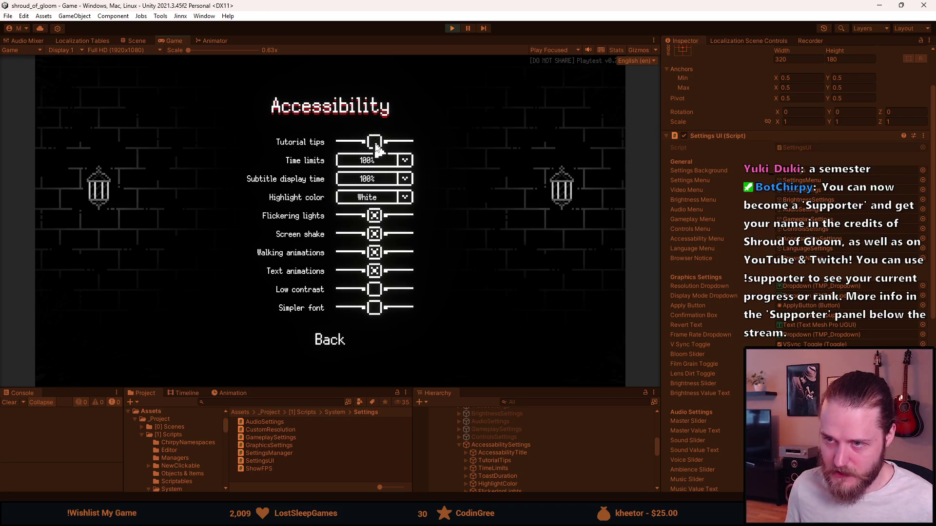
click(377, 147)
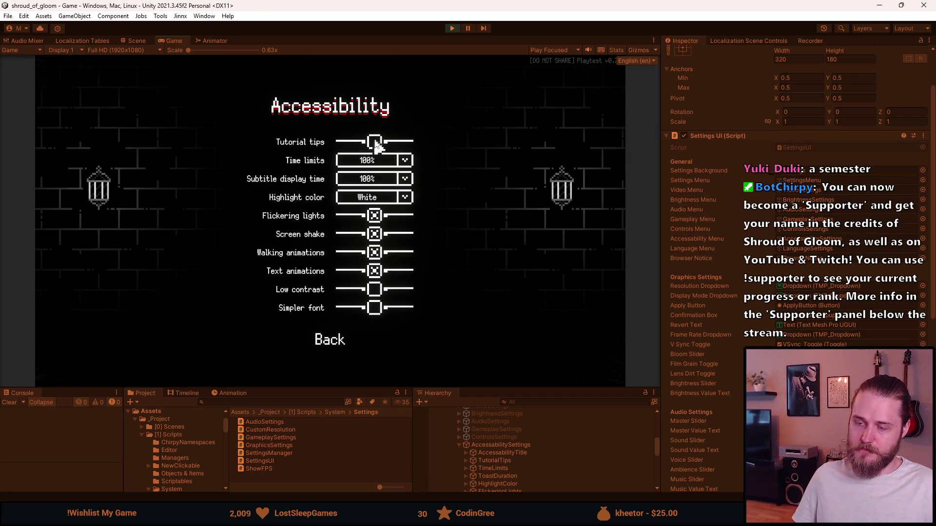
click(452, 28)
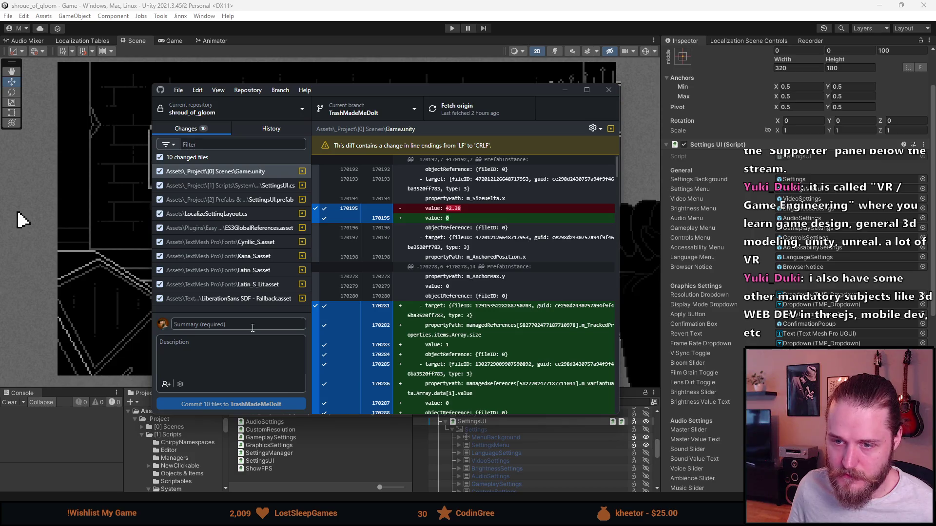
Enter the commit summary 'LocalizeSettingsLayoutLocaleExceptions Tutorial Tips Confirmation' and attempt the commit.
click(253, 327)
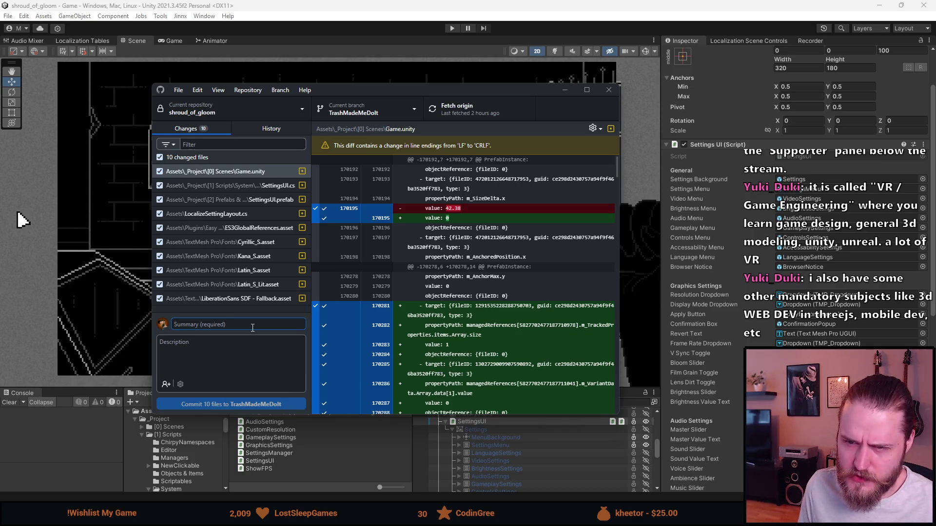
text(LocalizeSettingsLayout LocaleExceptions,)
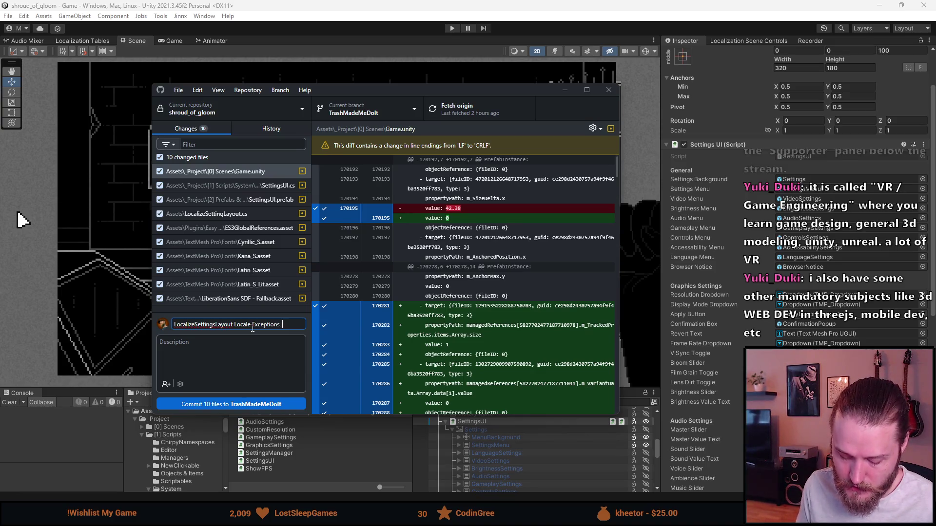
text( Tutorial Tips)
text( Confirmatio)
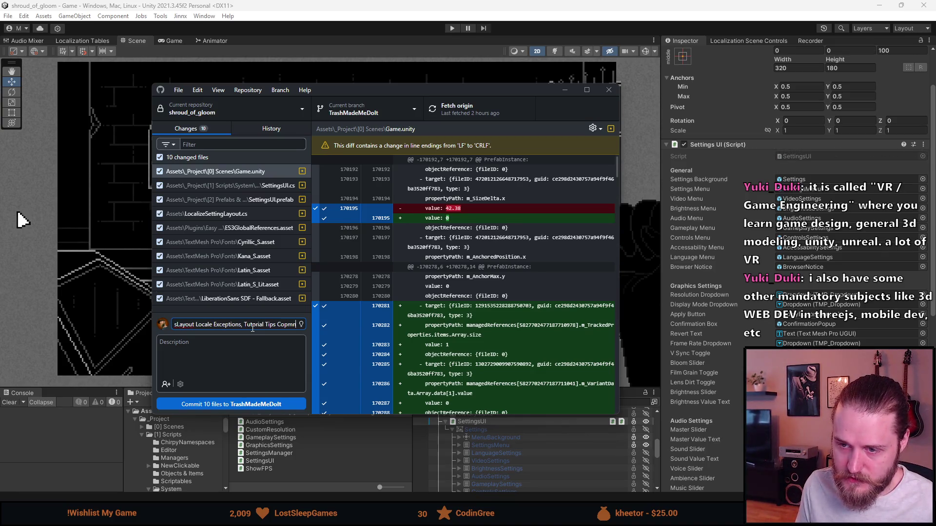
text(n)
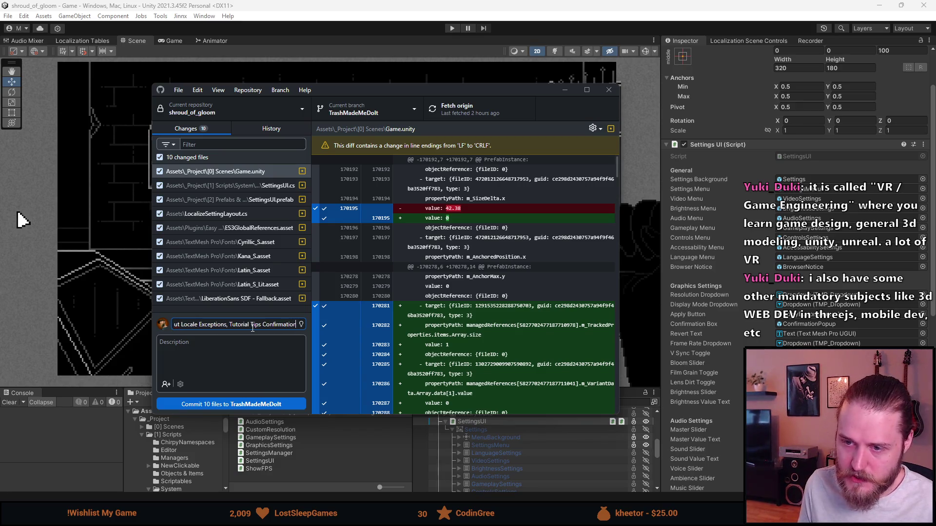
click(226, 405)
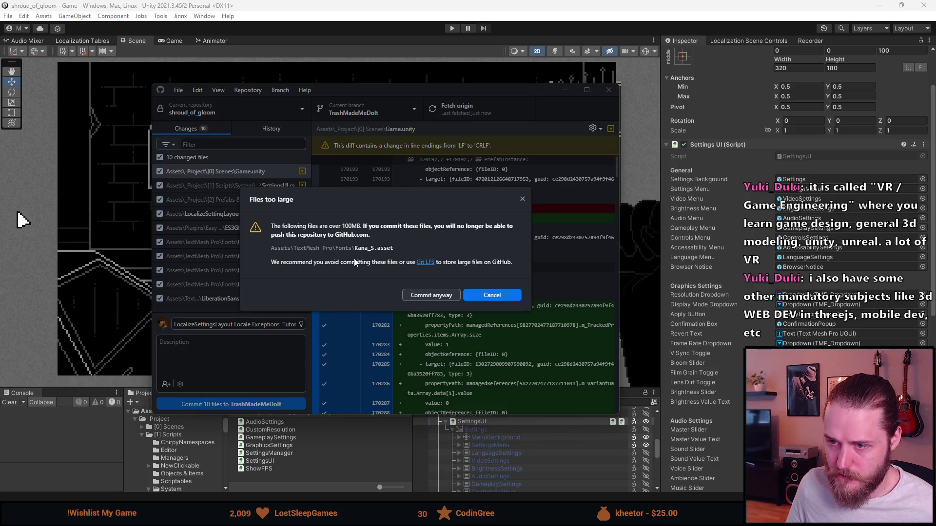
Dismiss the Files too large warning and add Kana_S.asset to .gitignore.
click(496, 295)
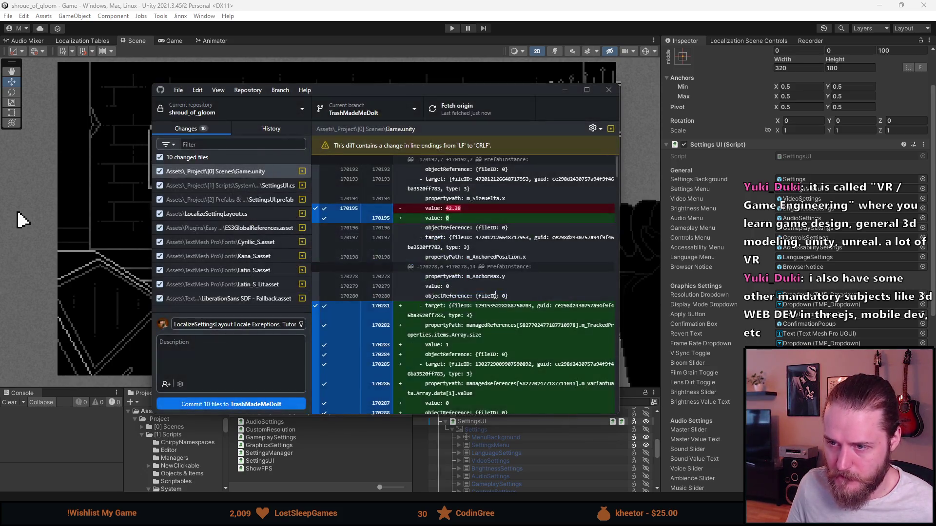
click(221, 254)
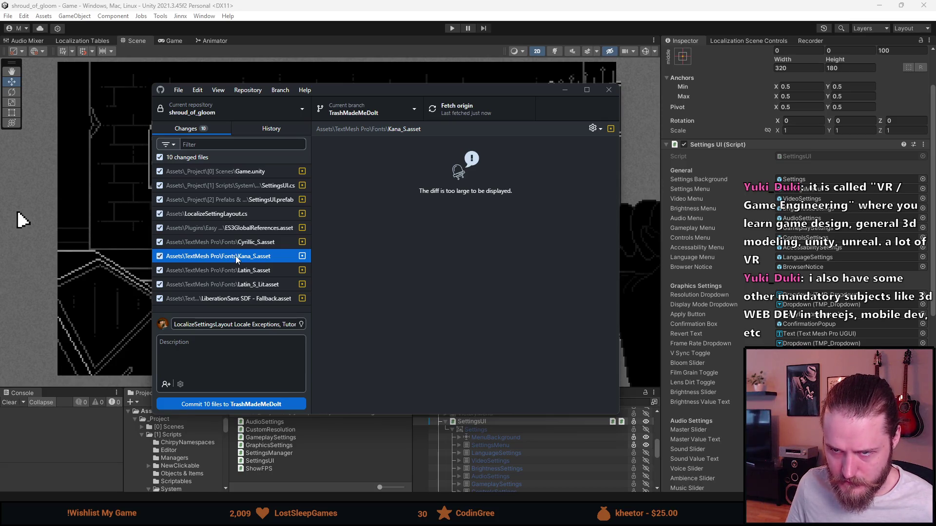
right_click(237, 259)
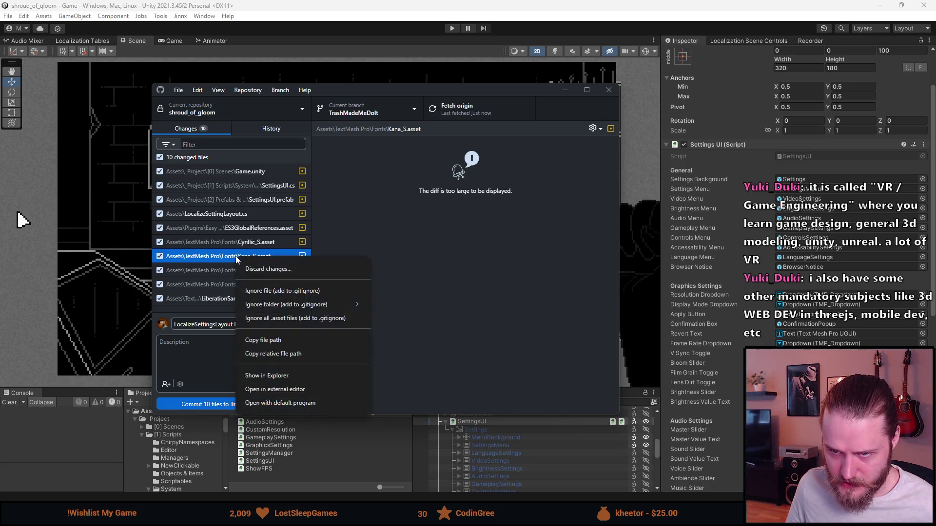
click(269, 291)
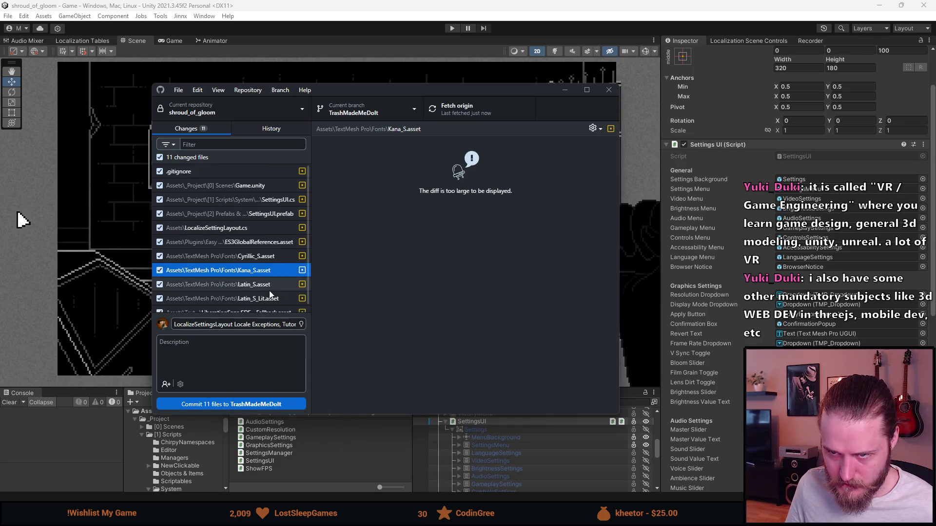
Exclude Kana_S.asset, commit the remaining 10 files, and minimize GitHub Desktop.
click(252, 404)
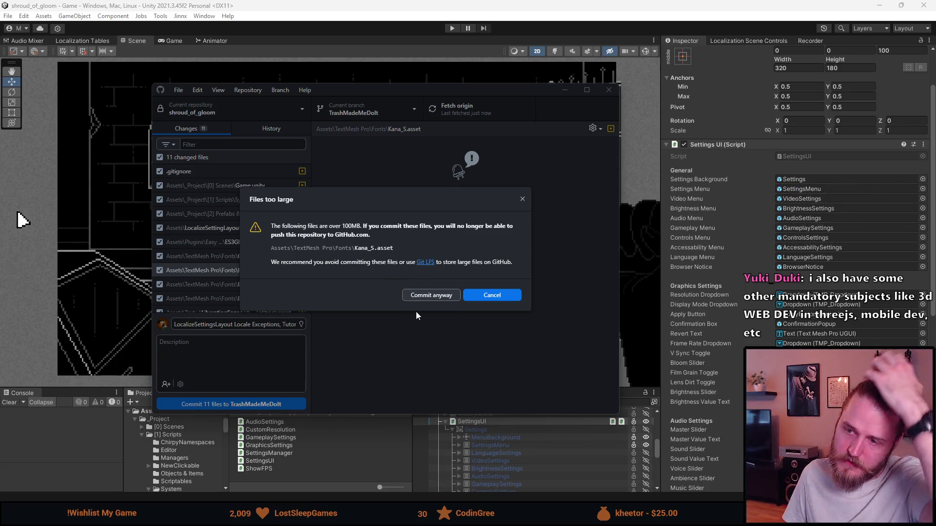
click(476, 295)
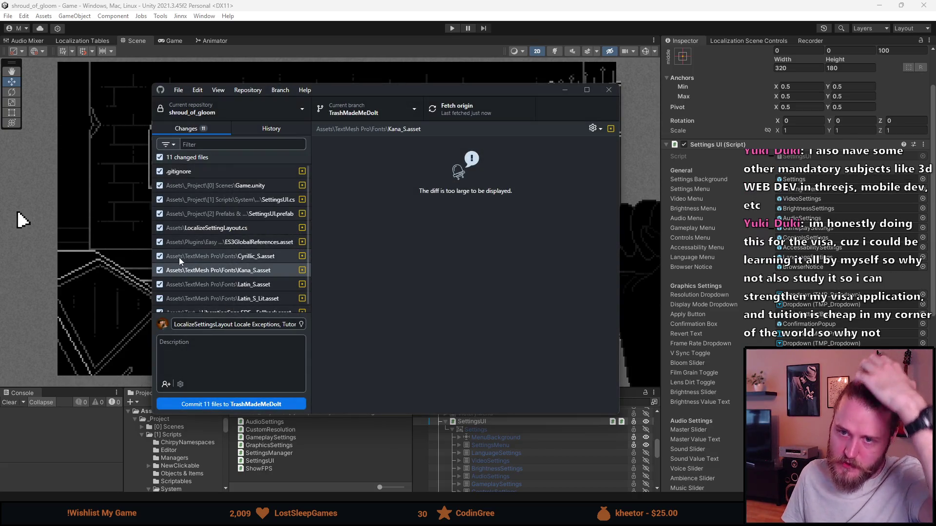
click(160, 270)
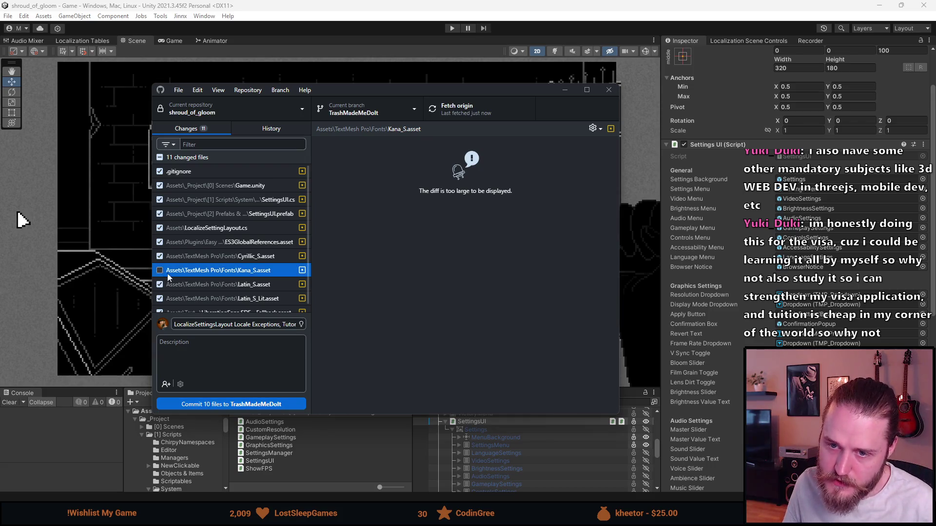
click(251, 404)
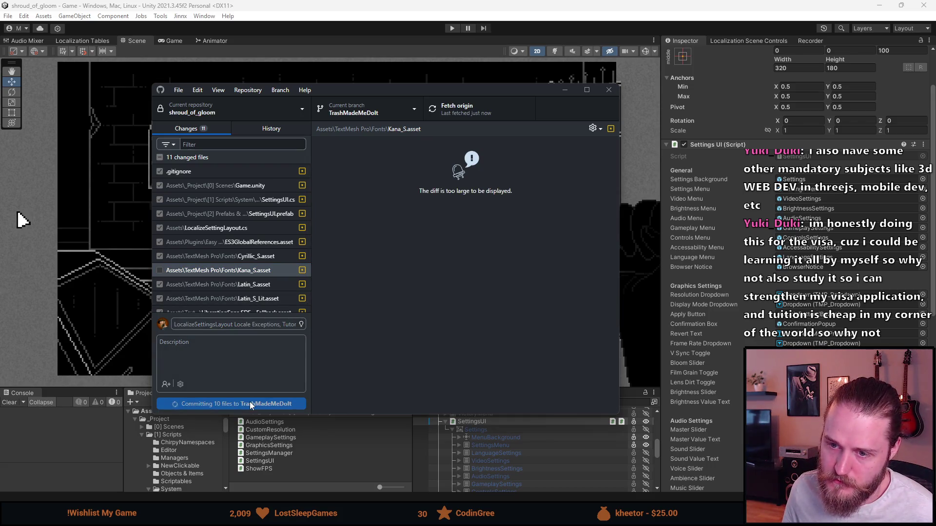
click(475, 110)
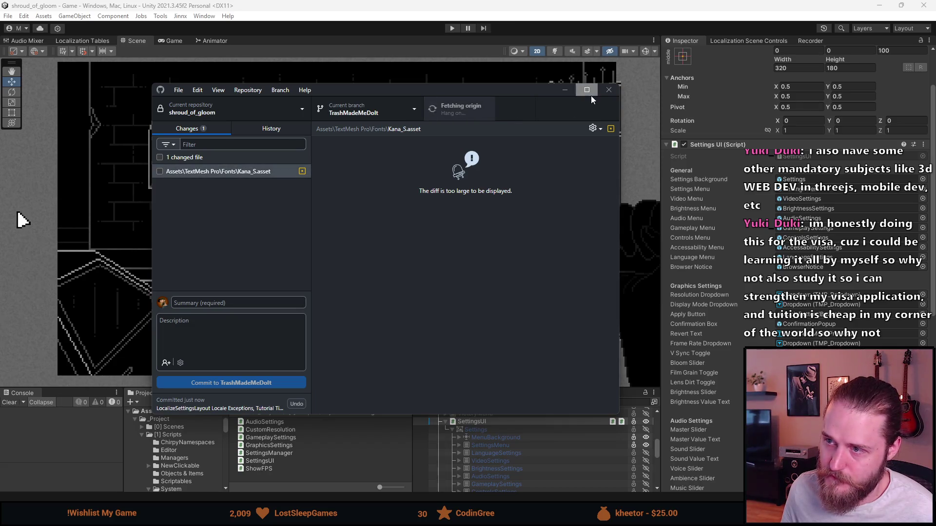
click(563, 91)
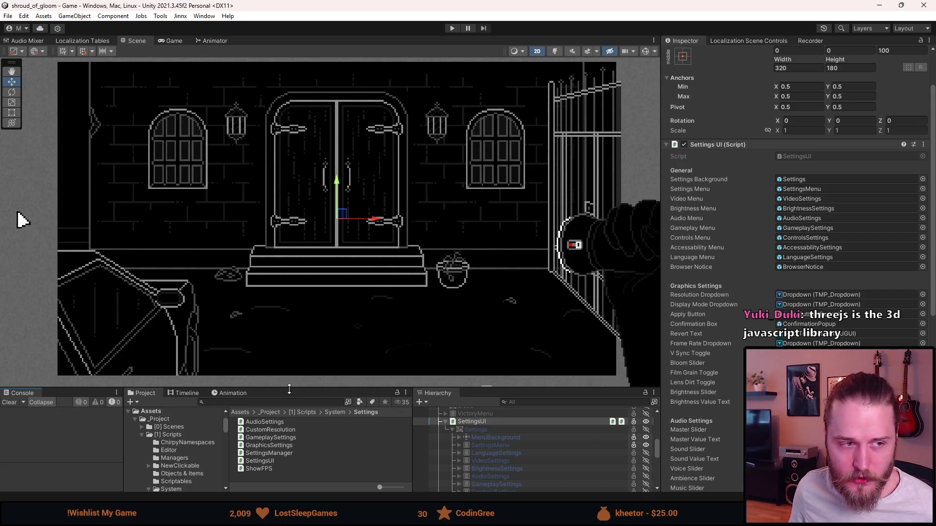
drag(283, 390, 283, 406)
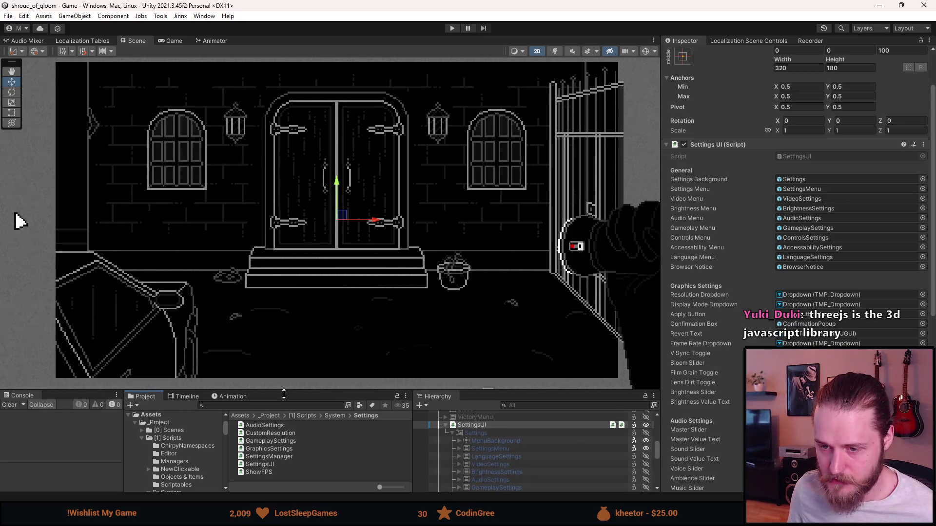
Make the Project and Hierarchy panels taller and frame the castle doorway in the Scene view.
scroll(335, 326, down, 2)
drag(336, 327, 313, 318)
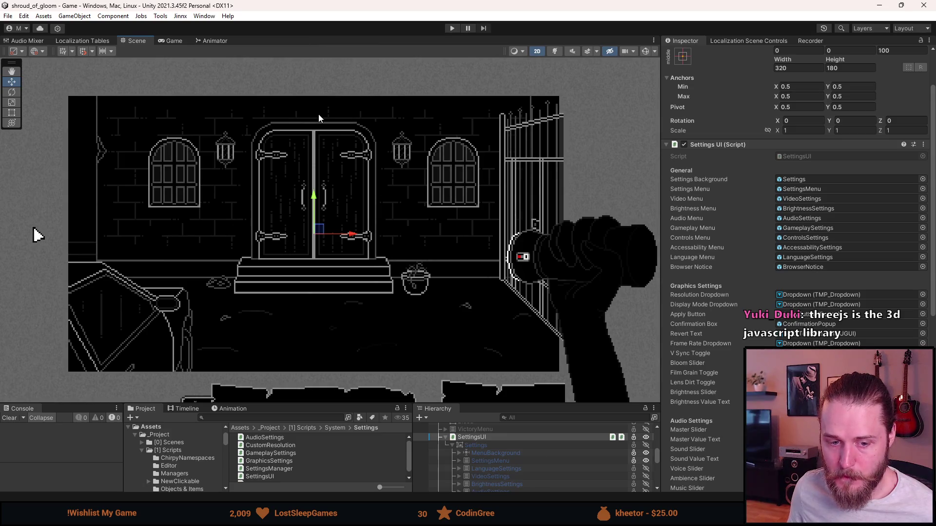
scroll(464, 147, up, 1)
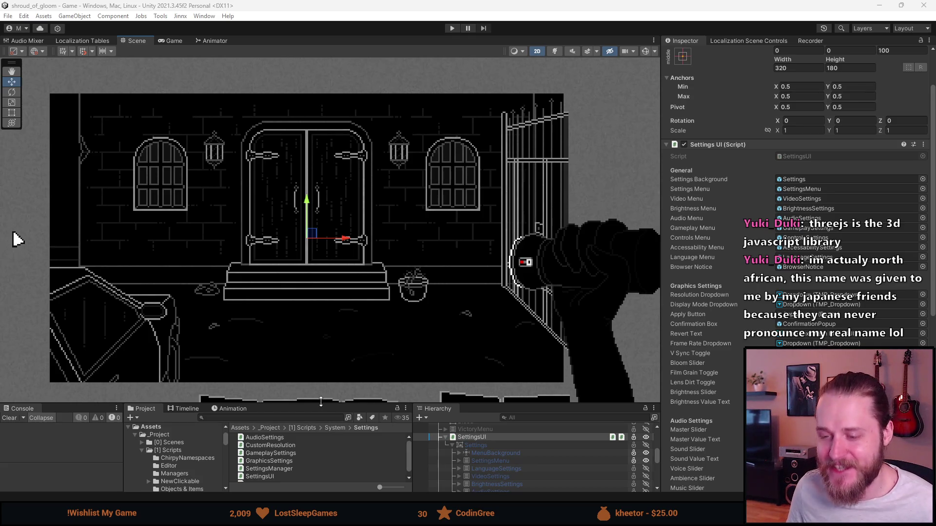
drag(321, 404, 321, 354)
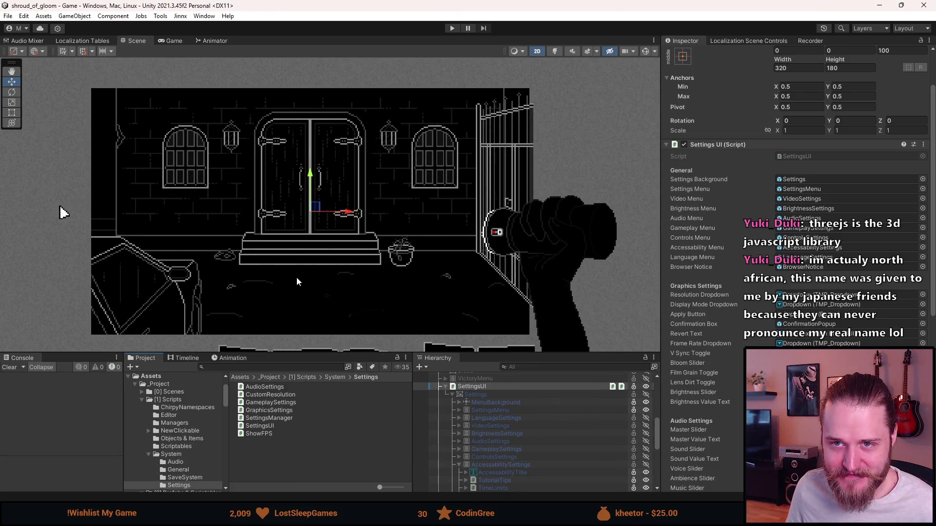
scroll(297, 282, up, 2)
drag(293, 285, 296, 282)
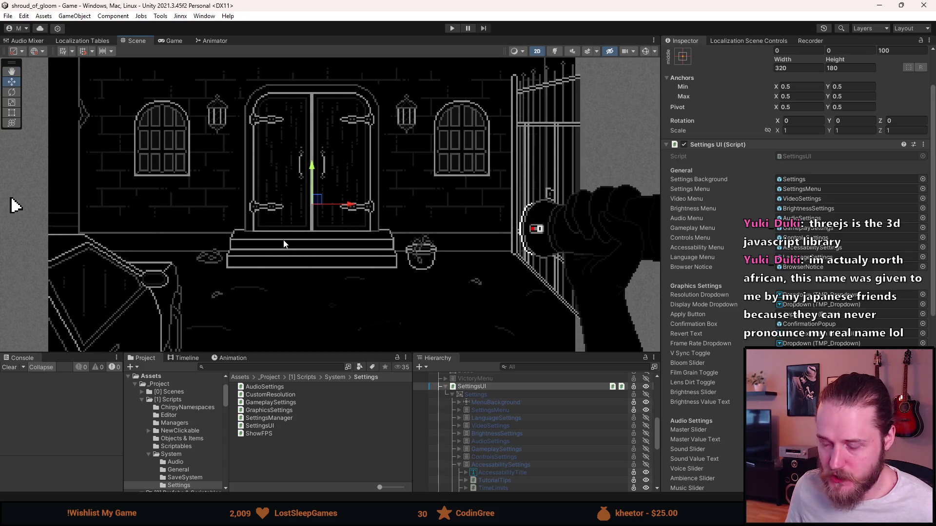